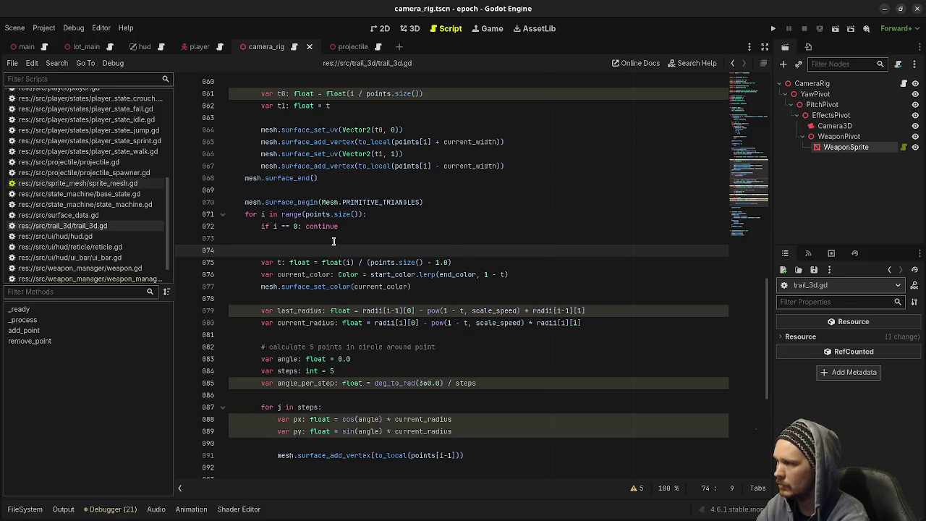
Write 'var lt: float = float(i-1) / (points.size() - 1.0)' on line 874 and save trail_3d.gd.
type(": fl")
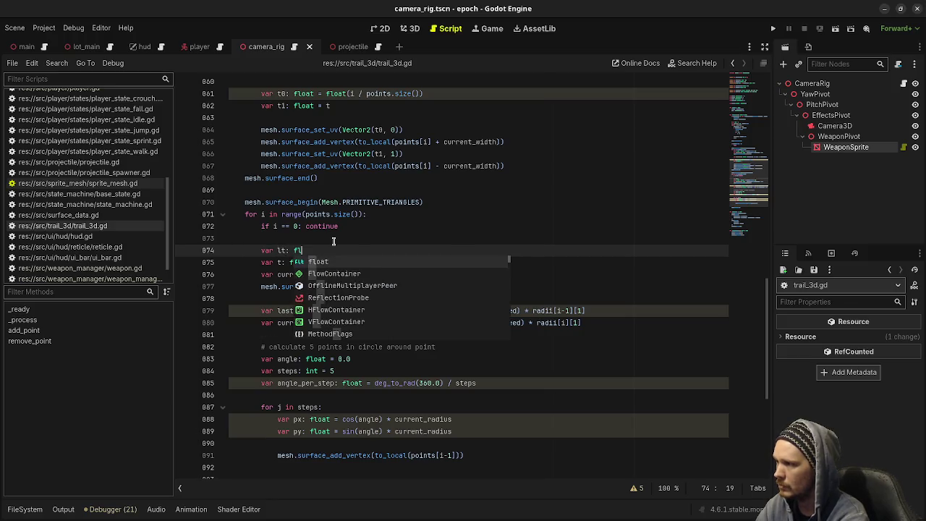
type("oat = float(t")
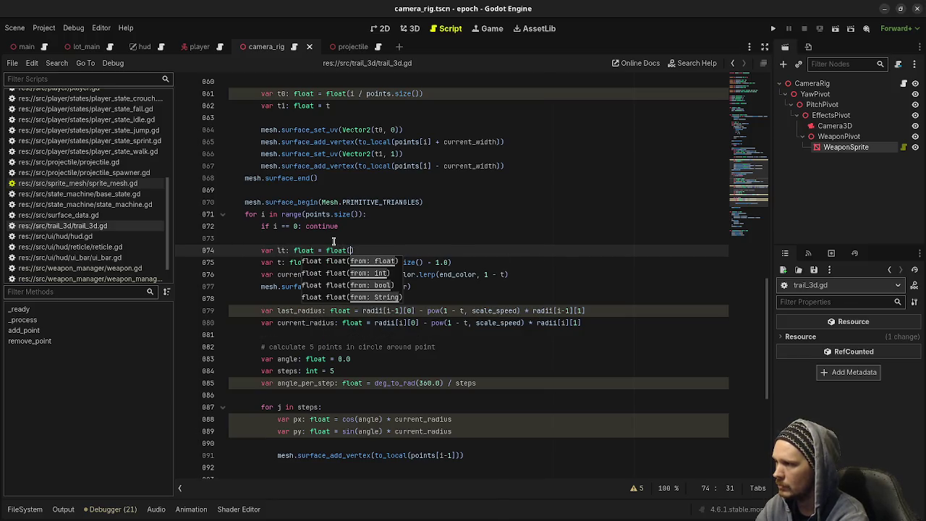
key("BackSpace")
type("i-1) / ")
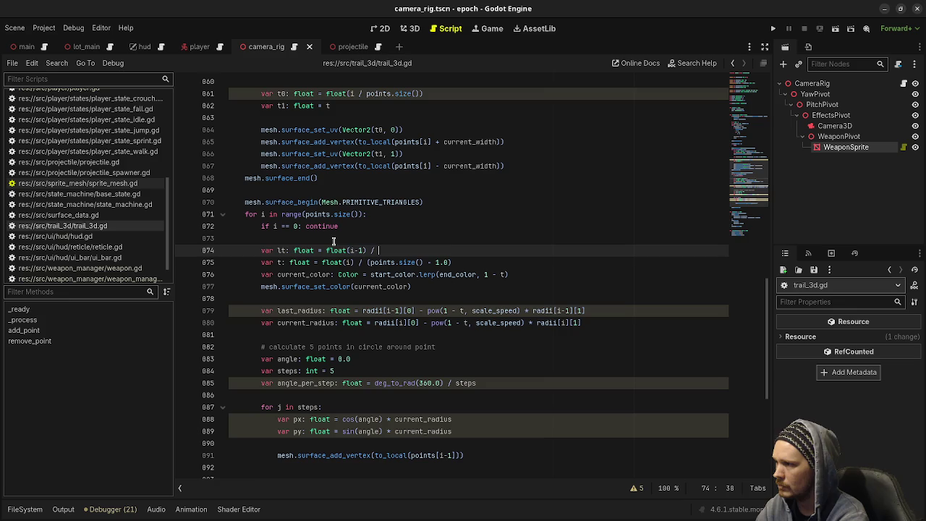
type("(points.size() - 1.0)")
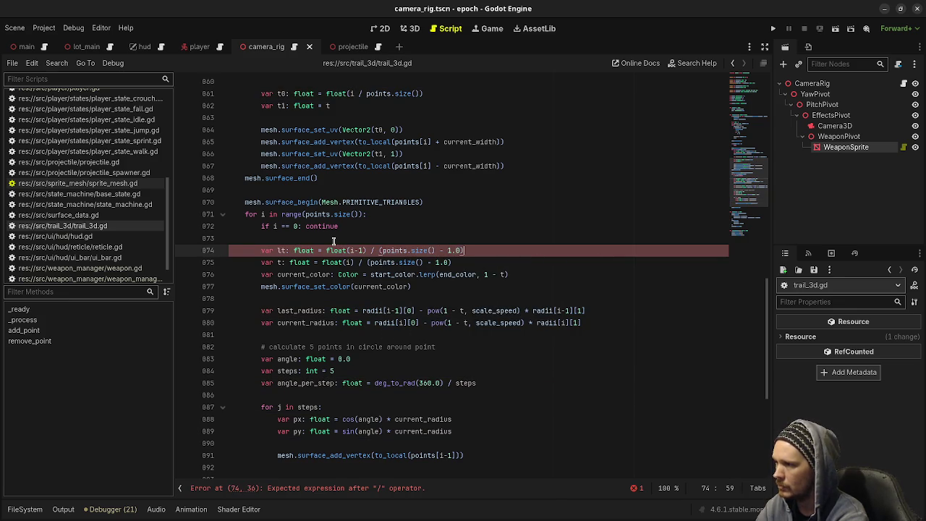
key("ctrl+s")
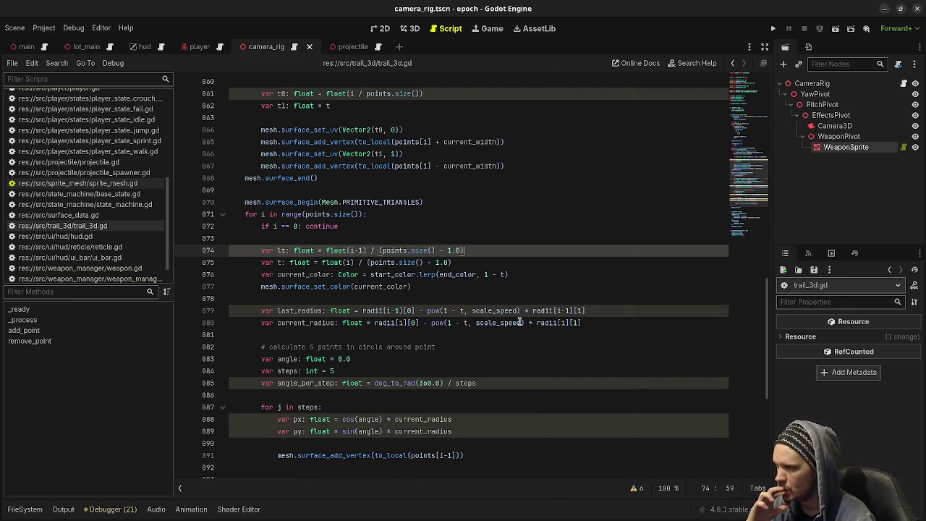
mouse_move(516, 325)
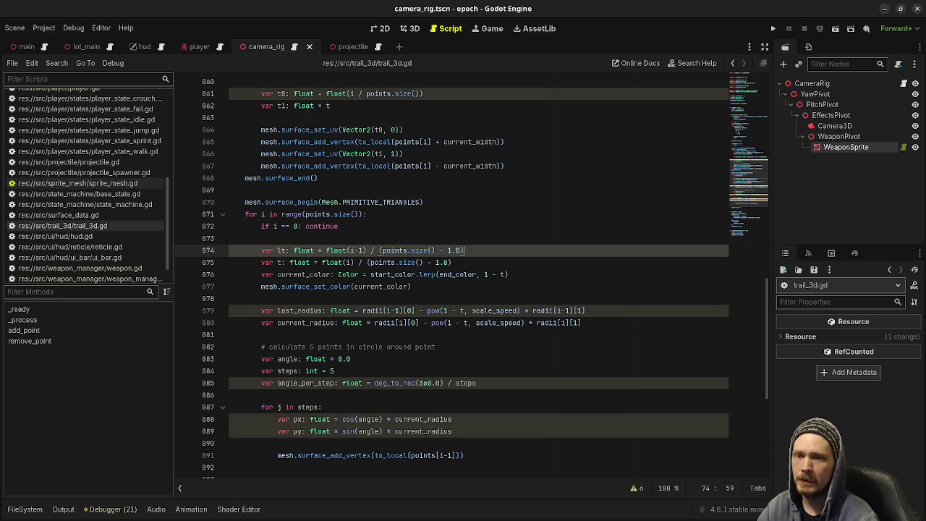
key("alt+Tab")
Stamp white dots with a 4px brush to the right of the green prism.
left_click_drag(620, 263, 385, 225)
left_click_drag(515, 283, 442, 296)
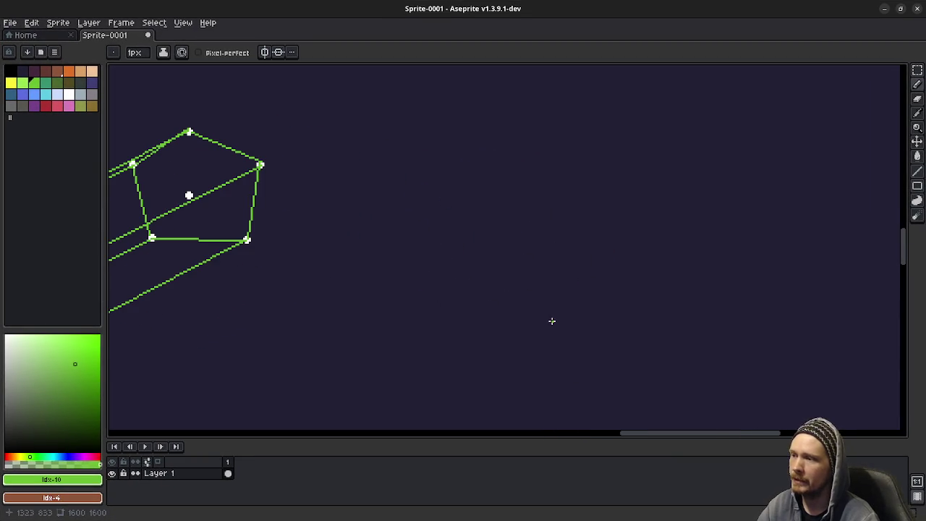
left_click(69, 94)
key("plus")
key("plus")
key("plus")
left_click_drag(542, 336, 539, 348)
left_click(598, 202)
left_click(667, 86)
Plot green points for a new cross-section, then reselect white as the drawing colour.
mouse_move(669, 250)
left_mouse_down()
mouse_move(579, 310)
mouse_move(585, 293)
left_mouse_up()
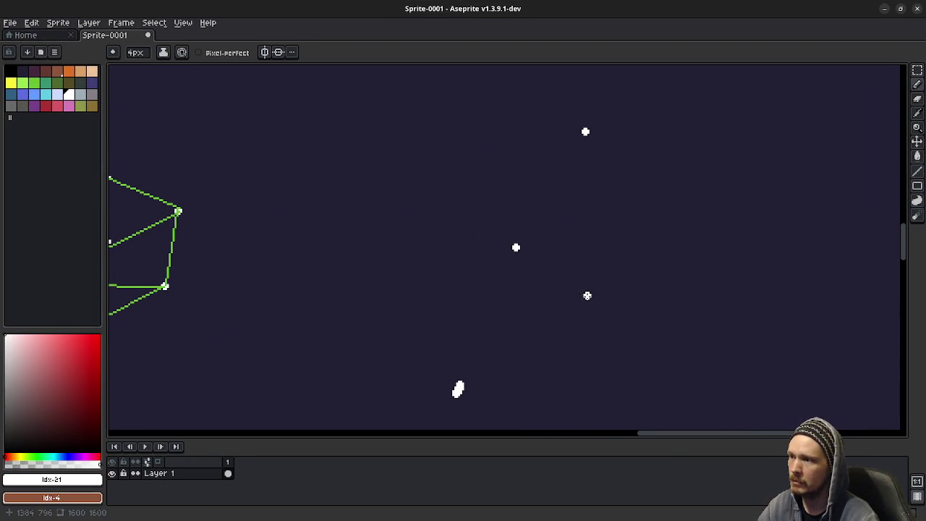
left_click(23, 83)
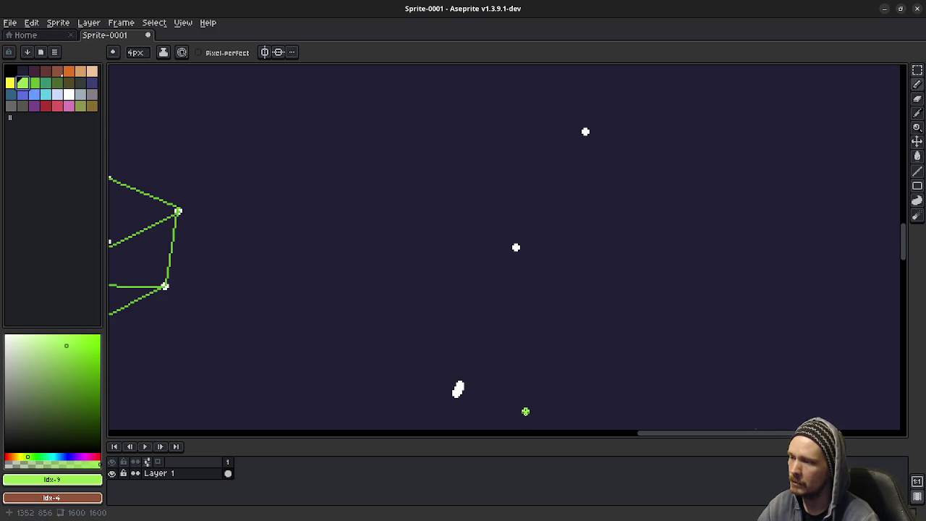
left_click(396, 351)
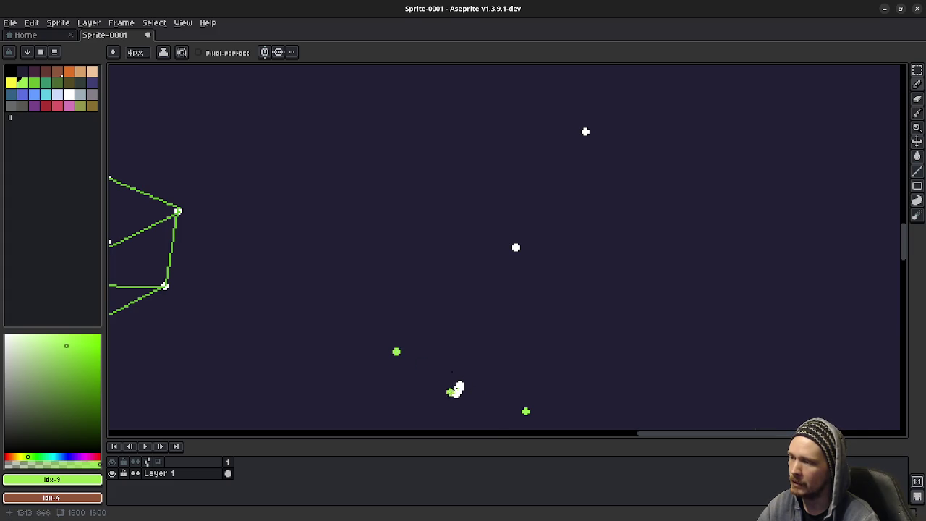
left_click_drag(605, 9, 587, 378)
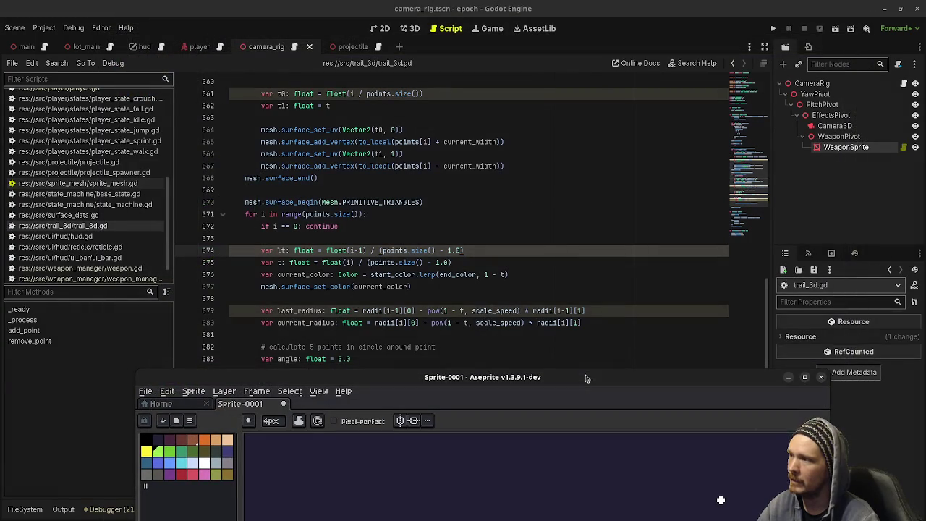
scroll(397, 145, "up", 3)
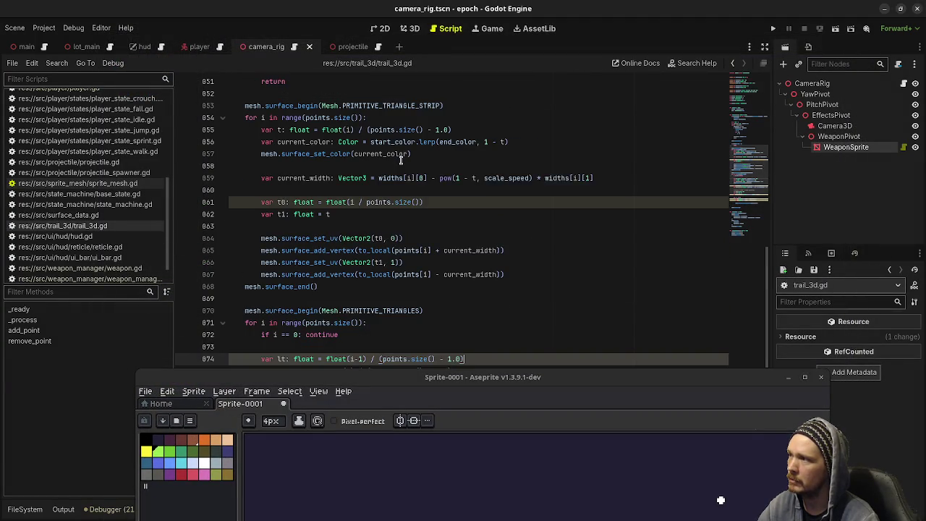
left_click_drag(490, 379, 466, 4)
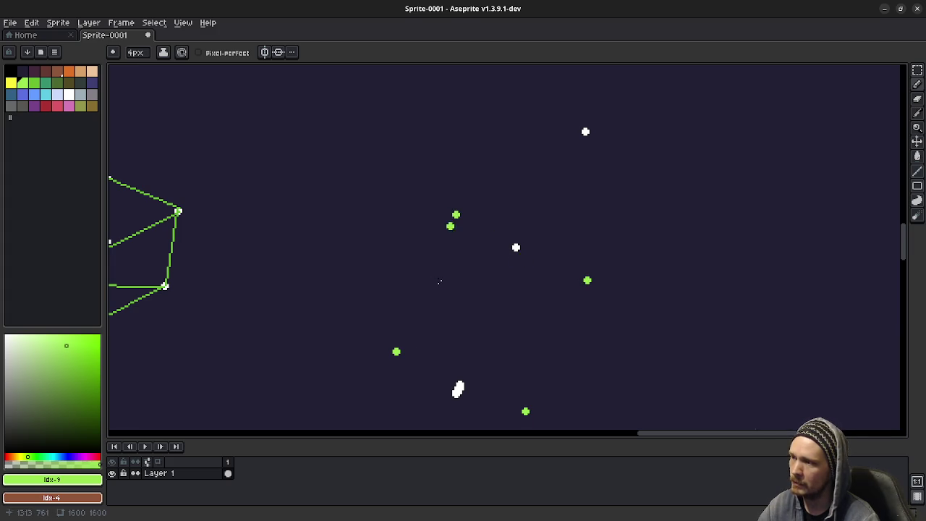
left_click(69, 94)
Join the four green dots with 1px olive lines into a quad split by a diagonal.
key("minus")
key("minus")
key("minus")
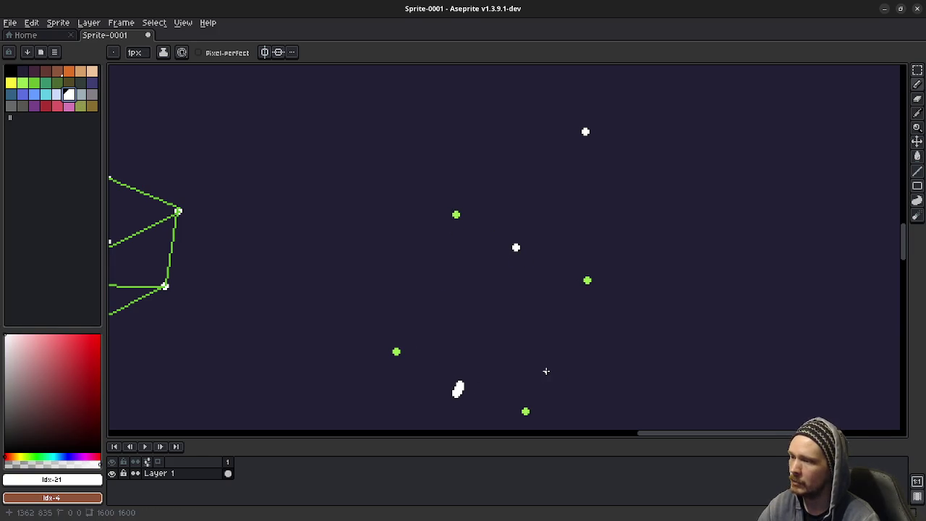
left_click(80, 105)
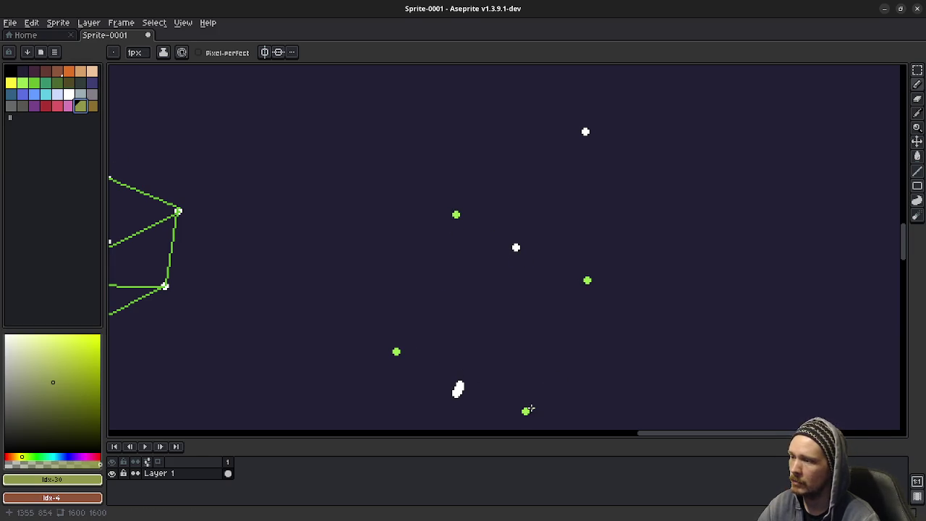
left_click(588, 280, "shift")
left_click(397, 351, "shift")
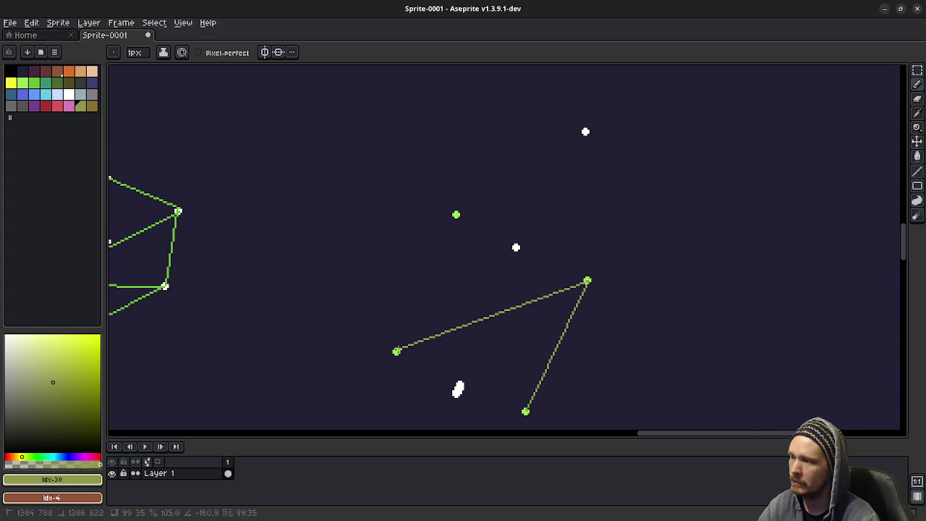
left_click(525, 411, "shift")
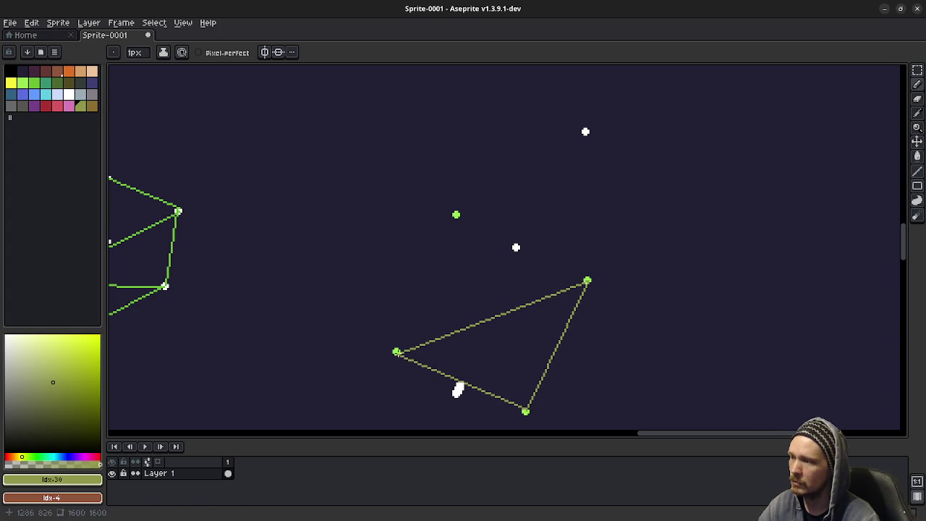
left_click(456, 214, "shift")
left_click(587, 280, "shift")
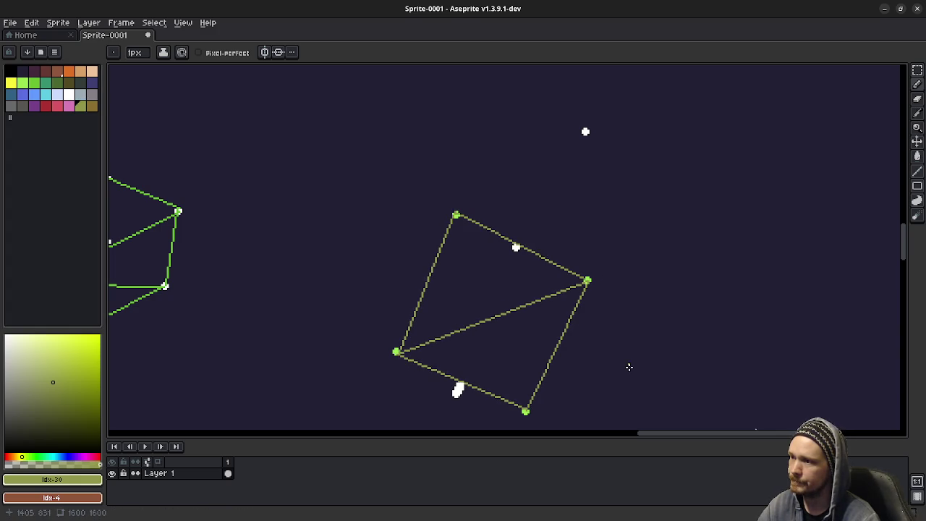
scroll(420, 311, "right", 2)
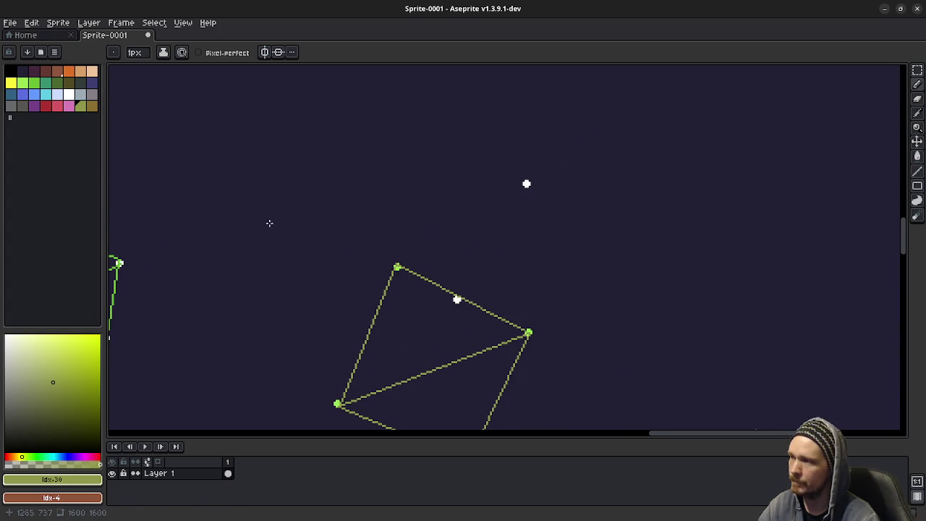
scroll(467, 267, "left", 10)
scroll(497, 269, "right", 8)
scroll(600, 296, "down", 2)
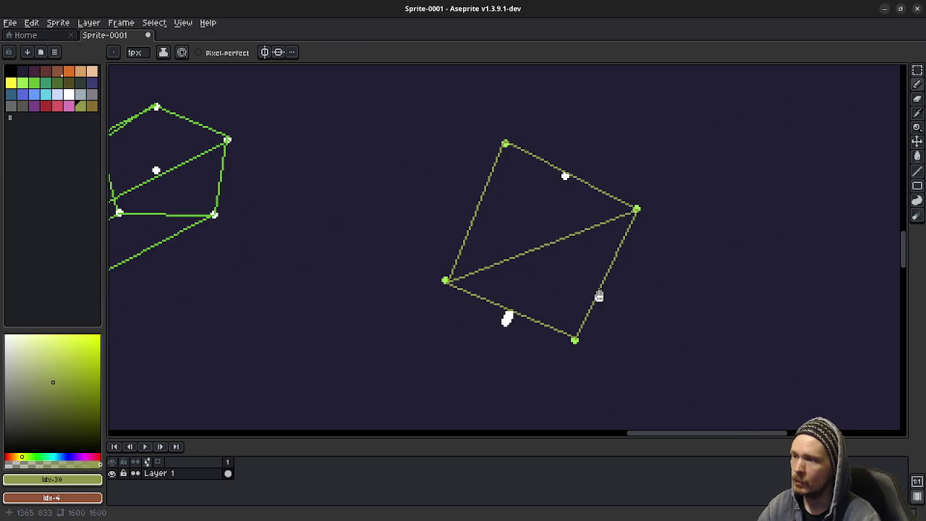
Draw white freehand loops around the quad, the top-right area and the green box.
left_click(70, 94)
mouse_move(598, 275)
left_mouse_down()
mouse_move(325, 268)
mouse_move(639, 277)
mouse_move(536, 249)
left_mouse_up()
mouse_move(528, 97)
left_mouse_down()
mouse_move(440, 180)
mouse_move(582, 111)
mouse_move(521, 97)
left_mouse_up()
left_click(589, 112)
scroll(567, 132, "up", 4)
scroll(567, 133, "right", 3)
mouse_move(567, 133)
left_mouse_down()
mouse_move(709, 296)
mouse_move(564, 99)
left_mouse_up()
scroll(668, 181, "left", 12)
scroll(668, 180, "down", 4)
scroll(478, 190, "right", 2)
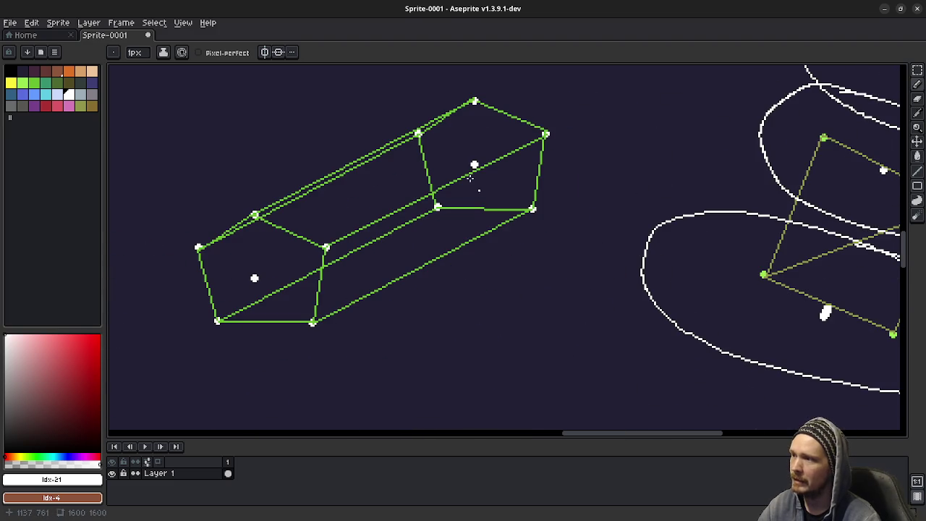
mouse_move(445, 78)
left_mouse_down()
mouse_move(137, 296)
mouse_move(517, 232)
mouse_move(539, 94)
left_mouse_up()
Undo the last white loop and redraw loops around the left and middle boxes.
scroll(539, 94, "up", 3)
scroll(678, 242, "down", 5)
scroll(525, 250, "up", 2)
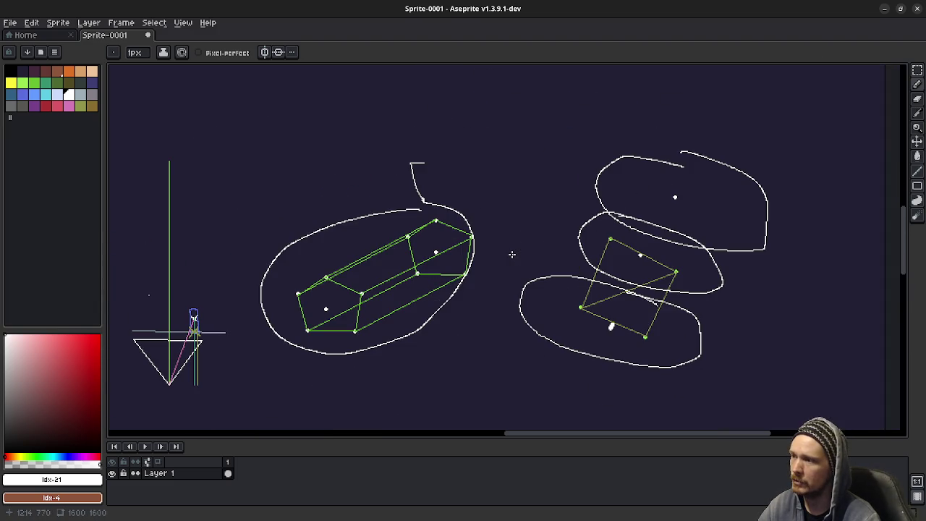
key("ctrl+z")
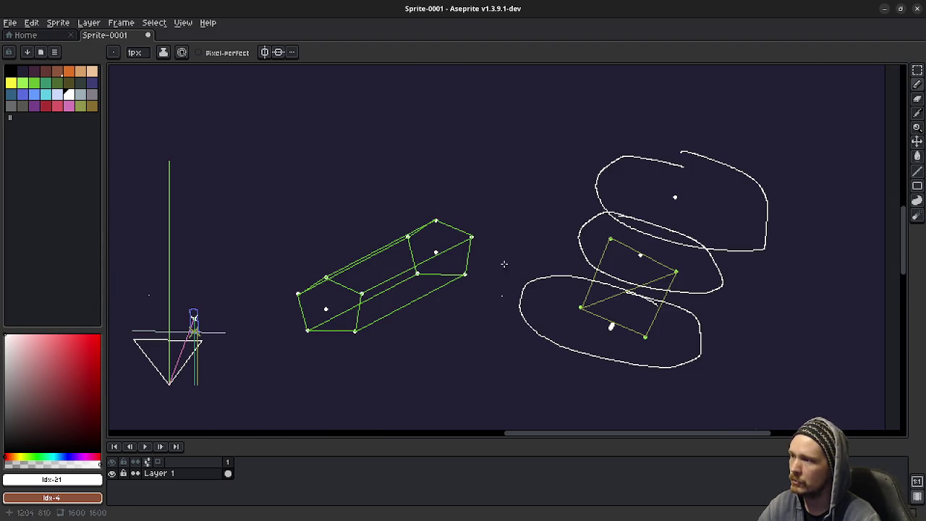
mouse_move(400, 338)
left_mouse_down()
mouse_move(328, 366)
mouse_move(396, 304)
left_mouse_up()
left_click_drag(449, 179, 476, 193)
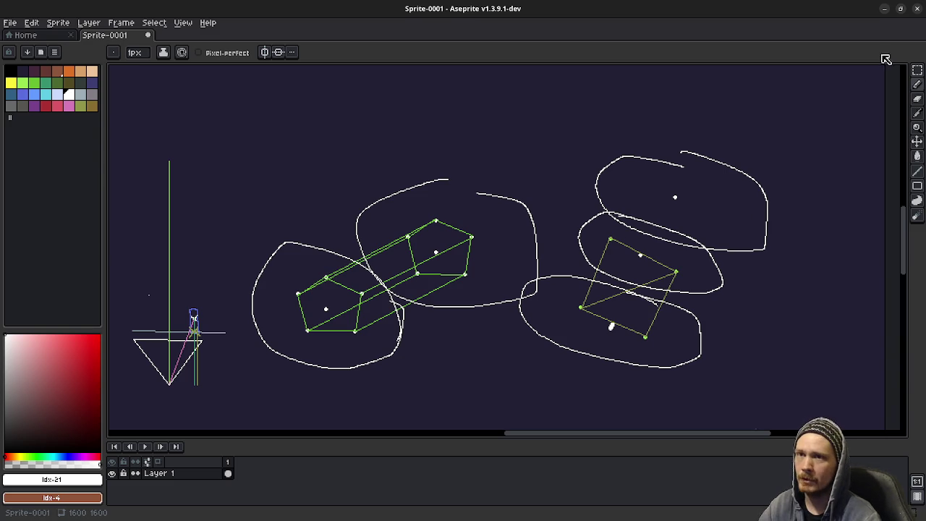
Bring trail_3d.gd back over Aseprite and move to the end of the 'for j in steps' line.
left_click(884, 9)
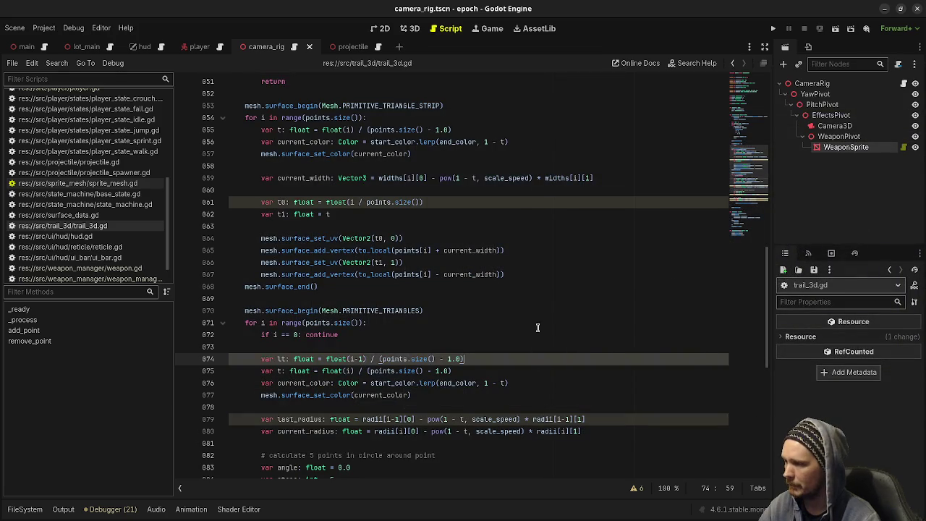
left_click(537, 329)
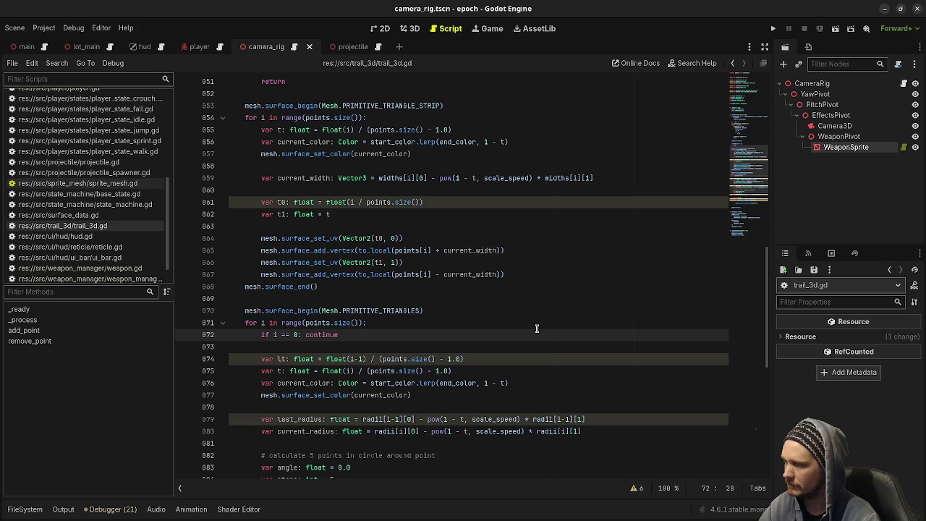
scroll(537, 329, "down", 3)
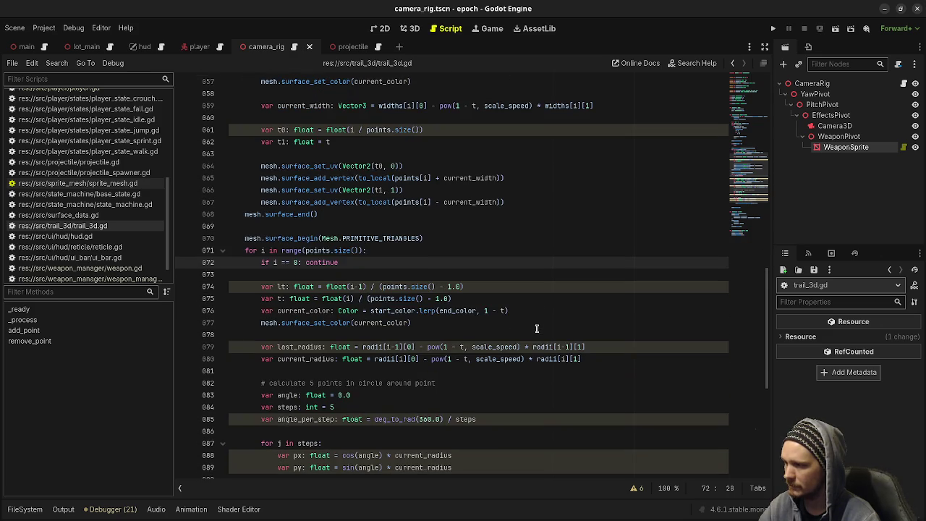
scroll(536, 329, "down", 1)
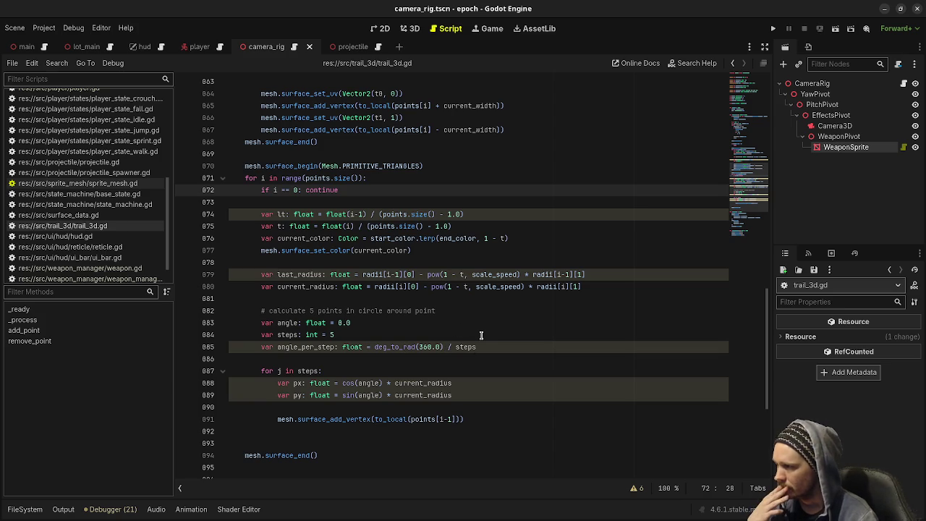
left_click(424, 375)
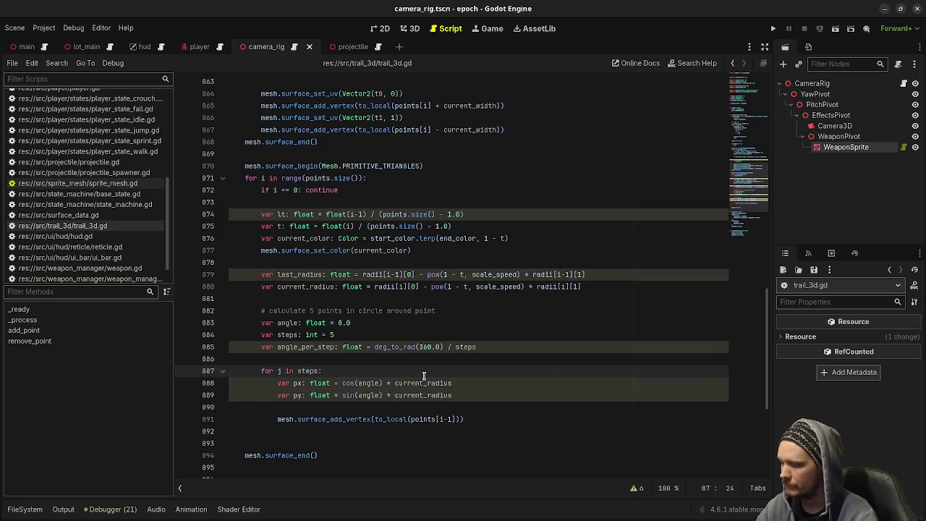
Add lpx and lpy lines computing cos(angle) and sin(angle) times last_radius.
key("Return")
type("var lps")
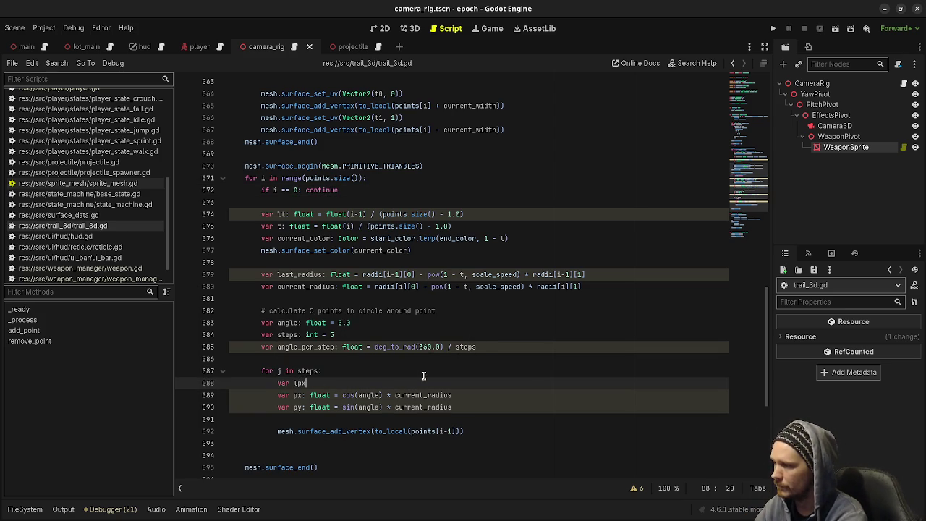
type(": float = cs")
key("BackSpace")
type("os(angle) * ")
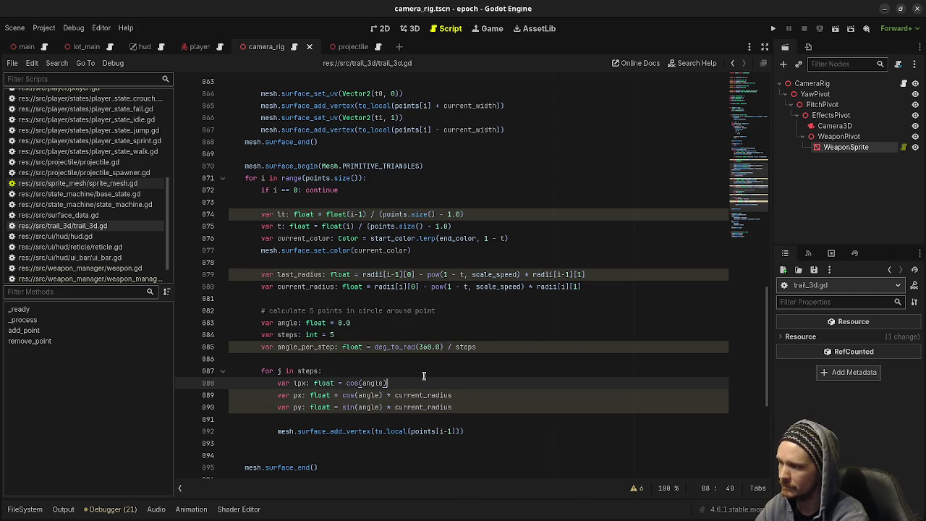
type("last")
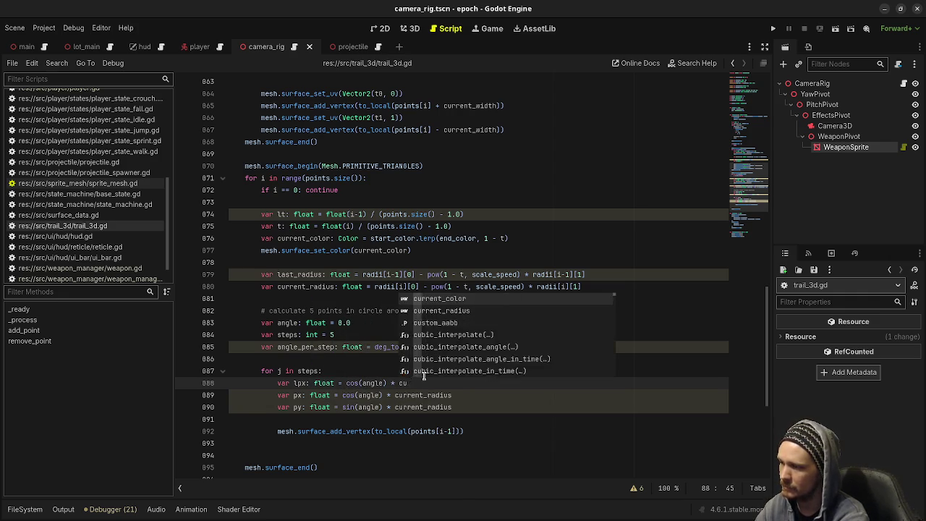
key("Return")
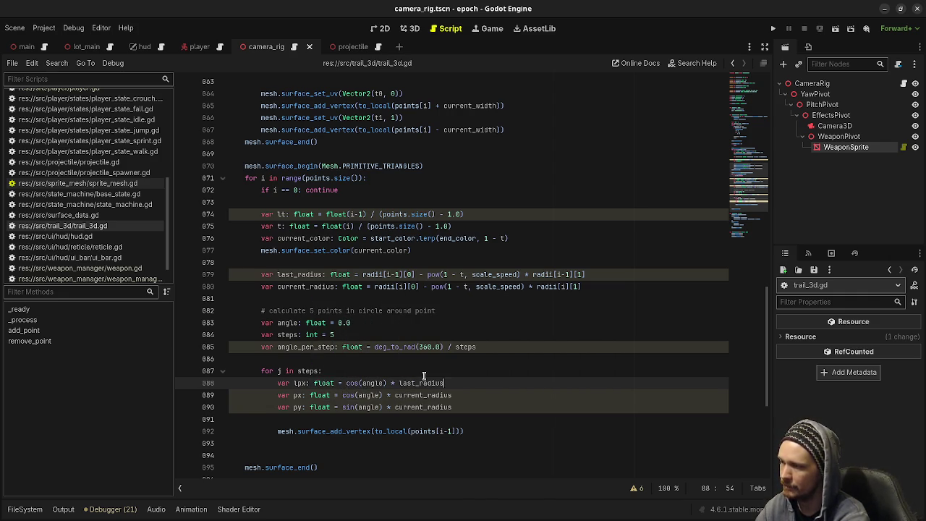
key("Return")
type("var ")
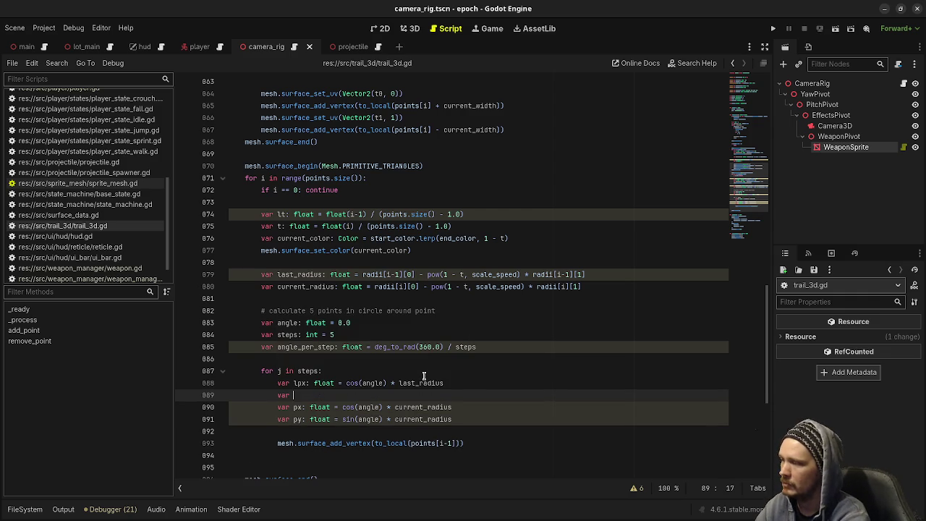
type("lpy: floa")
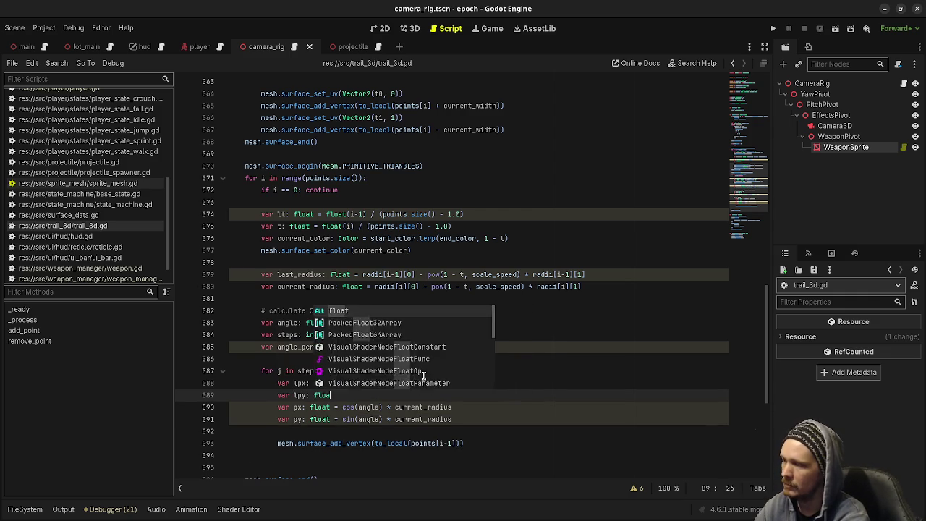
type("t = sin(angle) * ")
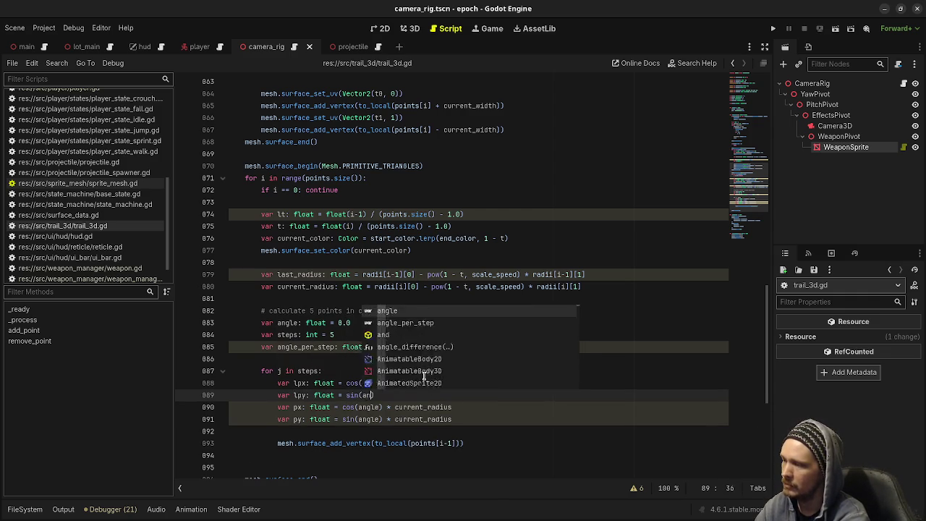
type("last_ra")
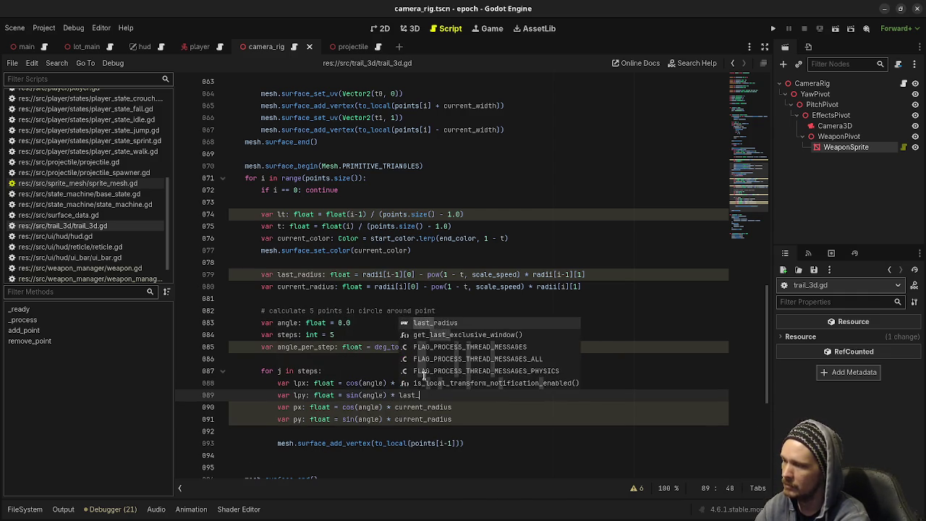
key("Return")
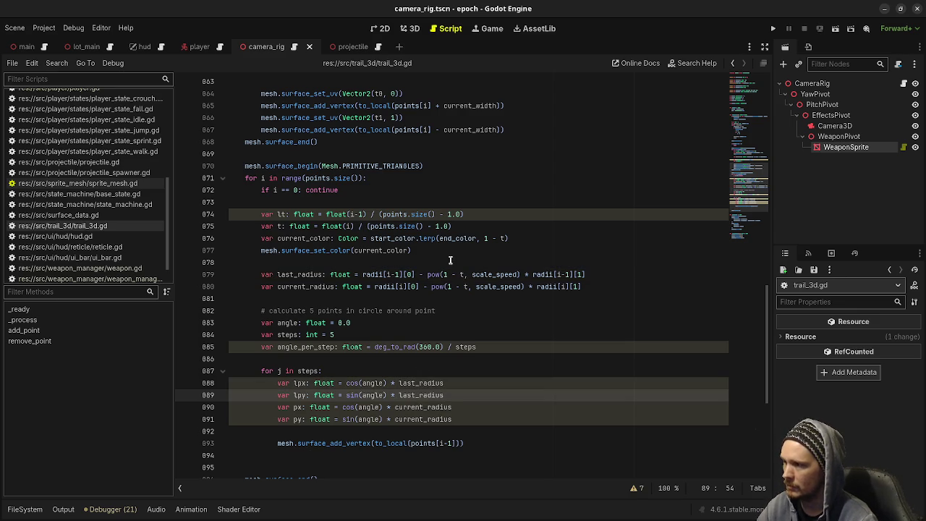
Change t to lt in the last_radius definition.
left_click(282, 215)
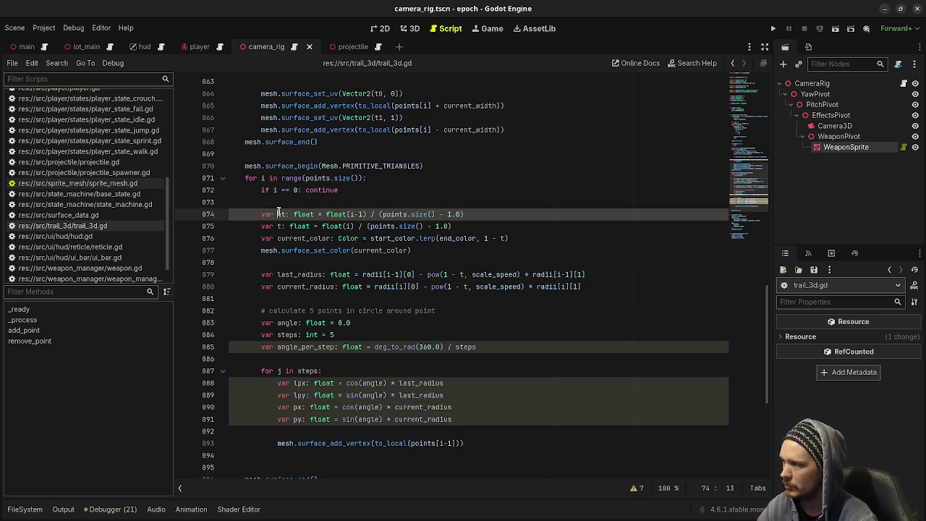
left_click(460, 274)
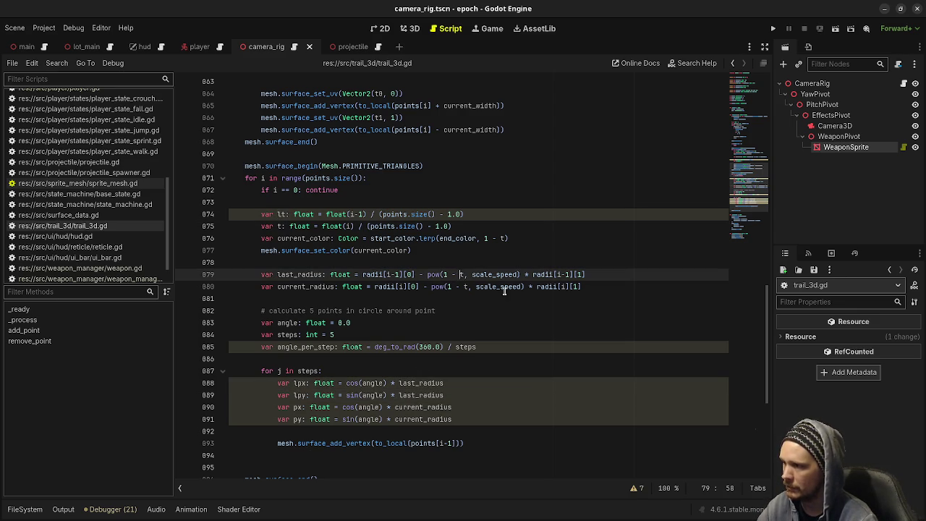
type("l")
key("Escape")
key("Up")
key("Up")
key("Up")
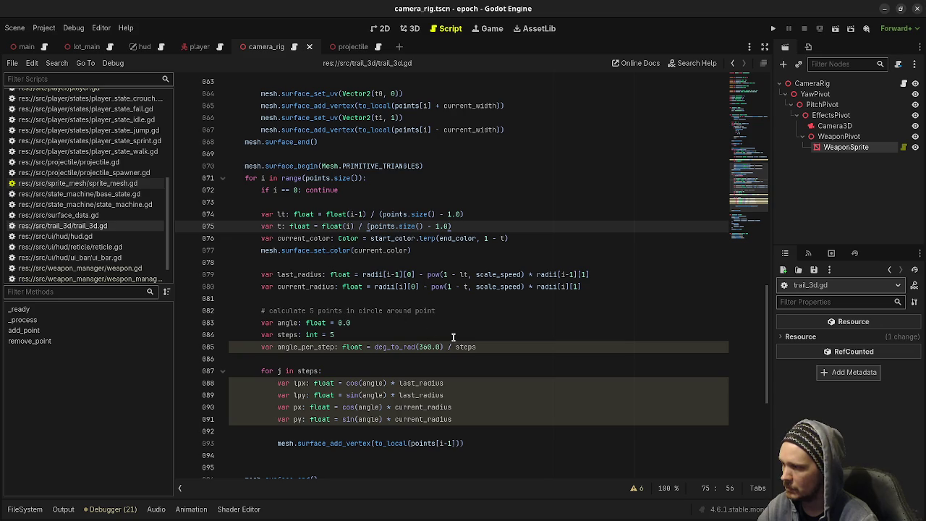
scroll(492, 347, "down", 1)
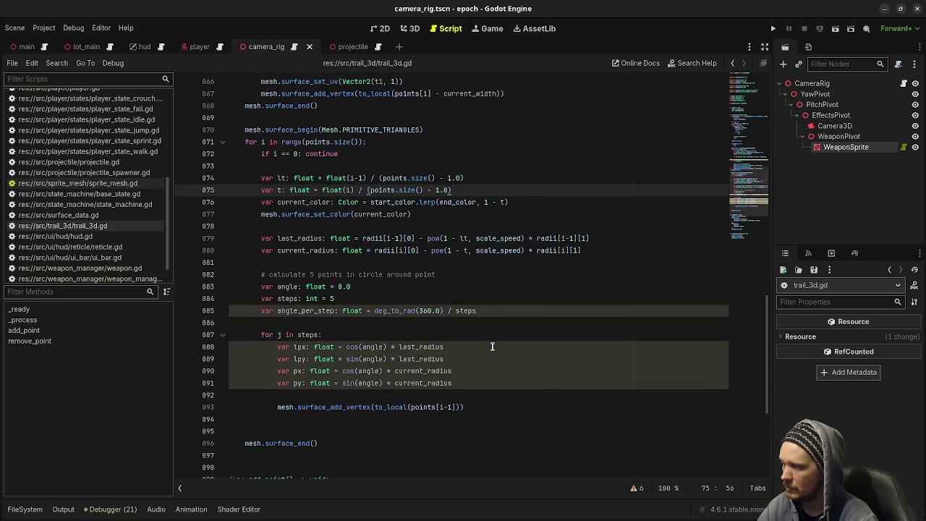
key("alt+Tab")
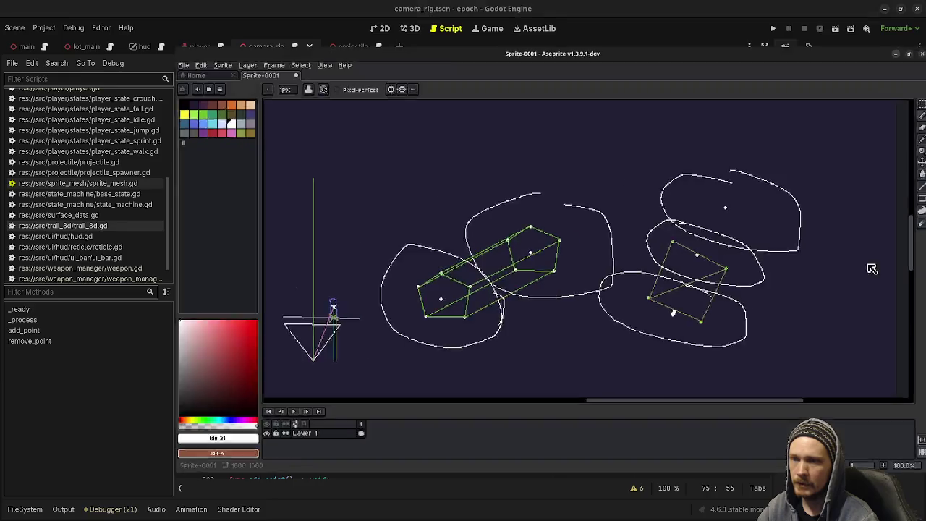
Undo the two white ovals around the left box and shrink the Aseprite window to reveal Godot.
left_click_drag(484, 281, 502, 275)
key("ctrl+z")
key("ctrl+z")
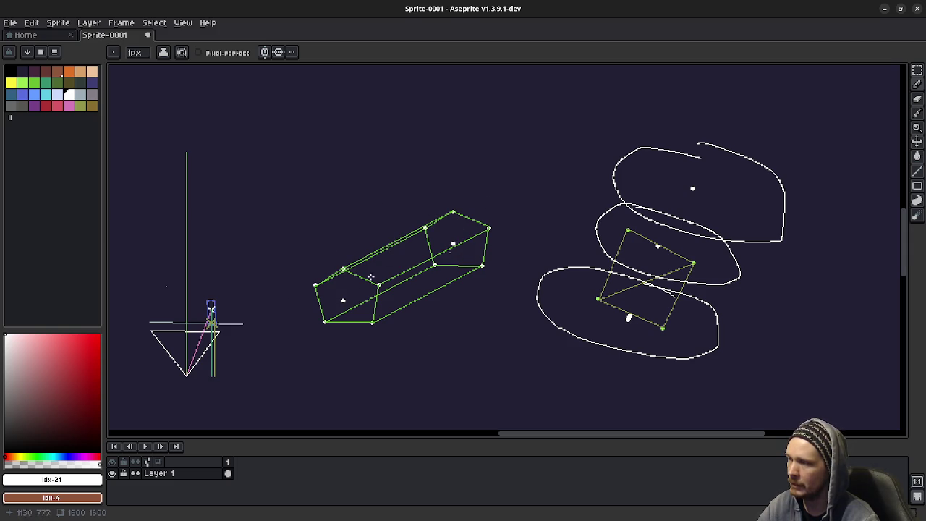
left_click_drag(594, 8, 546, 299)
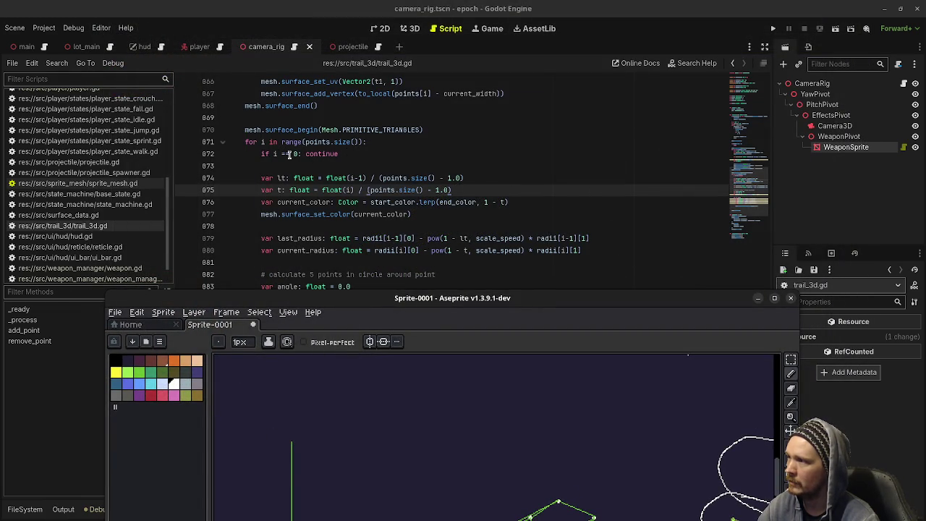
left_click_drag(393, 302, 374, 212)
left_click_drag(494, 396, 455, 318)
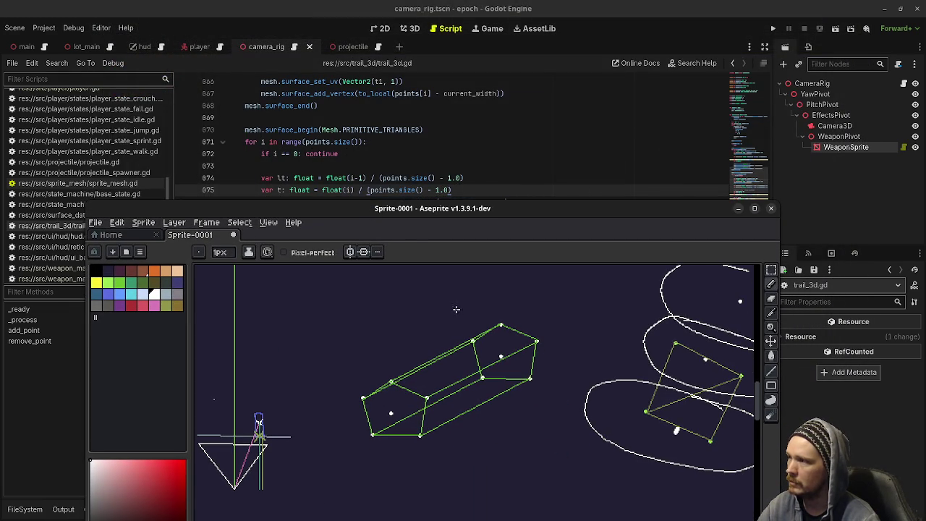
left_click_drag(362, 209, 362, 224)
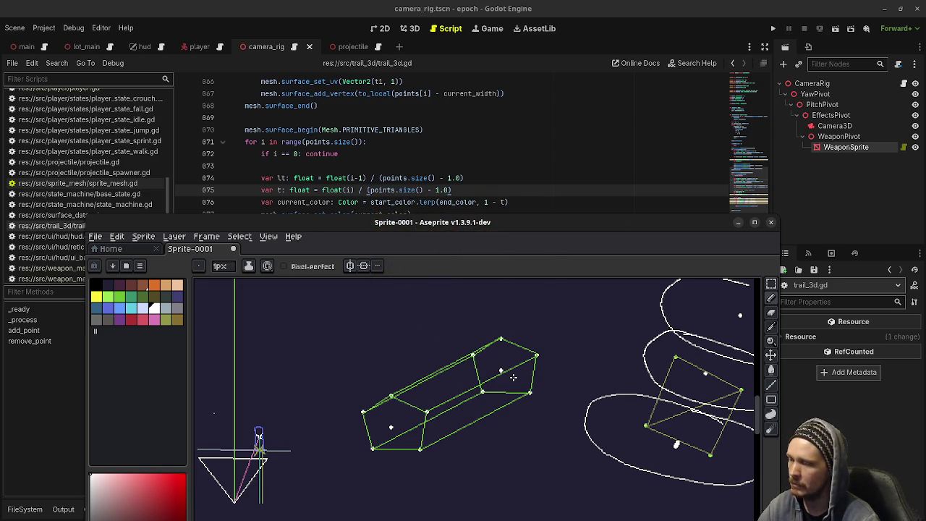
scroll(463, 169, "down", 1)
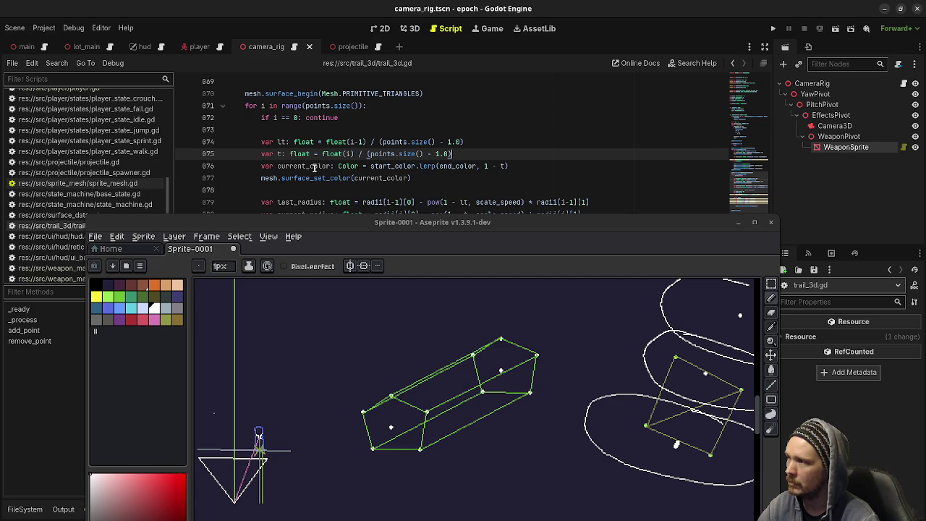
double_click(440, 167)
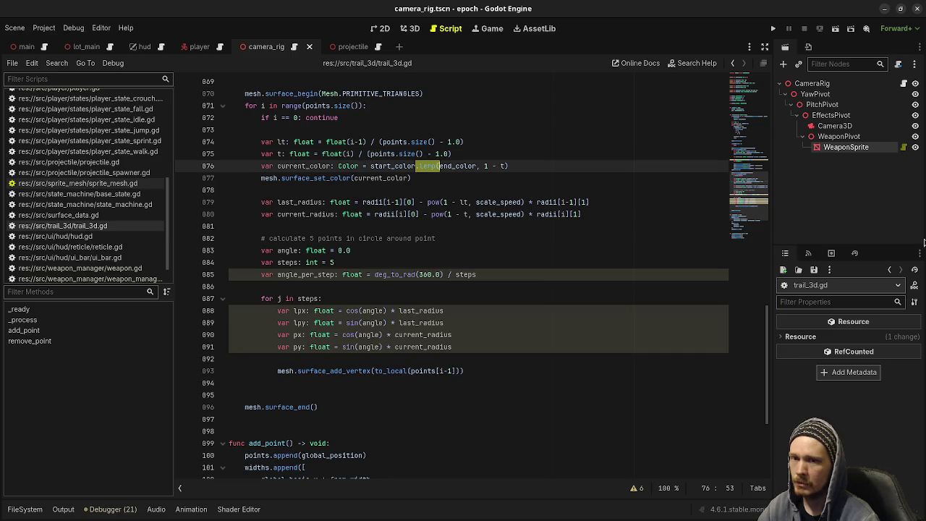
key("alt+Tab")
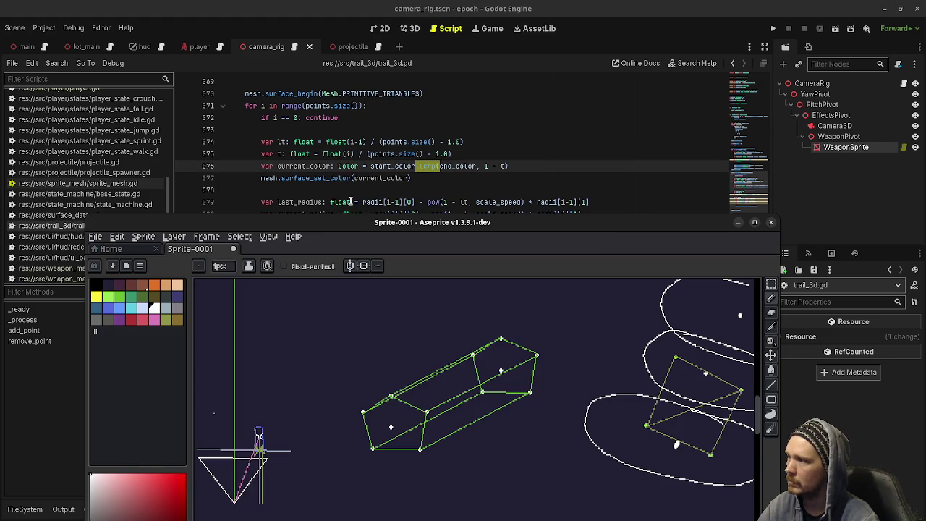
left_click_drag(354, 231, 347, 241)
left_click(305, 202)
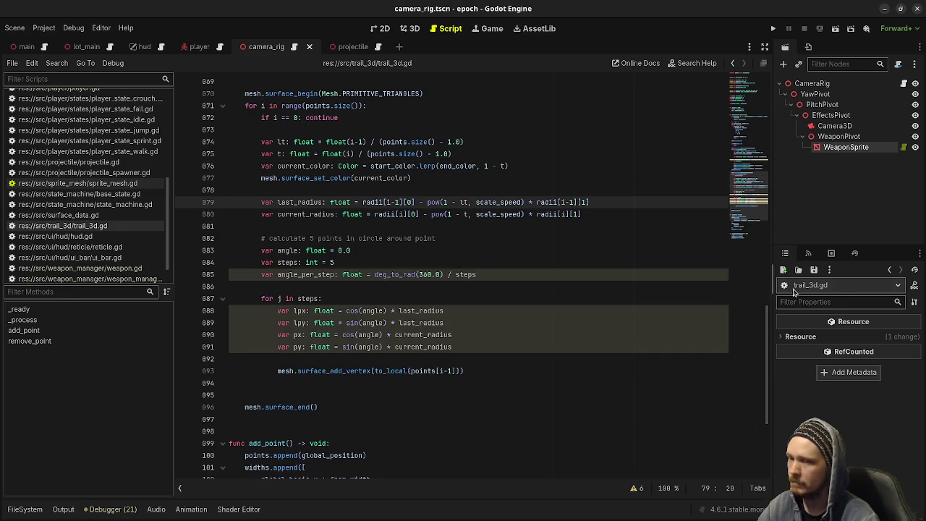
key("alt+Tab")
scroll(520, 176, "down", 2)
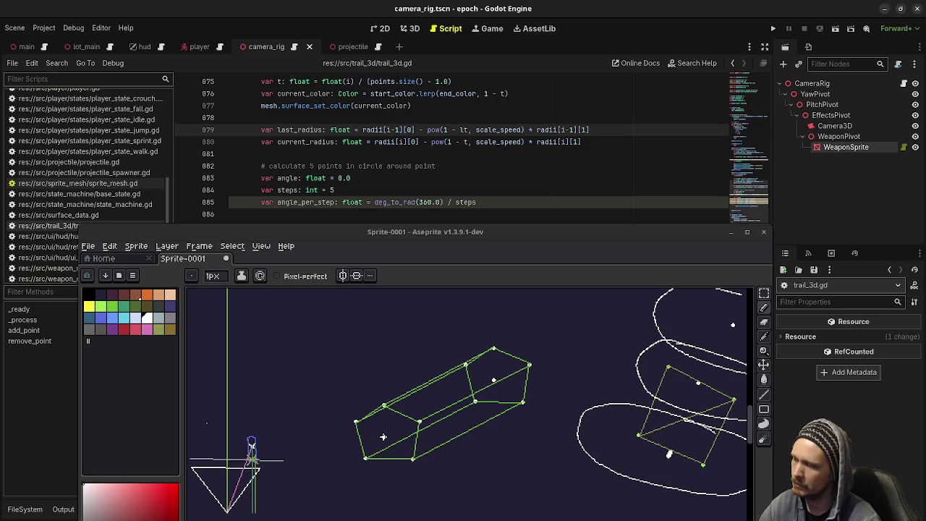
left_click_drag(383, 436, 383, 408)
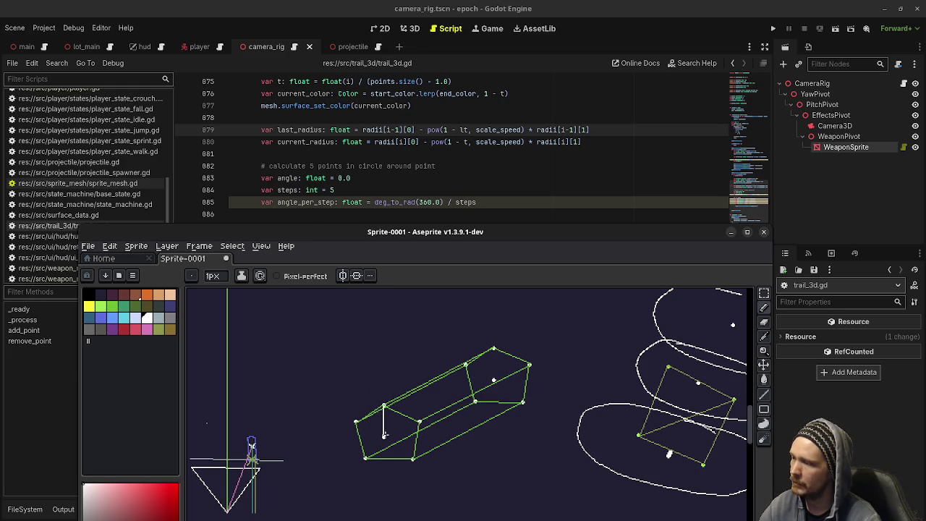
Draw a white line linking the green prism's top corner to the white dot, then nudge the sketch up.
left_click_drag(384, 435, 420, 422)
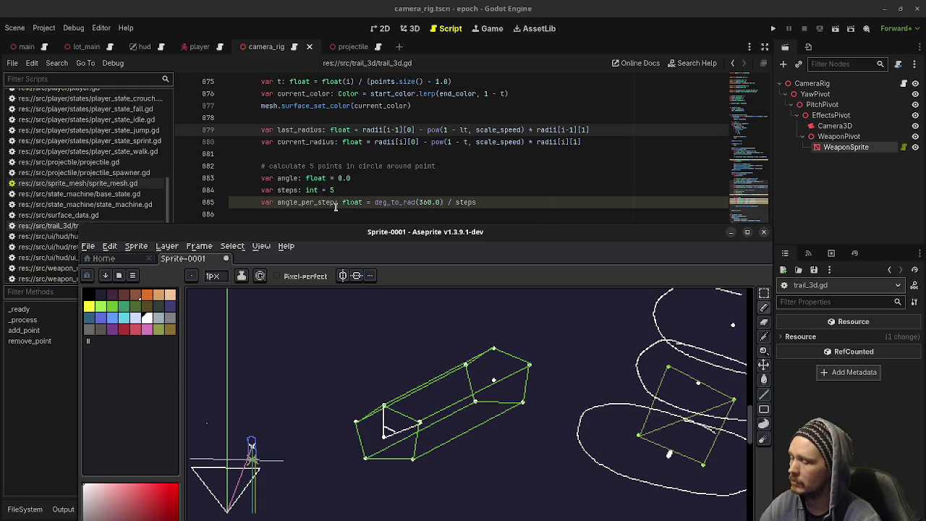
mouse_move(344, 202)
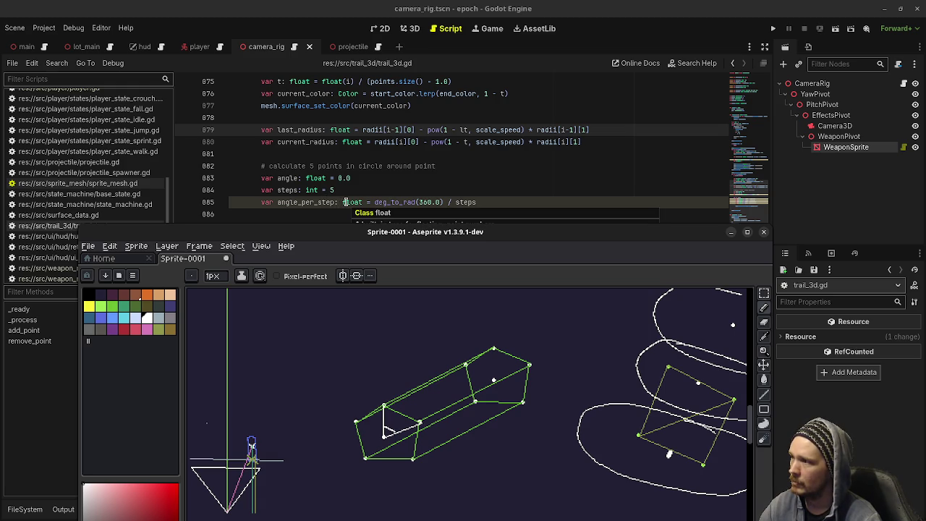
scroll(406, 165, "down", 2)
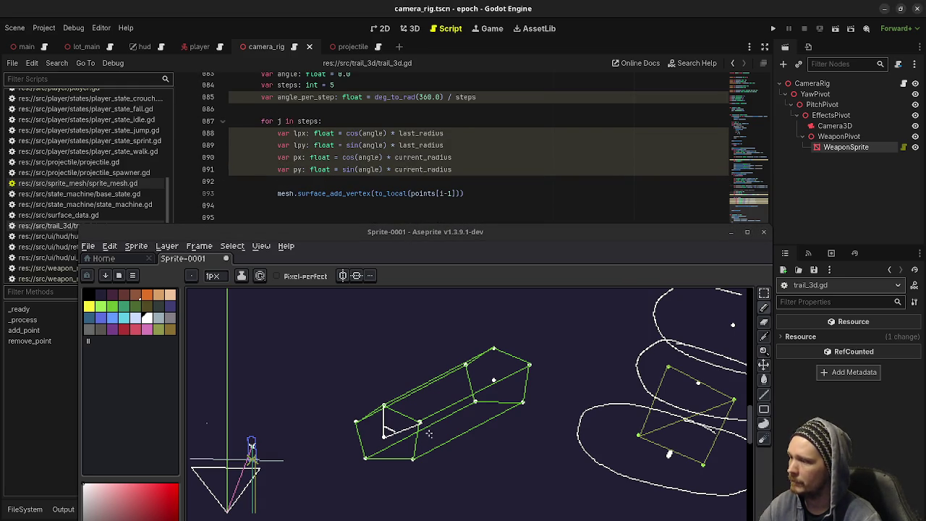
type("l")
key("ctrl")
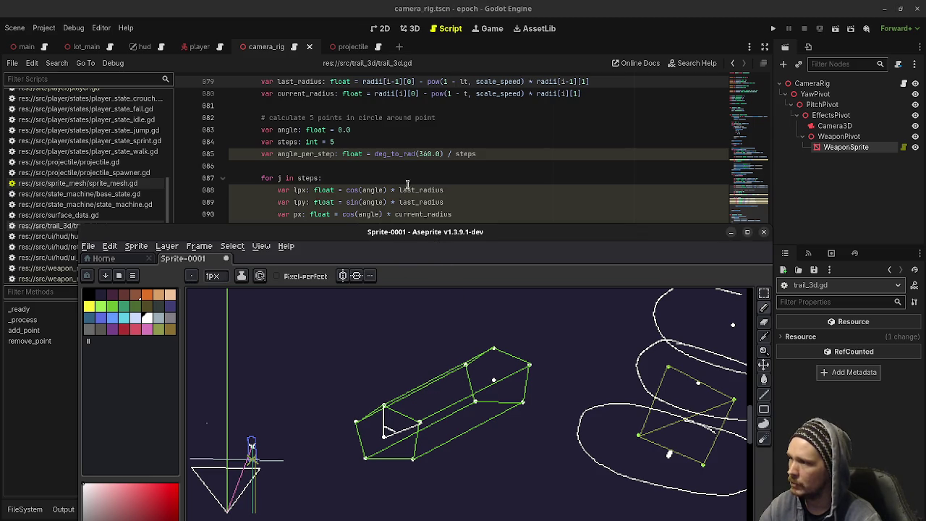
scroll(486, 169, "down", 1)
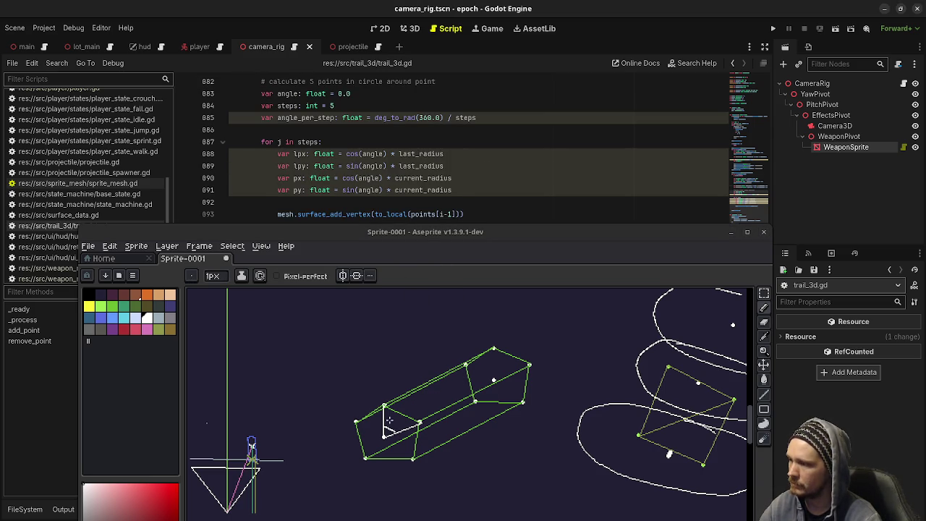
left_click_drag(432, 414, 434, 402)
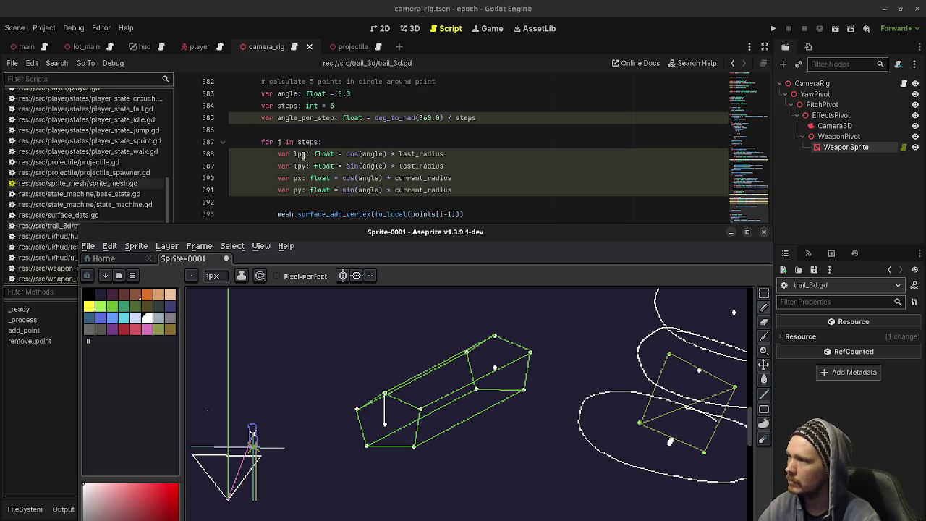
Drop a second white vertical line from the prism's far-end top corner to its center dot.
mouse_move(329, 156)
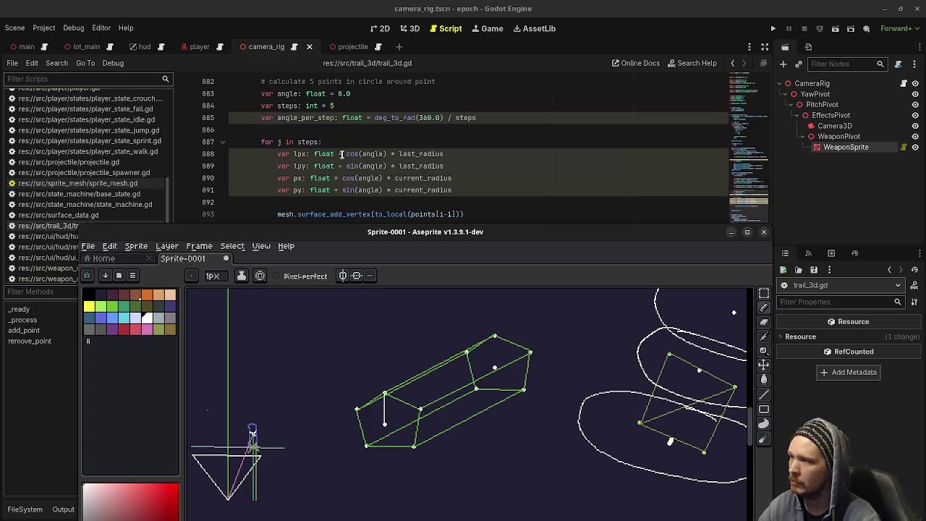
mouse_move(437, 195)
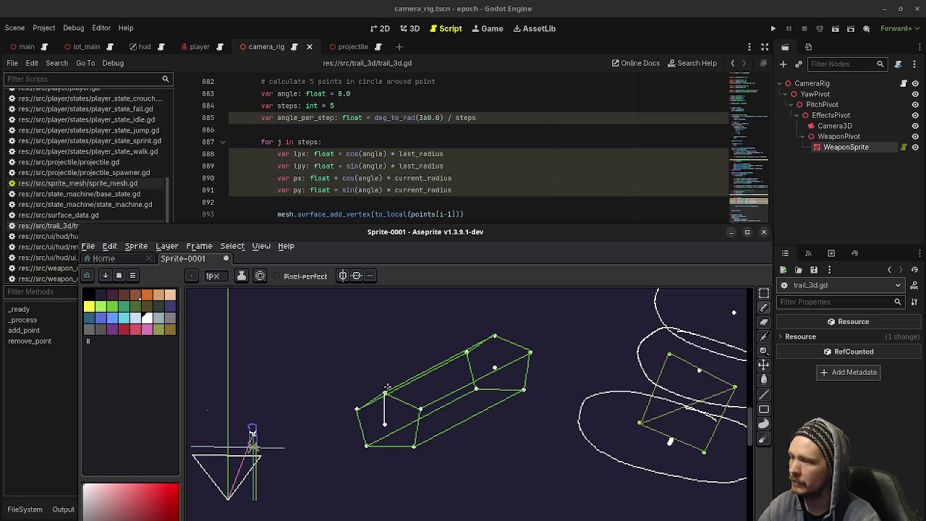
key("v")
key("b")
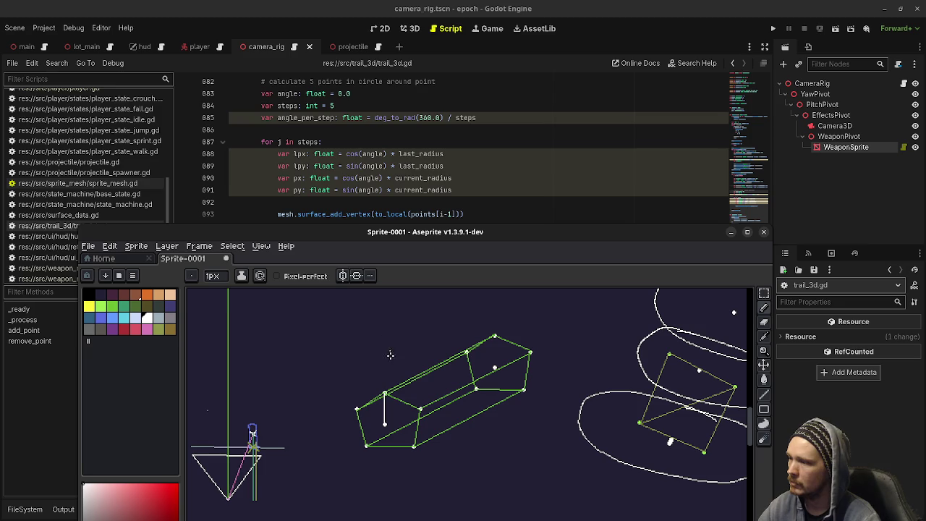
left_click_drag(371, 237, 366, 249)
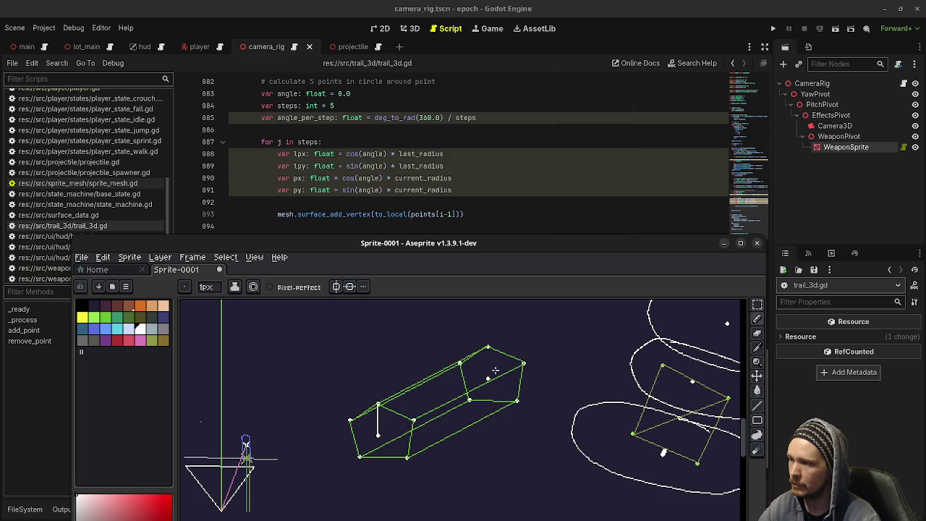
left_click_drag(488, 347, 487, 378)
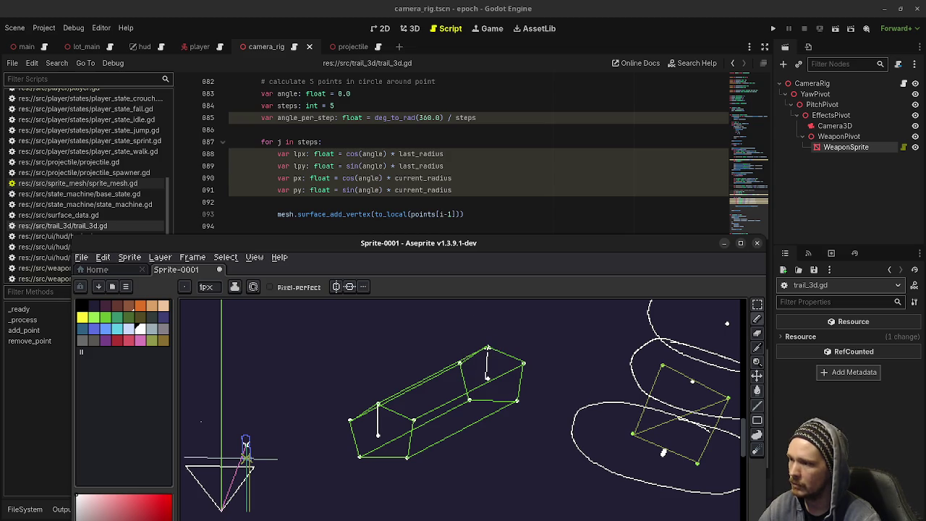
left_click_drag(488, 343, 483, 354)
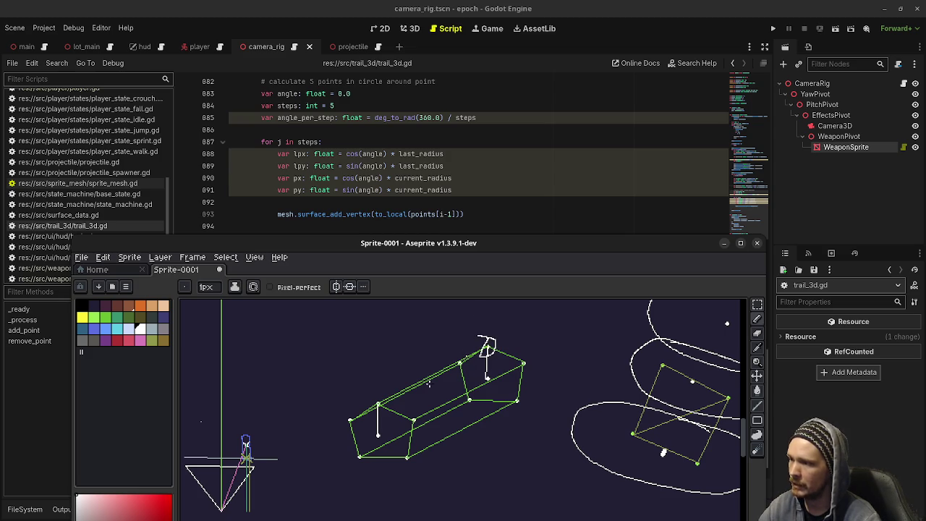
left_click_drag(379, 394, 375, 395)
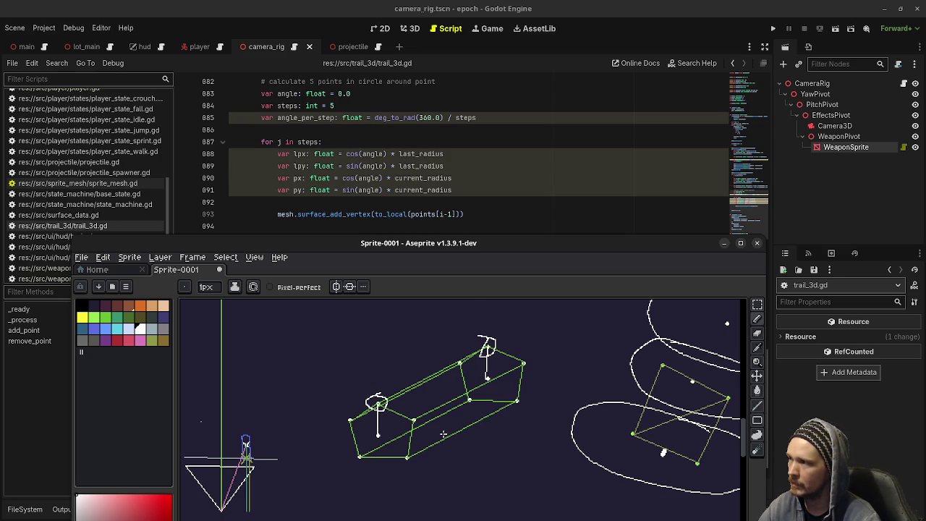
key("ctrl+z")
key("ctrl+z")
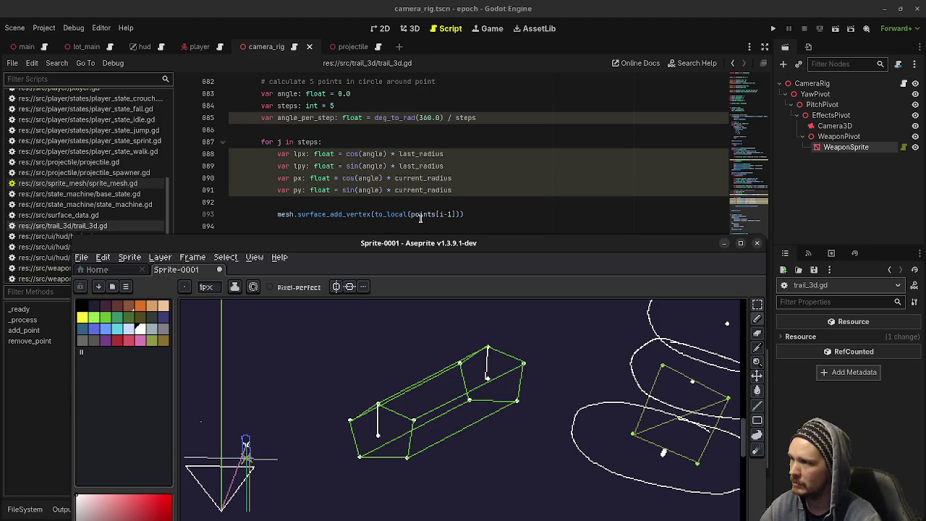
mouse_move(420, 217)
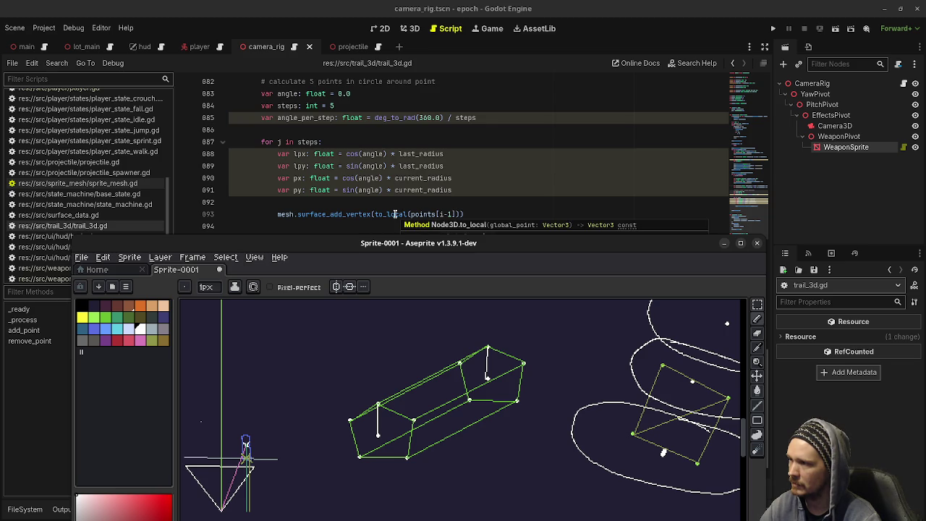
scroll(391, 203, "down", 2)
mouse_move(367, 243)
left_mouse_down()
mouse_move(364, 399)
mouse_move(370, 206)
mouse_move(369, 218)
left_mouse_up()
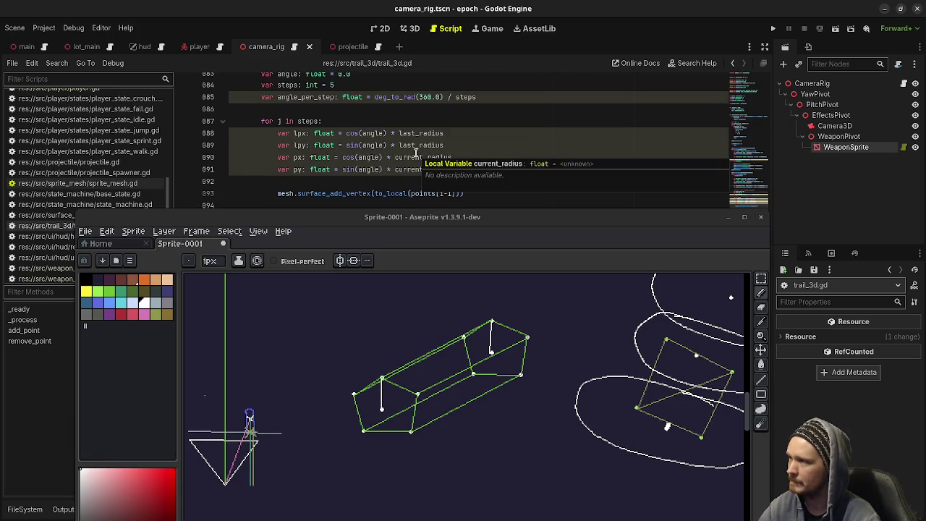
Try wrapping line 88's lpx in 'global_basis.x * (...)', then revert to cos(angle) * last_radius.
left_click(348, 137)
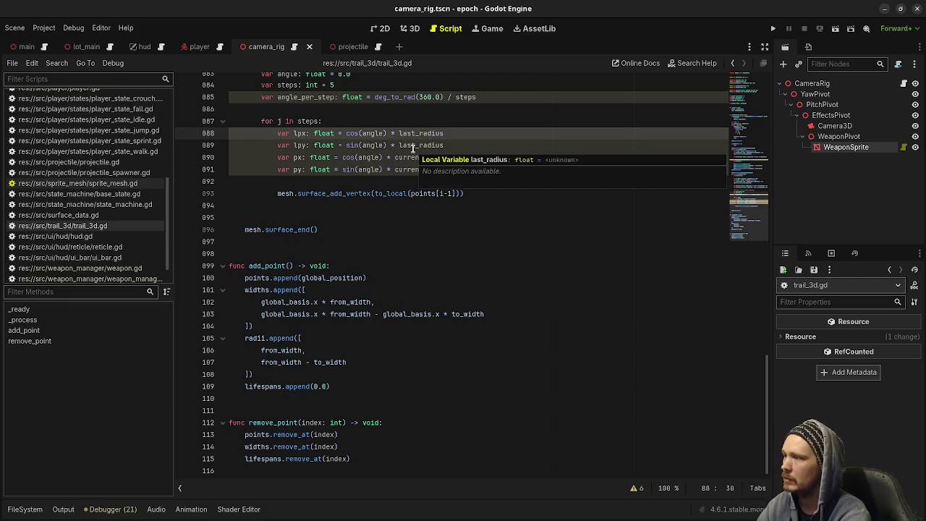
type("global_basis.x")
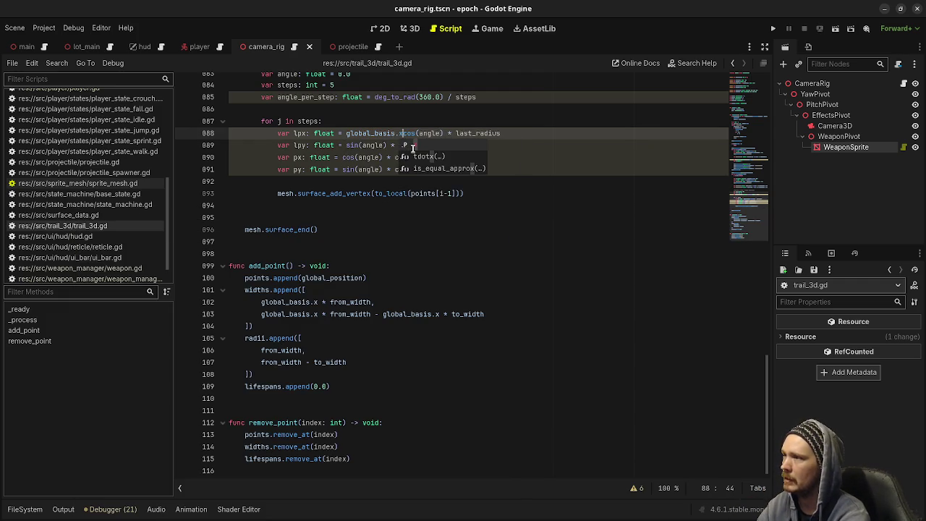
type(" *")
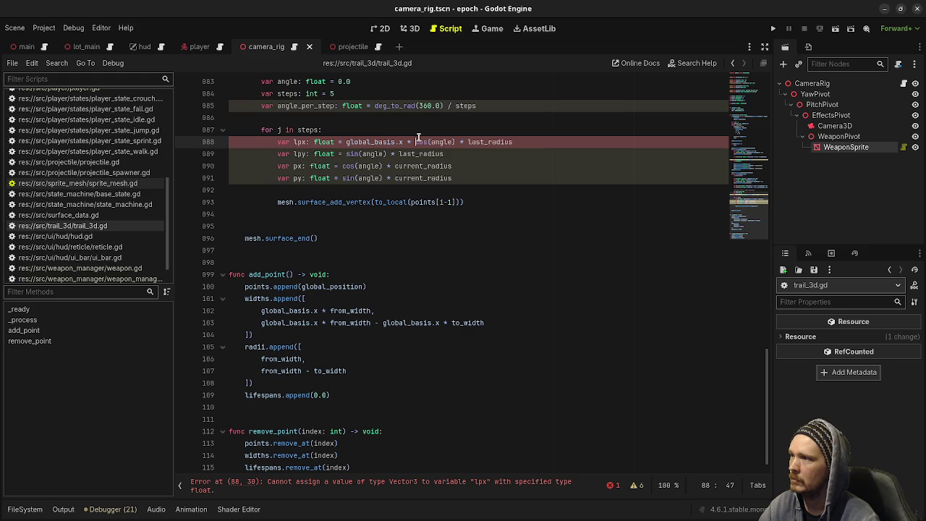
left_click_drag(415, 142, 553, 139)
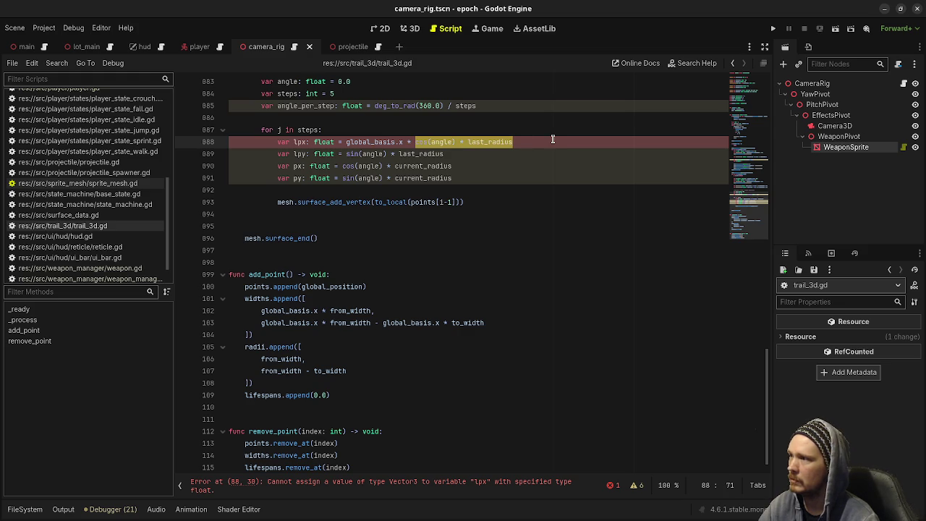
type("(")
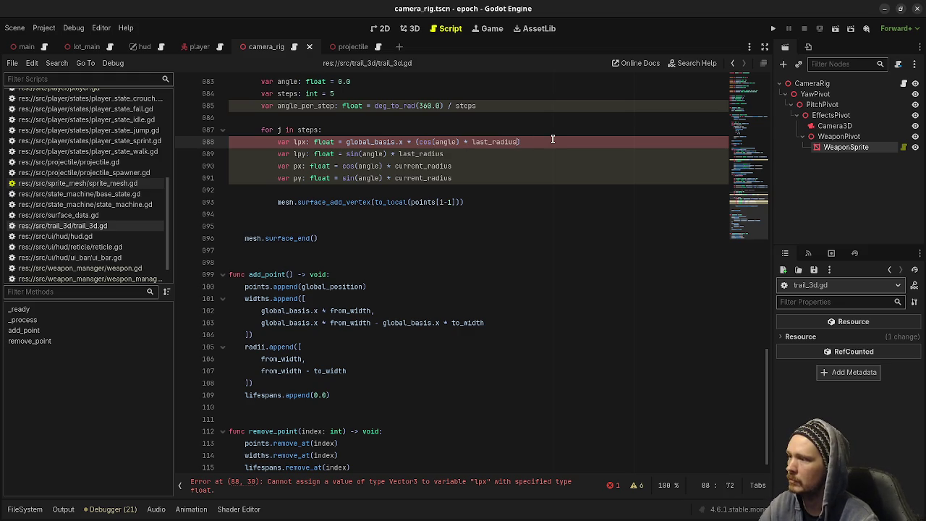
left_click(457, 225)
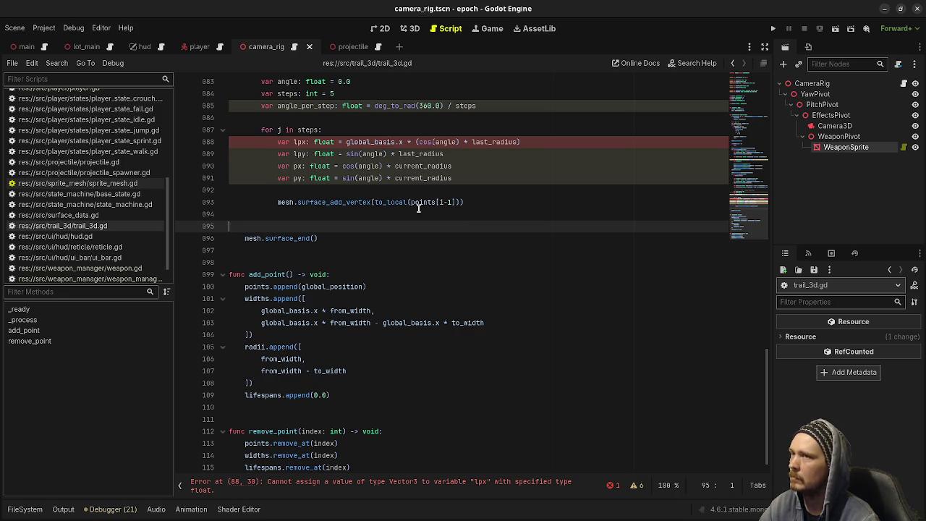
key("ctrl+z")
key("ctrl+z")
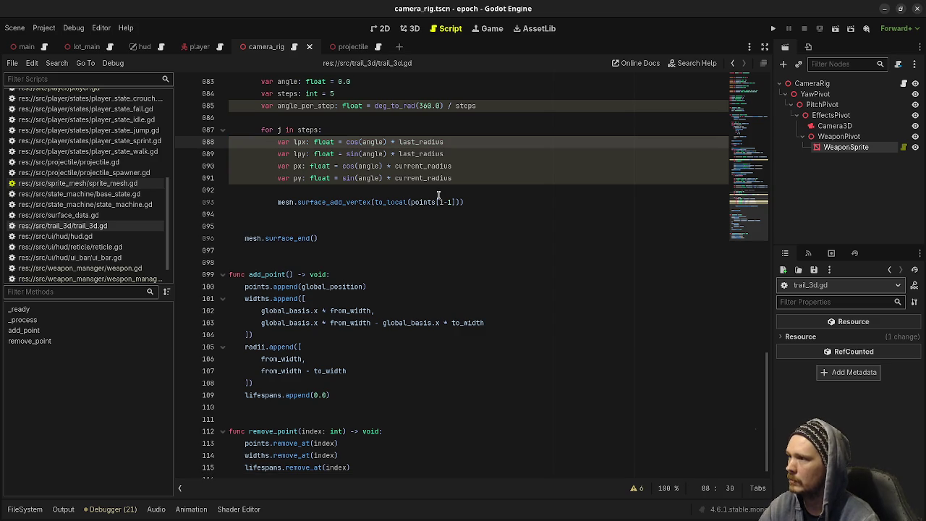
Review the last_radius and current_radius definitions, then return to the Aseprite prism sketch and pan it.
left_click(458, 178)
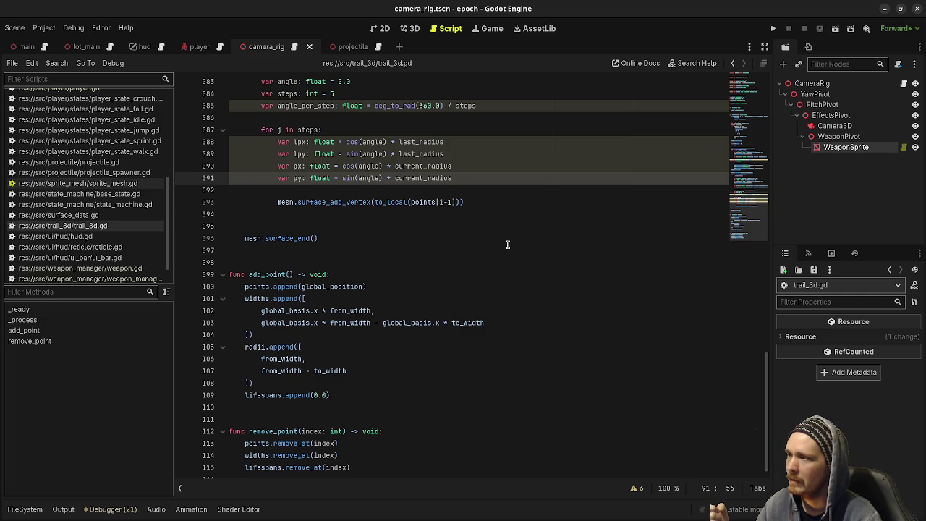
scroll(508, 245, "up", 2)
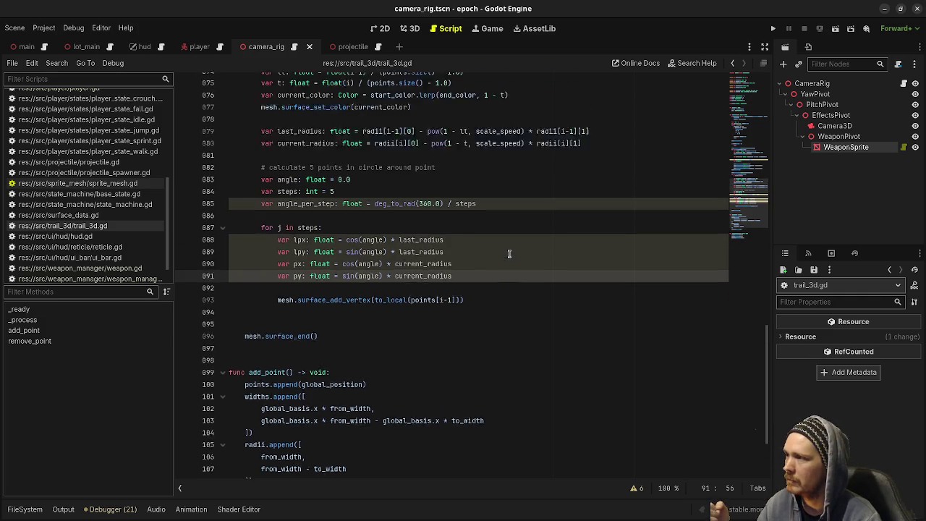
scroll(509, 253, "up", 3)
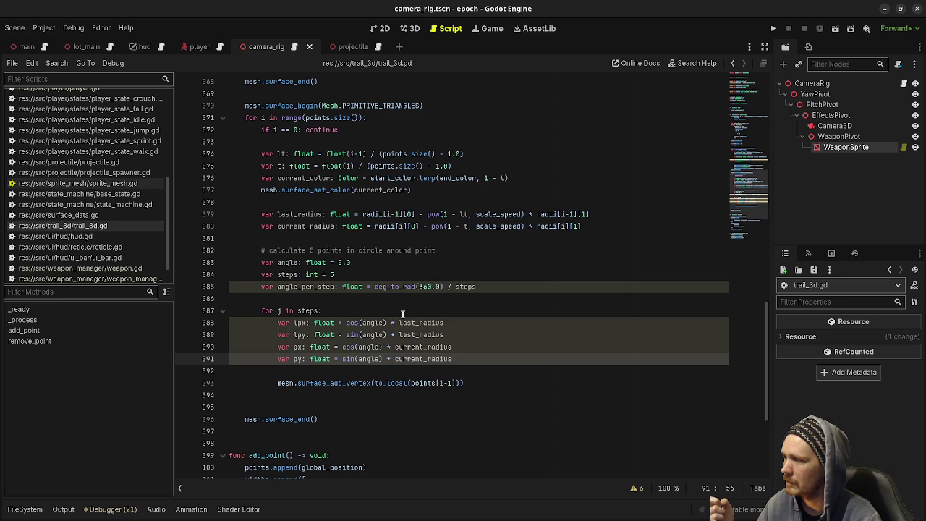
scroll(403, 313, "down", 1)
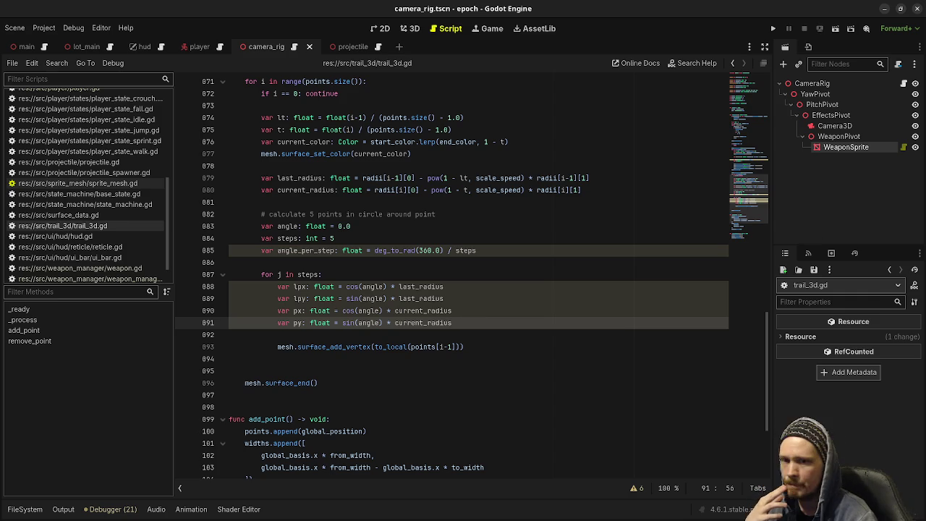
key("alt+Tab")
left_click_drag(496, 365, 473, 375)
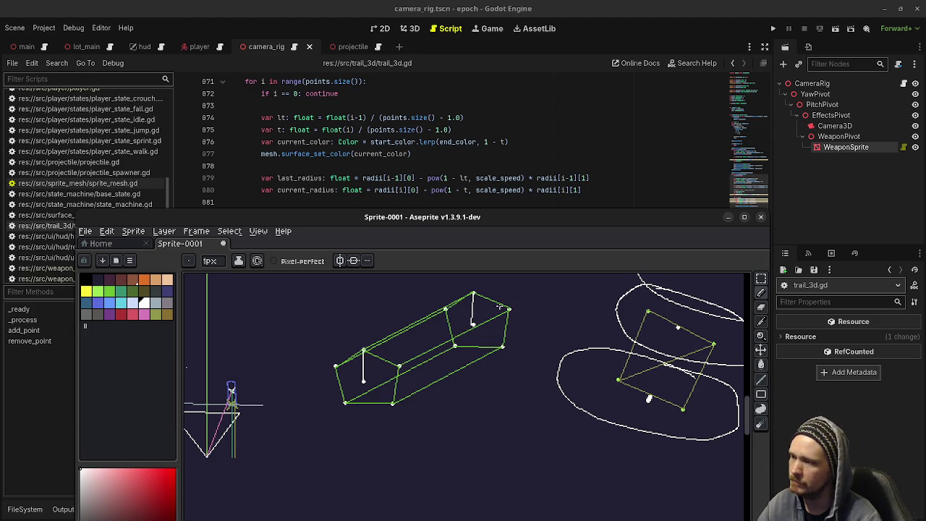
left_click(729, 216)
Revert the circle-point edits: restore last_radius to 1 - t, remove the lpy line, reset lpx.
left_click(503, 238)
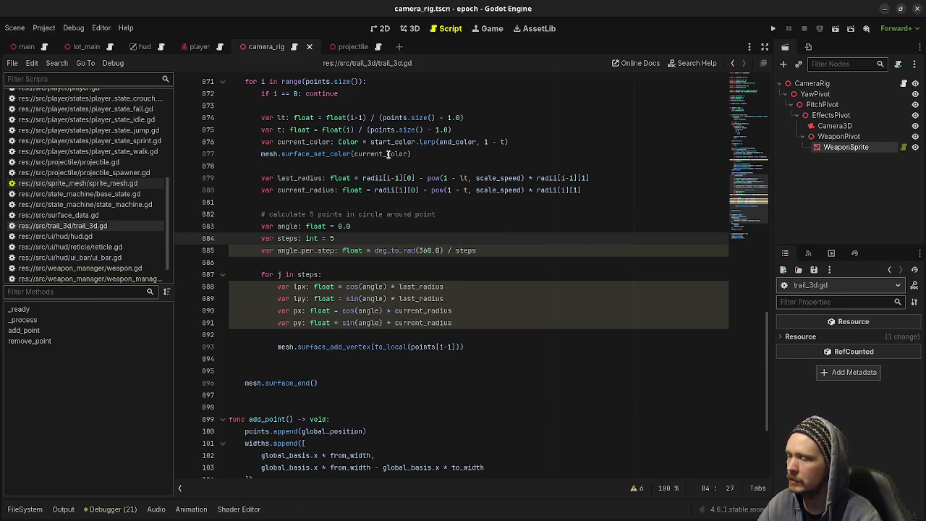
left_click(556, 335)
key("ctrl+z")
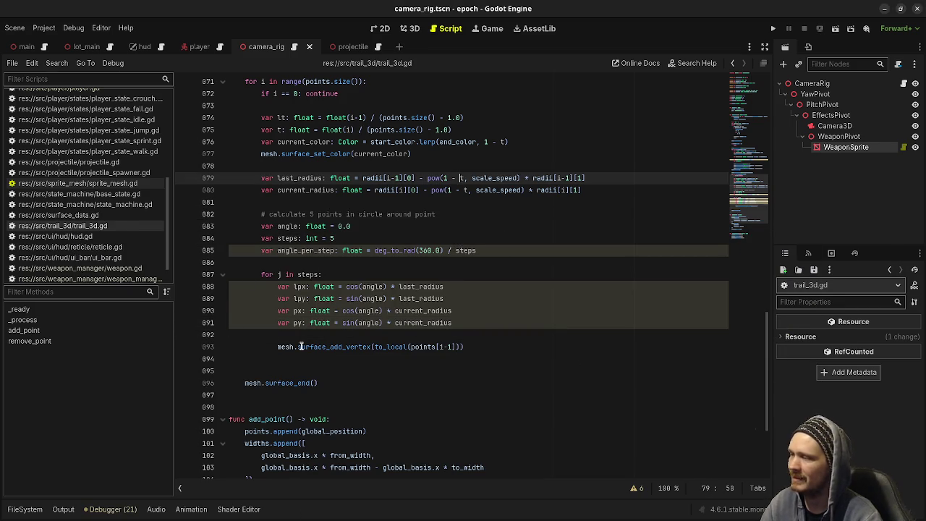
left_click(477, 298)
key("shift+Up")
key("BackSpace")
key("ctrl+BackSpace")
type("c")
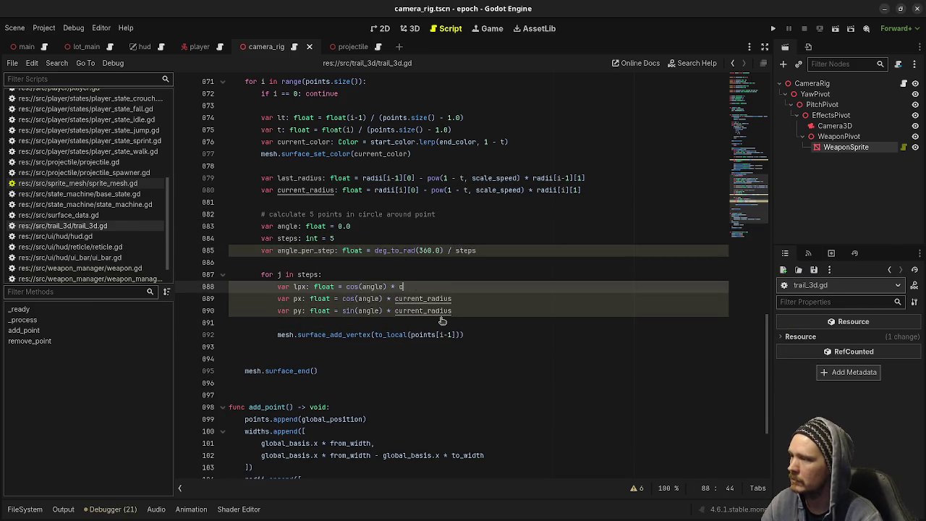
key("BackSpace")
key("BackSpace")
key("BackSpace")
type("s")
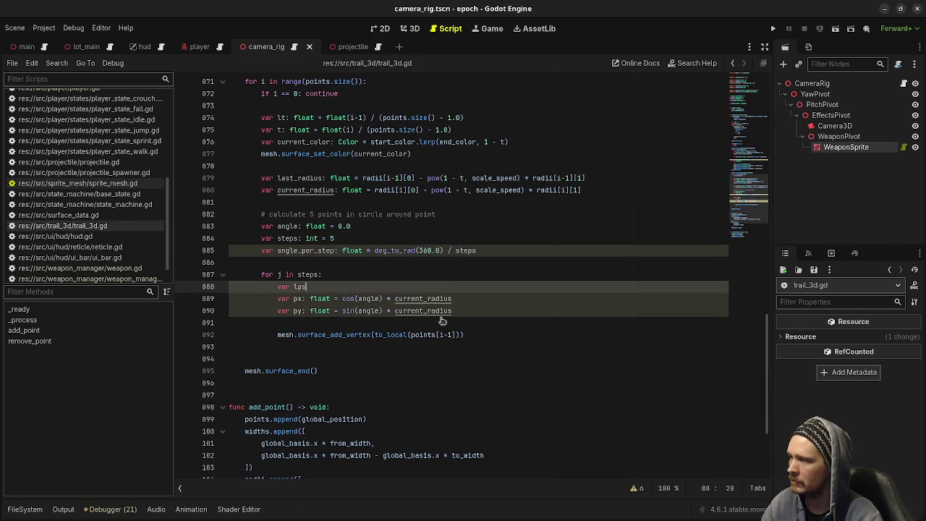
key("ctrl+z")
key("ctrl+z")
key("ctrl+z")
key("ctrl+z")
key("ctrl+z")
key("ctrl+z")
key("ctrl+z")
key("ctrl+z")
key("ctrl+z")
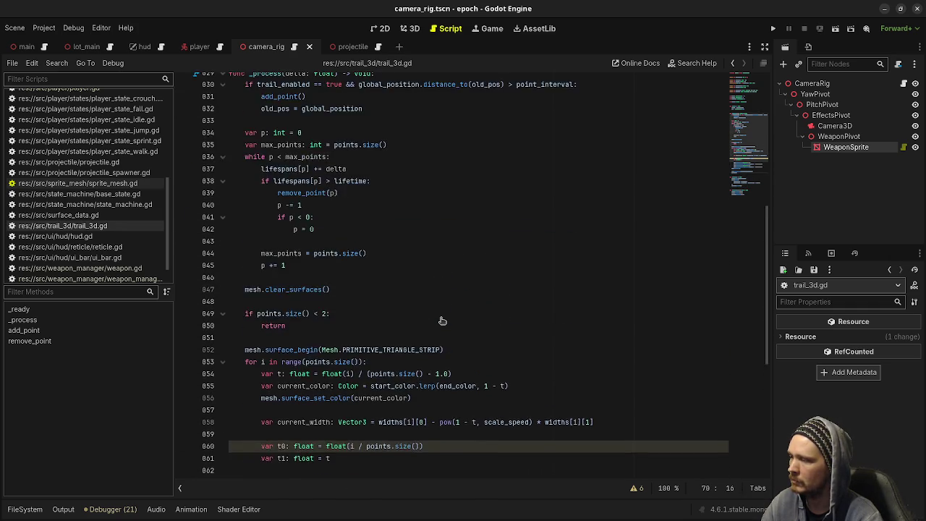
Finish undoing back to the triangle-strip code, save, and return from VS Code to Godot.
key("ctrl+z")
key("ctrl+z")
key("ctrl+z")
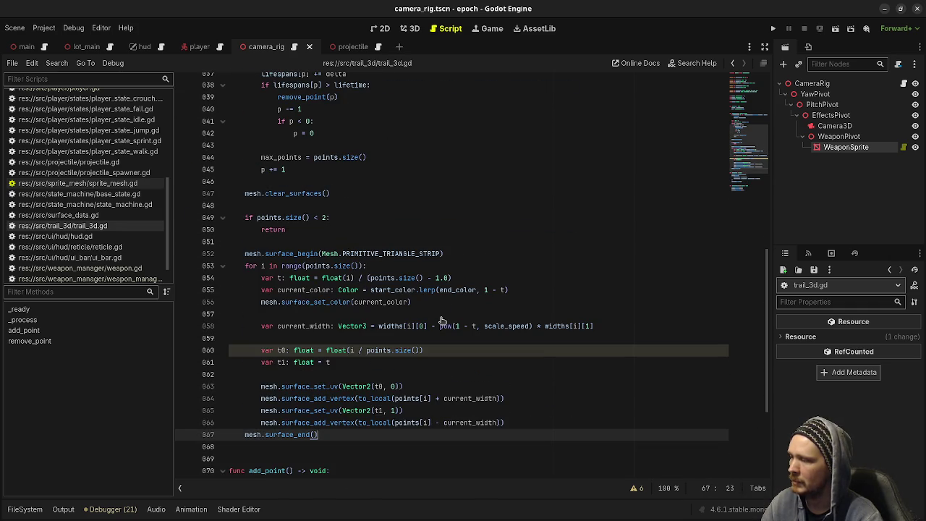
key("ctrl+s")
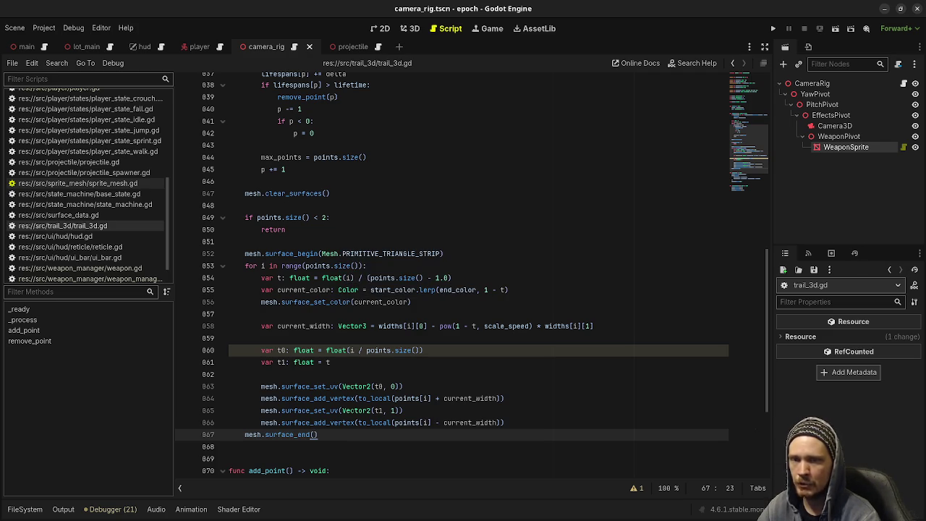
key("alt+Tab")
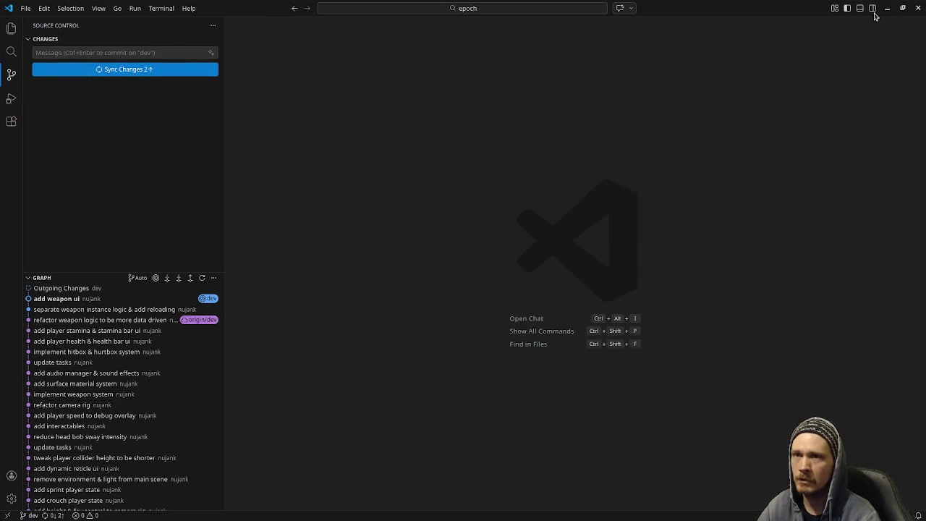
left_click(887, 8)
Open the Mesh documentation for PRIMITIVE_TRIANGLE_STRIP from line 852.
left_click(565, 241)
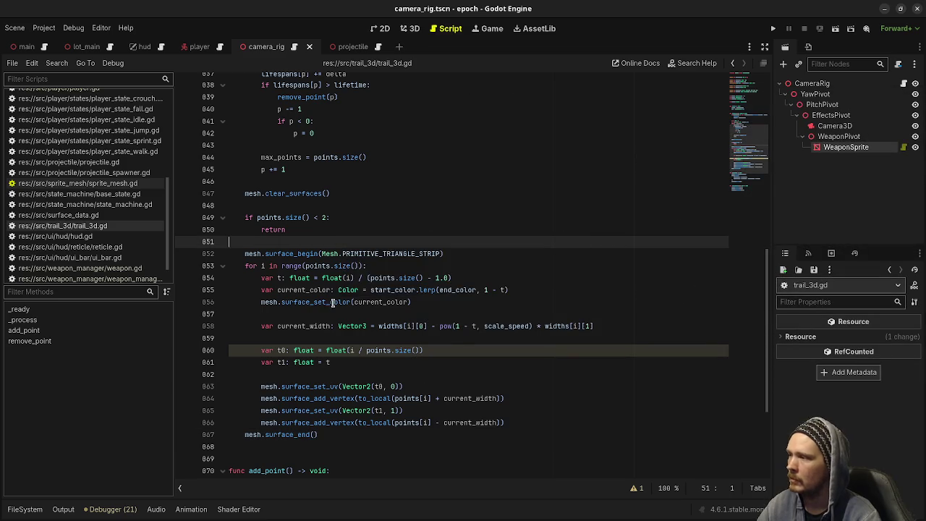
scroll(304, 320, "down", 2)
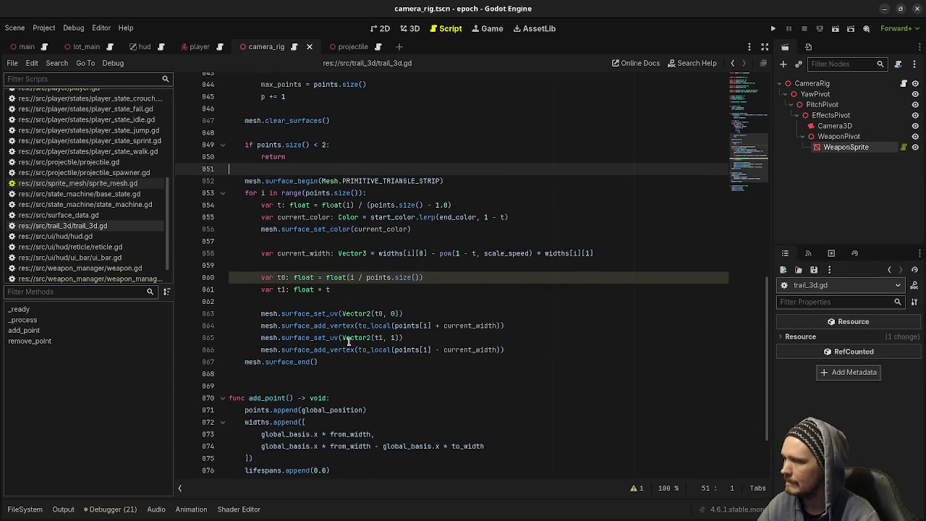
left_click(369, 181, "ctrl")
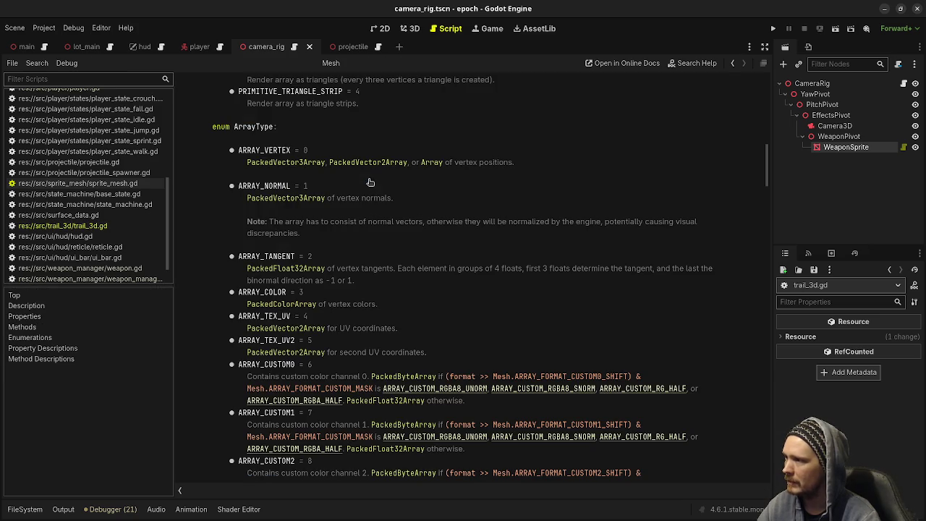
Read through the Mesh docs, then return to trail_3d.gd at the end of line 861.
scroll(413, 243, "up", 3)
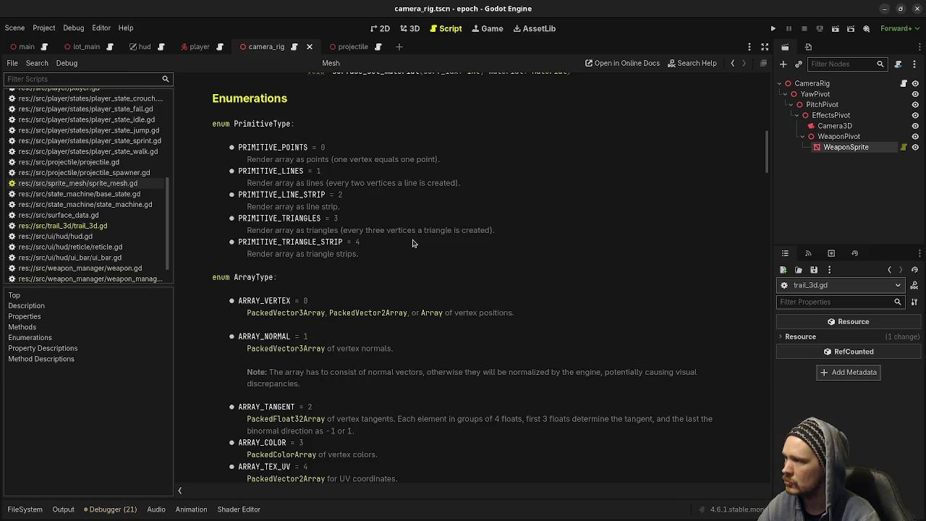
scroll(413, 243, "down", 5)
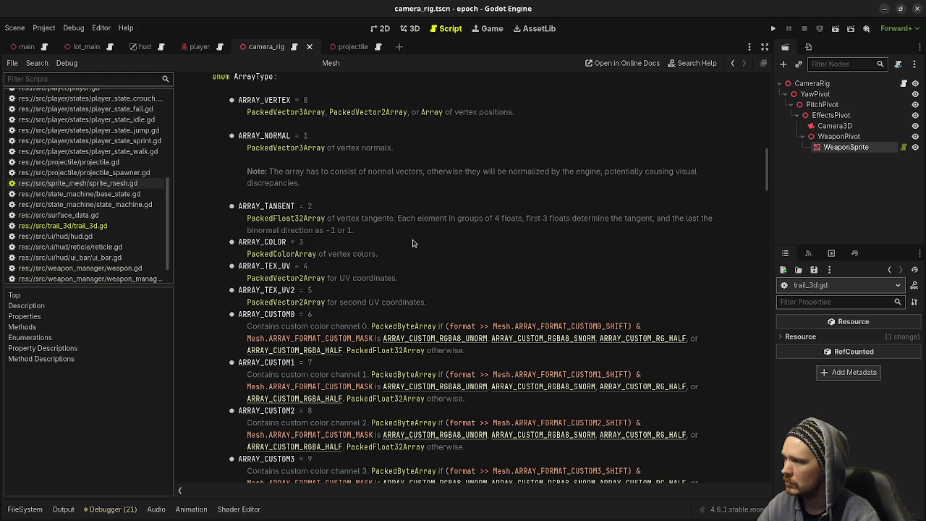
scroll(413, 243, "down", 5)
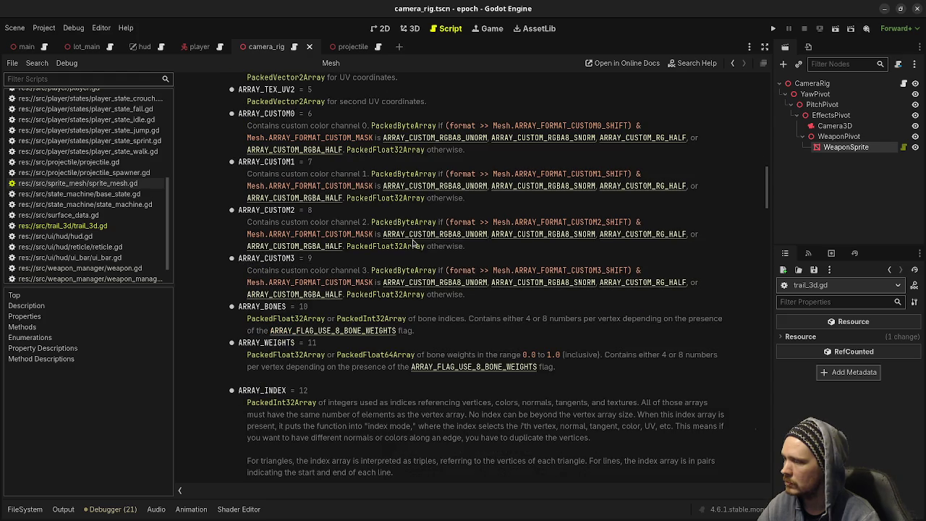
key("alt+Left")
left_click(348, 294)
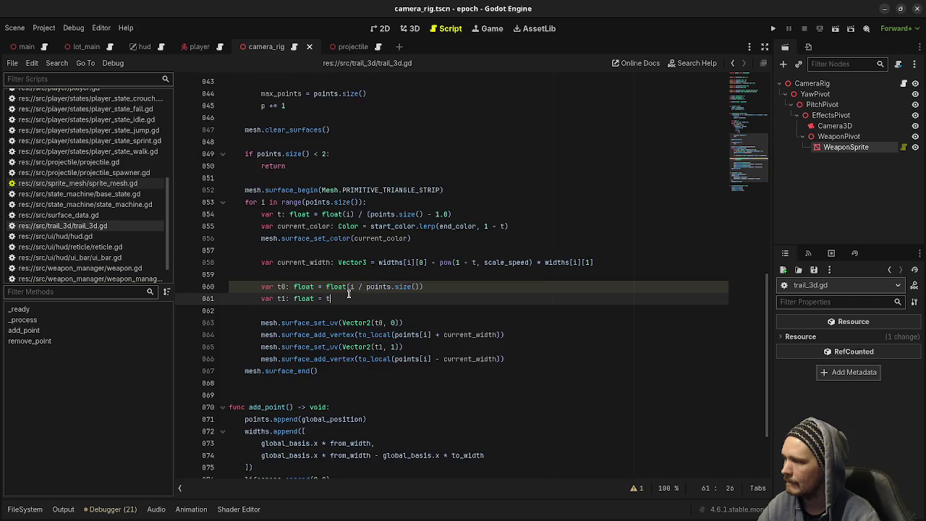
Review the trail loop: the t calculation, current_width line and surface_add_vertex calls.
scroll(348, 294, "down", 3)
scroll(348, 294, "up", 2)
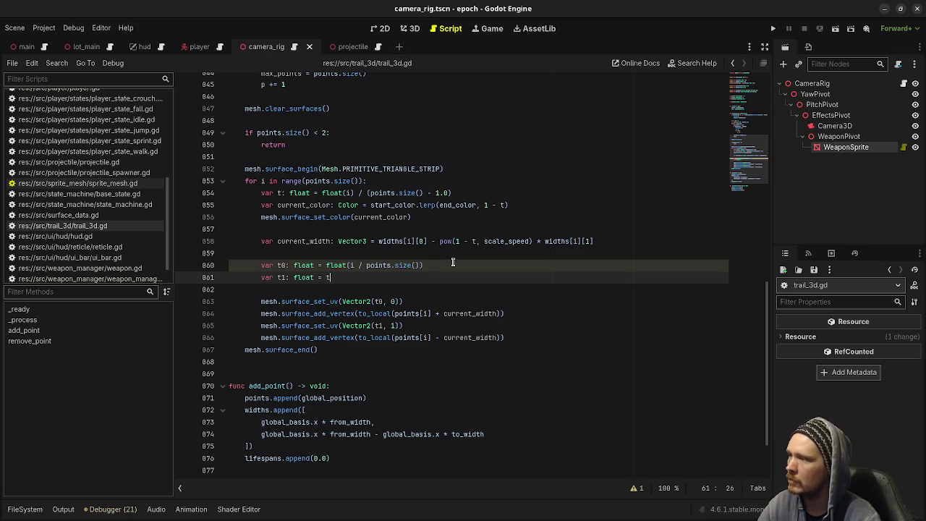
double_click(388, 170)
mouse_move(388, 170)
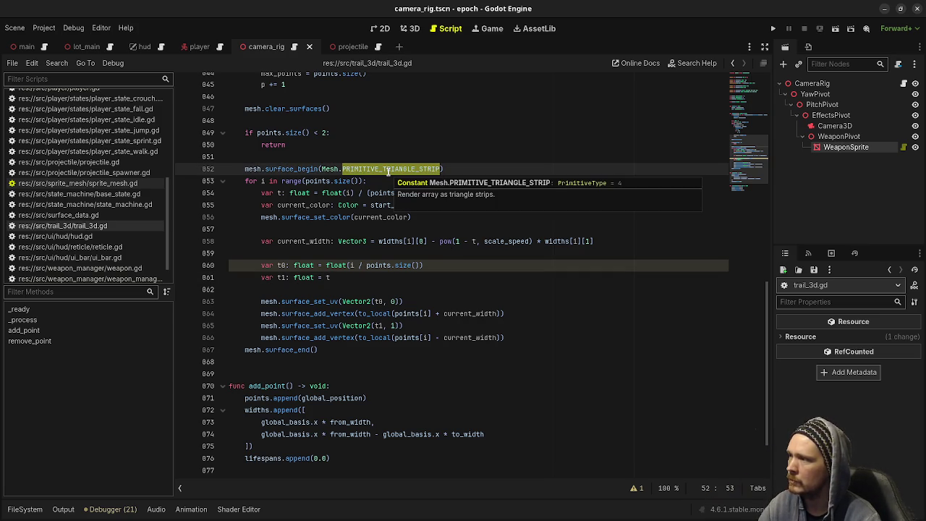
left_click(290, 205)
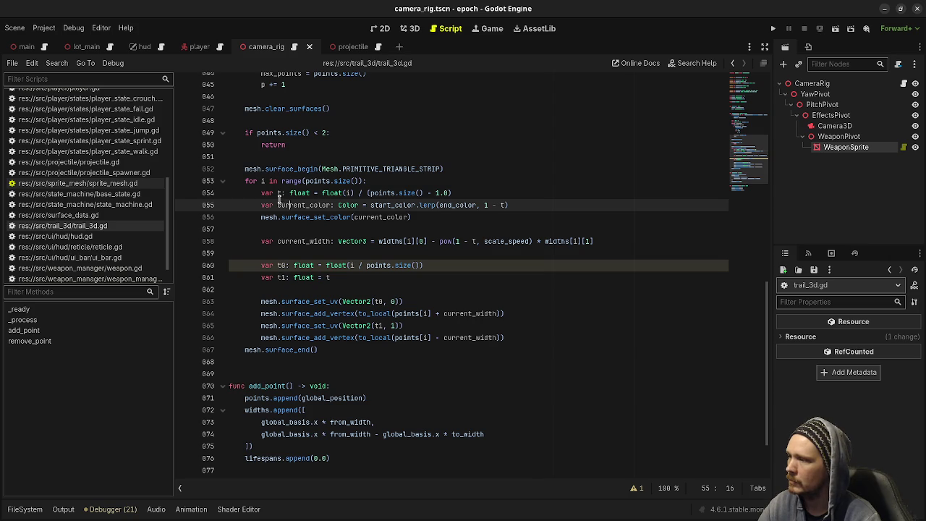
mouse_move(426, 338)
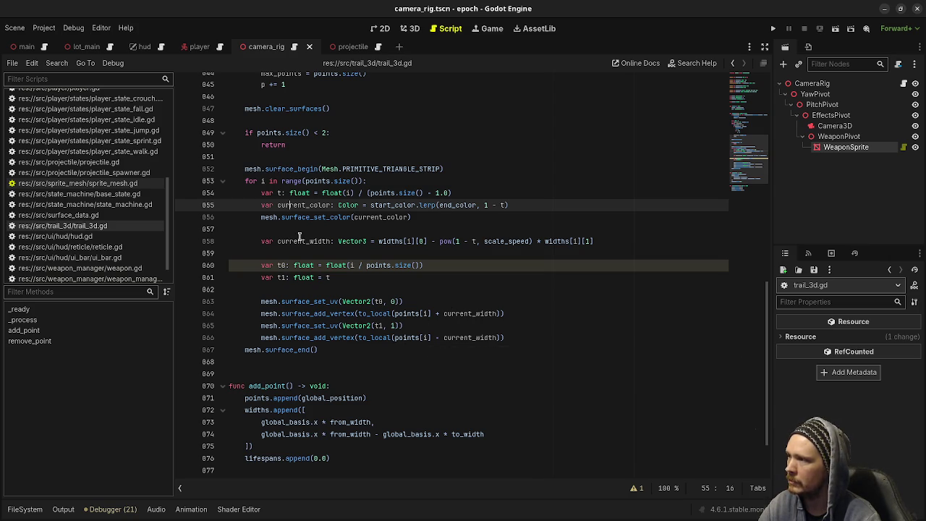
left_click_drag(456, 193, 259, 194)
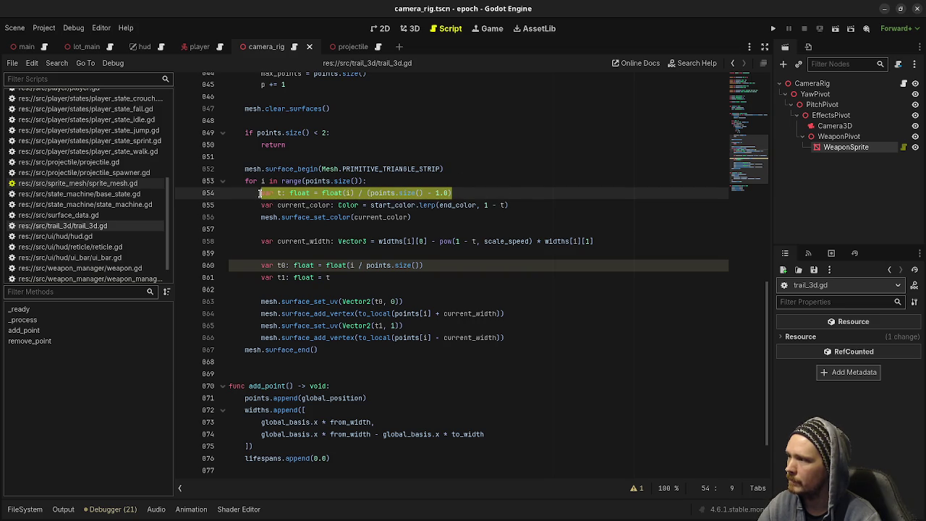
left_click_drag(595, 241, 259, 246)
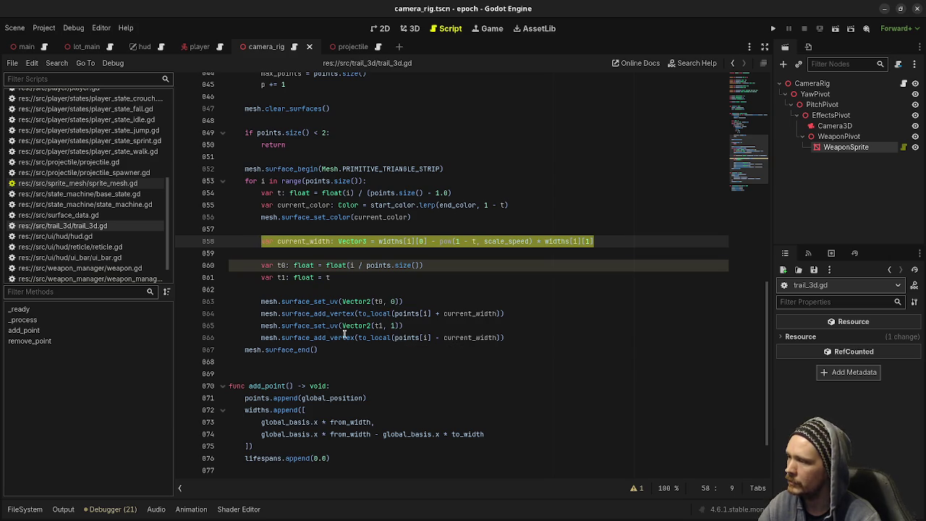
mouse_move(356, 337)
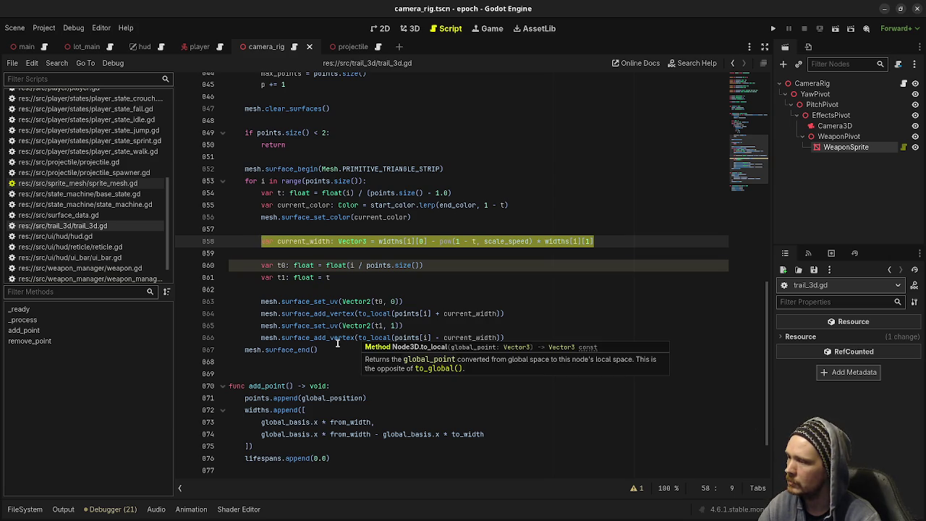
left_click(310, 337)
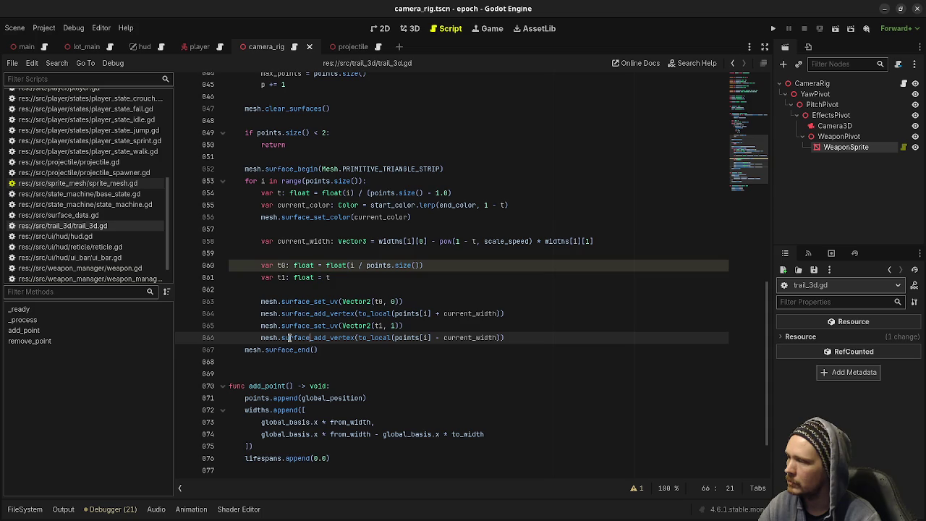
left_click(300, 313)
left_click(327, 313)
Open the MeshInstance3D class reference from the top of the script and scroll to its methods.
scroll(365, 300, "up", 4)
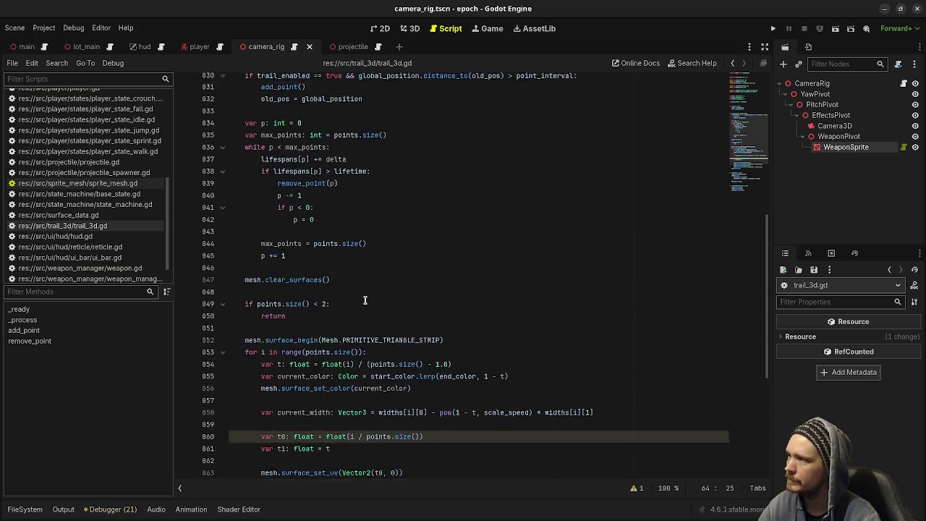
scroll(364, 300, "up", 5)
scroll(365, 301, "up", 2)
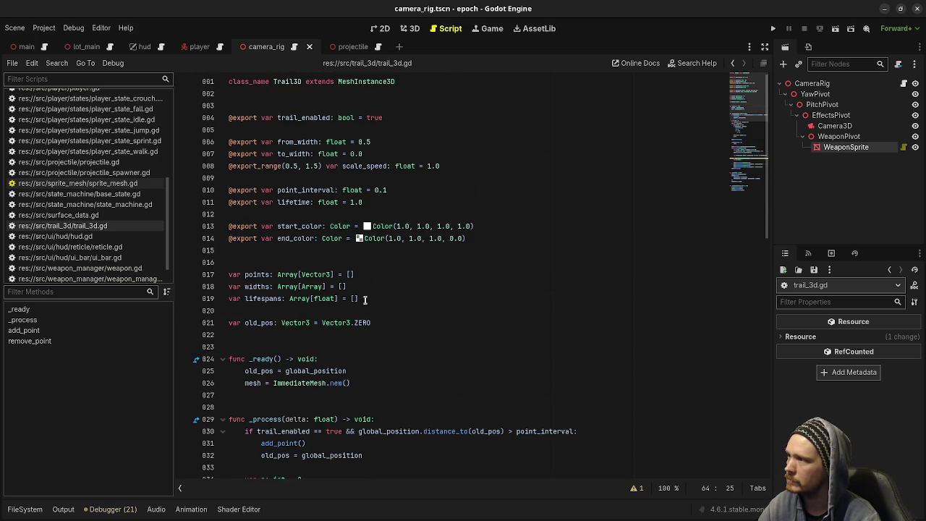
left_click(371, 89, "ctrl")
scroll(457, 304, "down", 5)
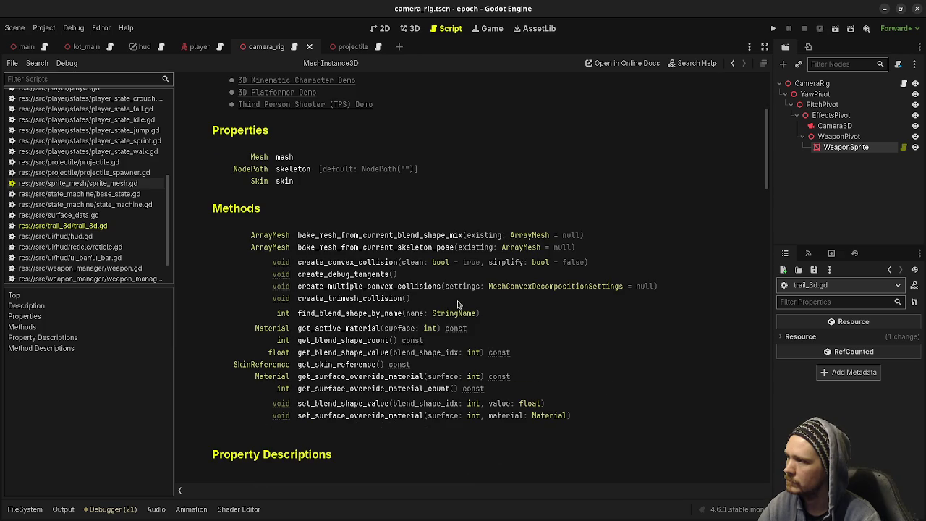
Return from the MeshInstance3D docs to trail_3d.gd and look over the script.
key("alt+Left")
scroll(409, 387, "down", 8)
scroll(413, 393, "down", 1)
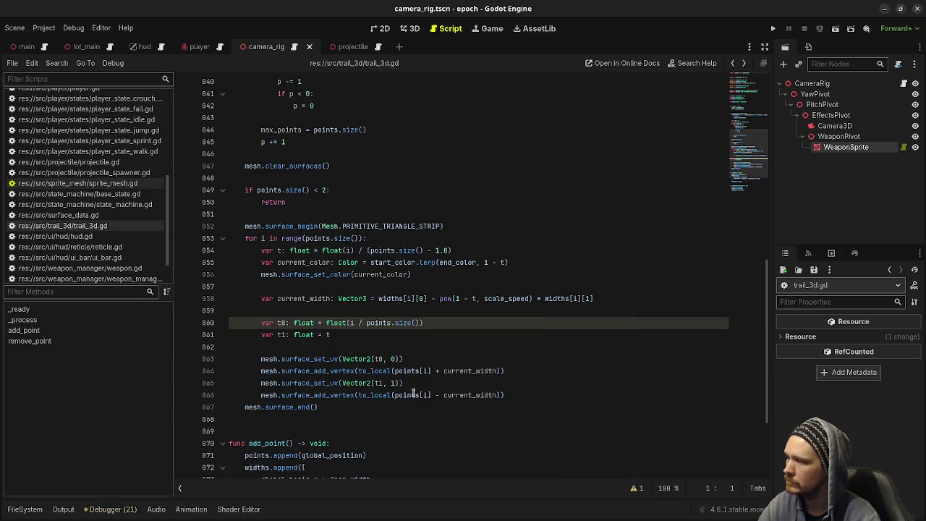
scroll(413, 393, "up", 15)
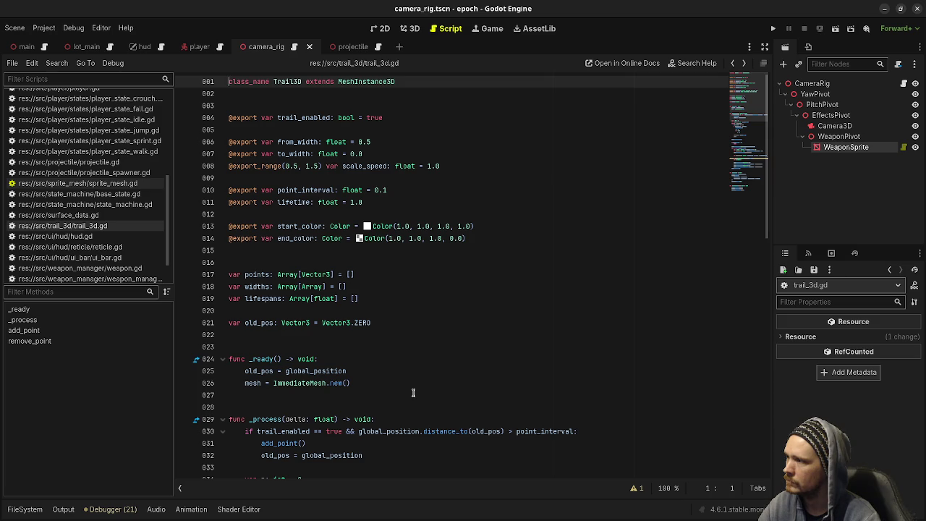
scroll(413, 393, "down", 3)
scroll(413, 393, "up", 3)
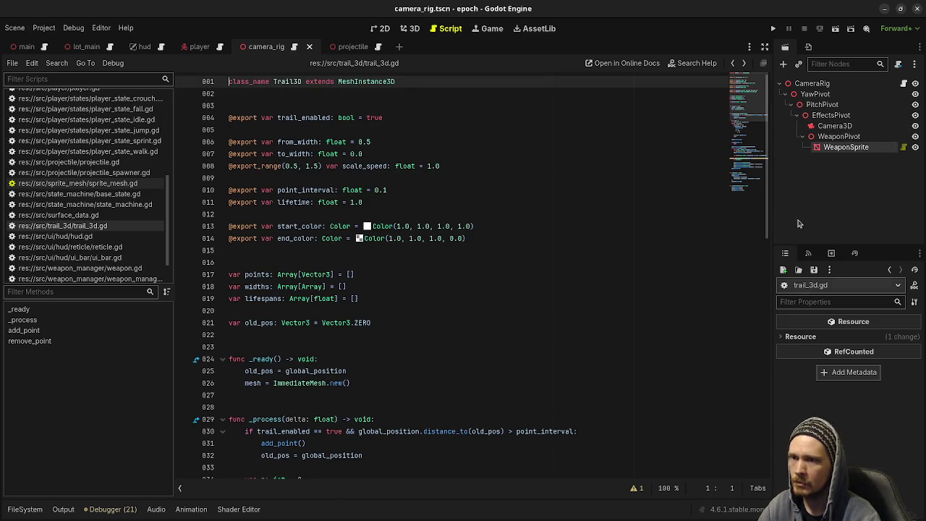
Show the FileSystem panel and read the ImmediateMesh class documentation.
left_click(24, 509)
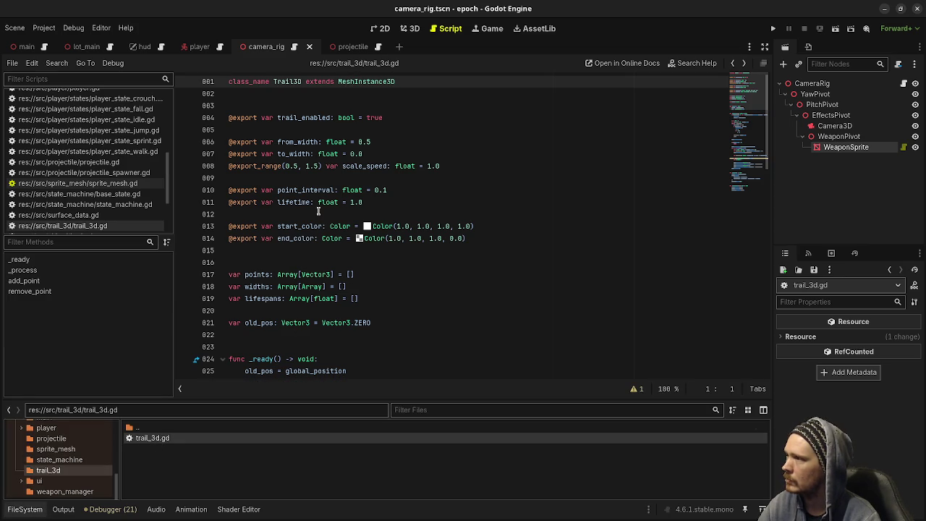
scroll(318, 211, "down", 4)
left_click(298, 241, "ctrl")
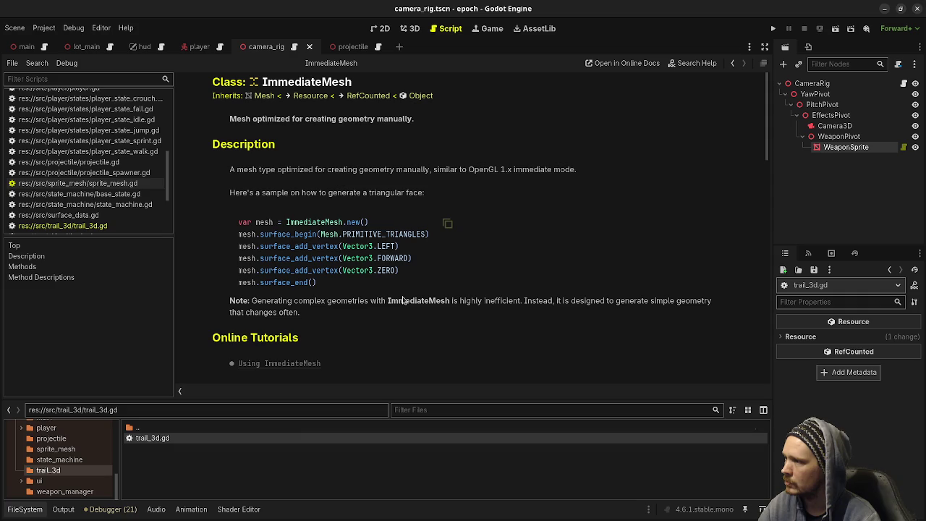
scroll(335, 289, "down", 5)
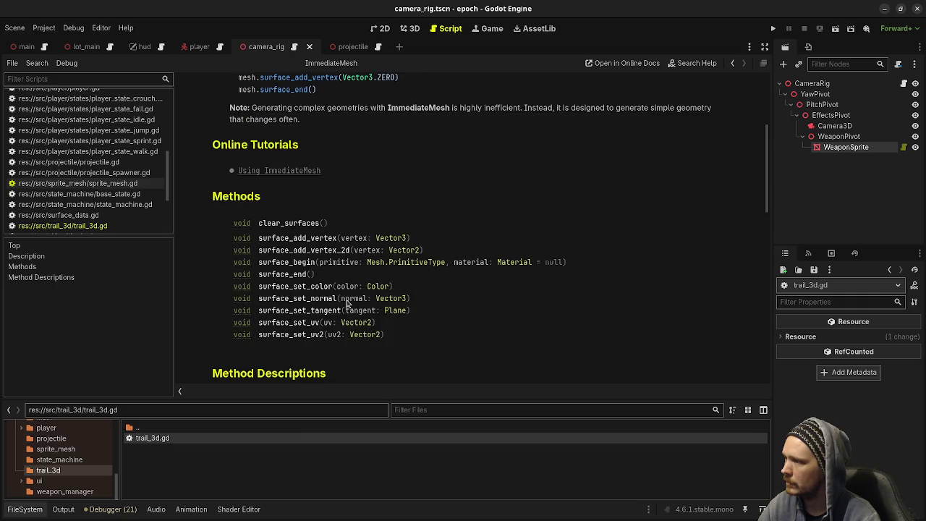
Go back to trail_3d.gd and select the t calculation on line 854.
key("alt+Left")
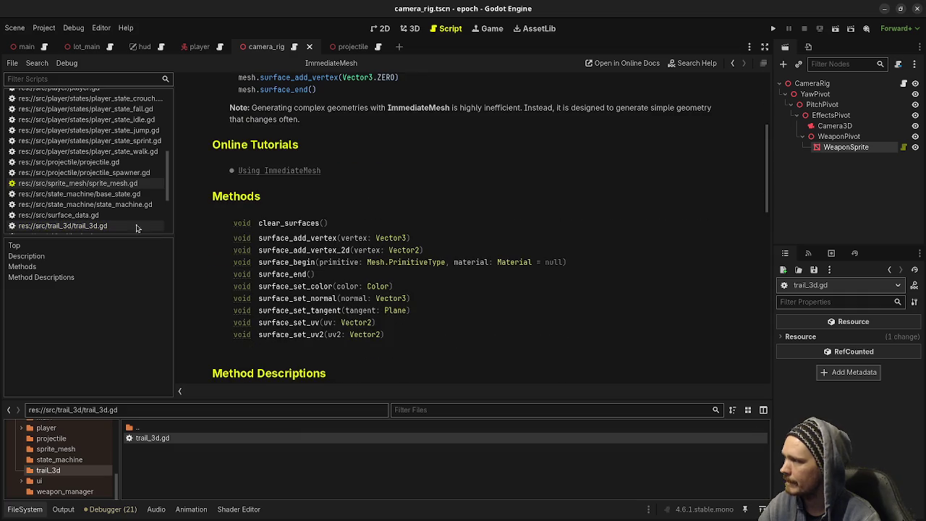
scroll(421, 298, "down", 8)
scroll(422, 298, "down", 2)
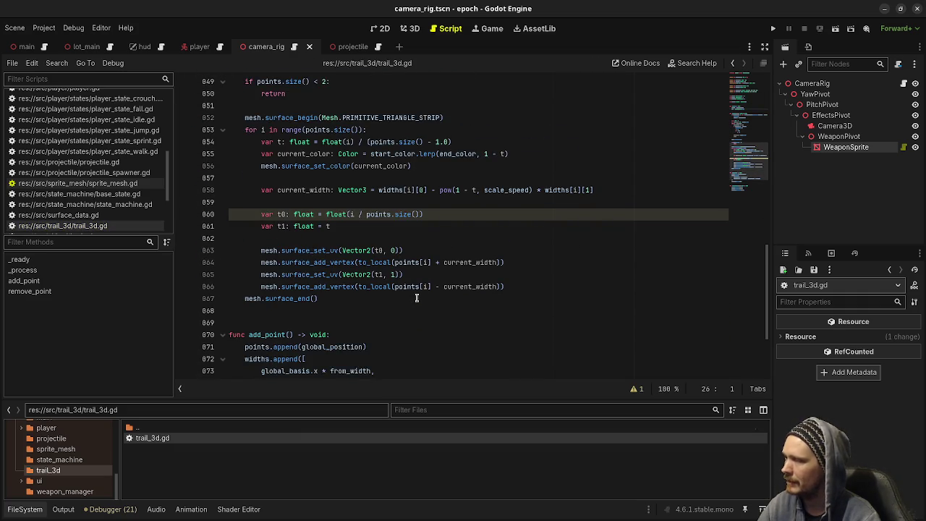
left_click_drag(464, 176, 258, 174)
Skip the first point with 'if i == 0: continue' and declare lt from i-1 over points.size() - 1.0.
left_click(395, 166)
key("Return")
type("if i == 0: ")
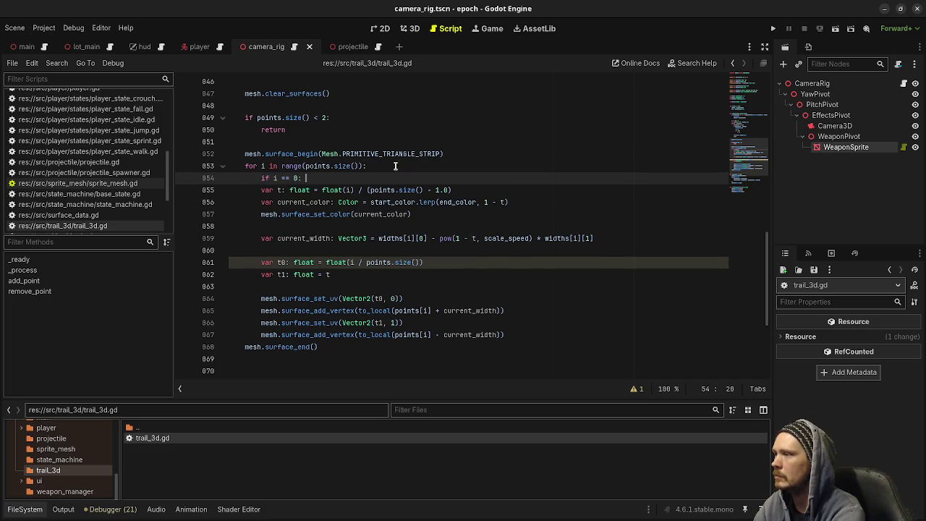
type("continue")
key("Return")
key("Return")
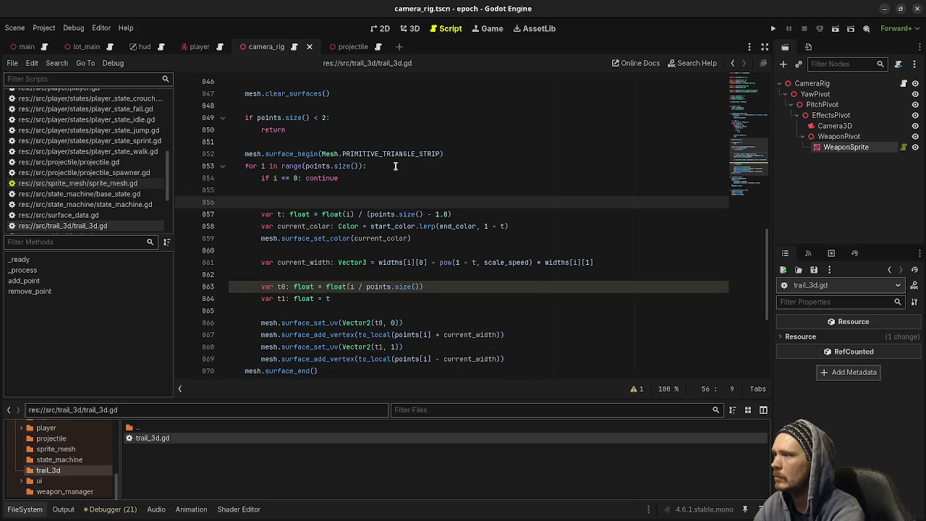
type("var lt: float == float(i")
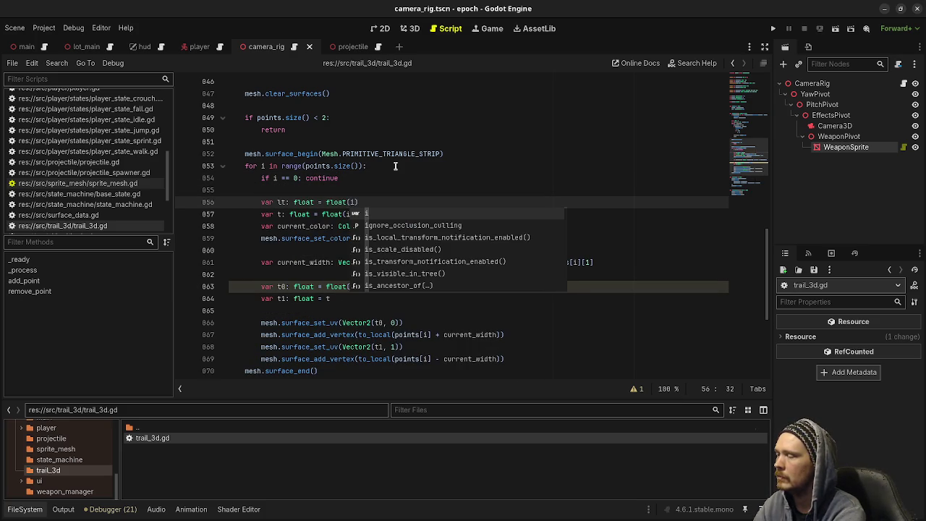
type("-1")
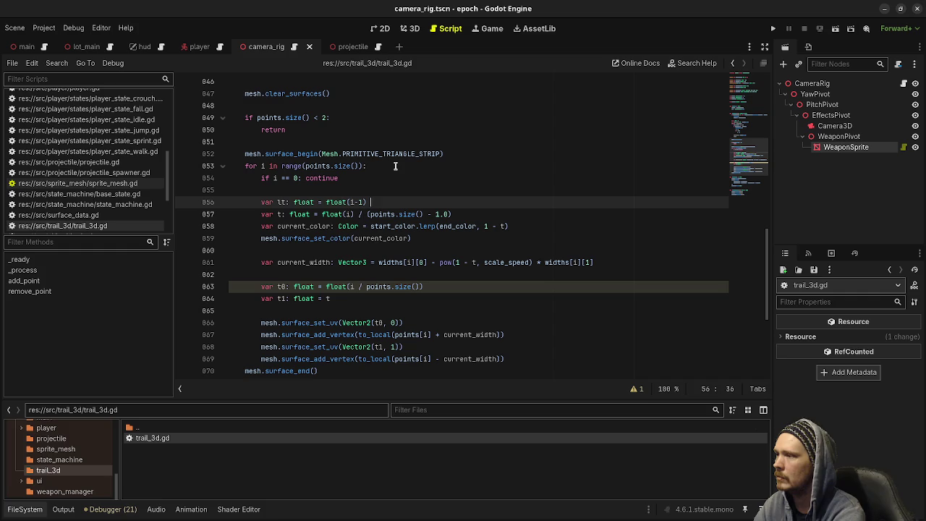
type("(points")
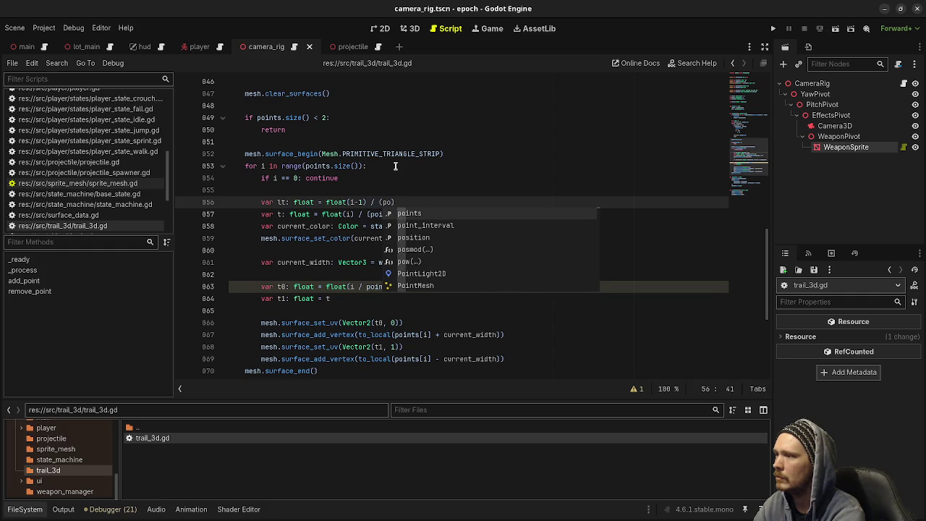
type(".size")
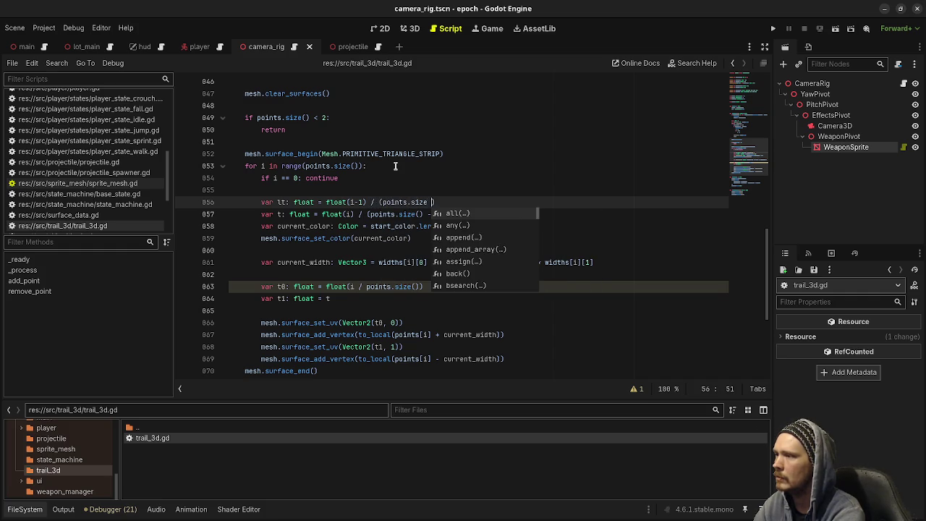
key("Return")
type("- 1.0)")
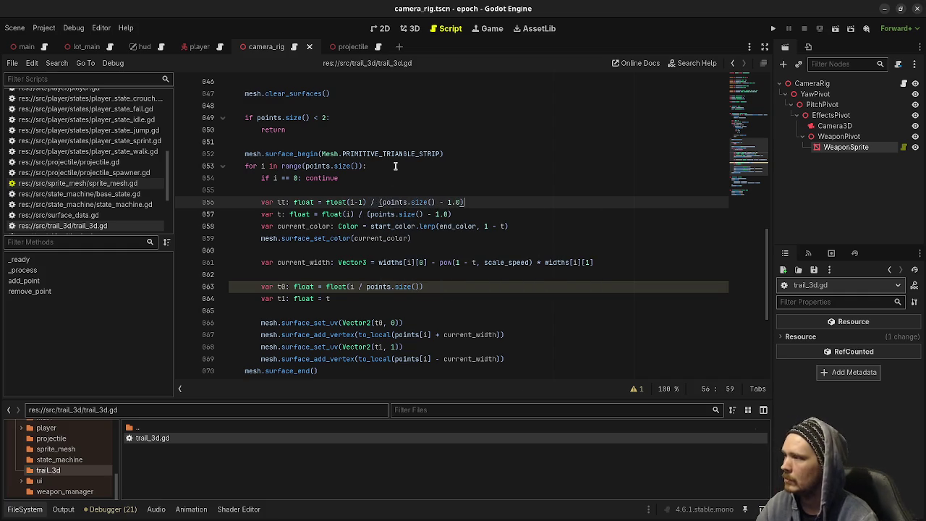
Duplicate the current_width line onto a new indented line above it.
left_click_drag(620, 263, 259, 261)
key("ctrl+c")
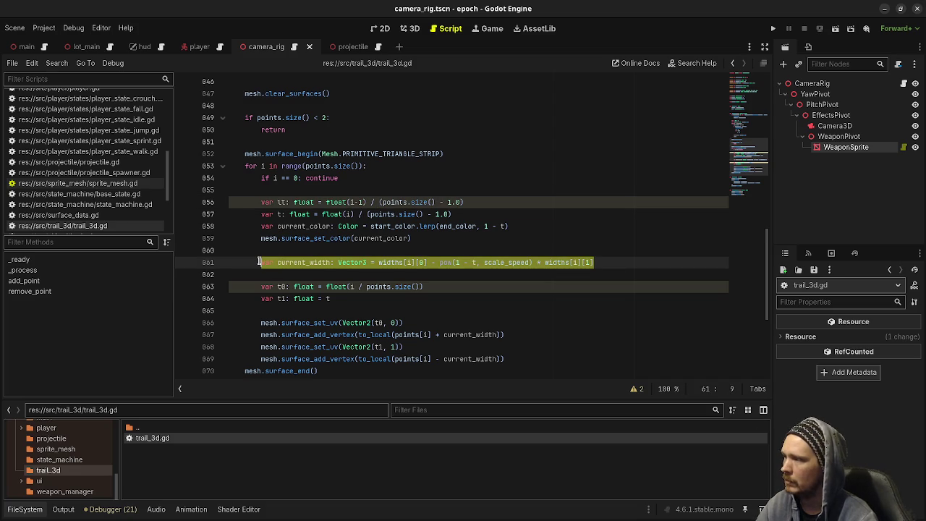
left_click(292, 251)
key("Return")
key("Tab")
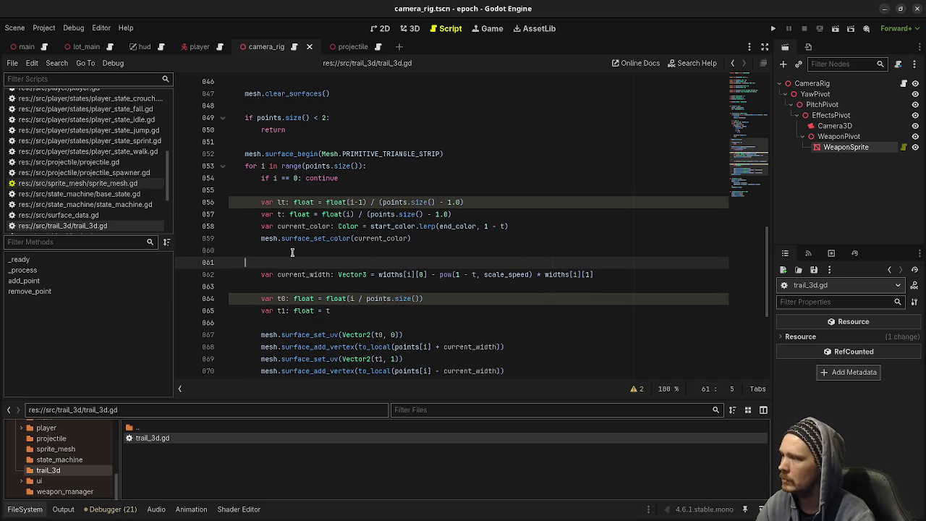
key("ctrl+v")
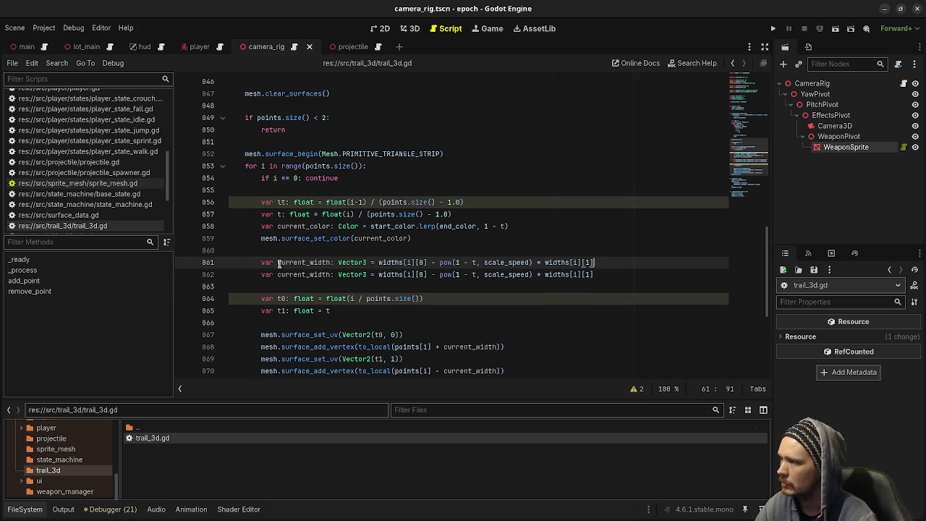
Turn the copy into last_width, indexing widths with i-1 and using lt in the pow term.
left_click_drag(277, 262, 305, 263)
type("last")
left_click(399, 263)
type("-1")
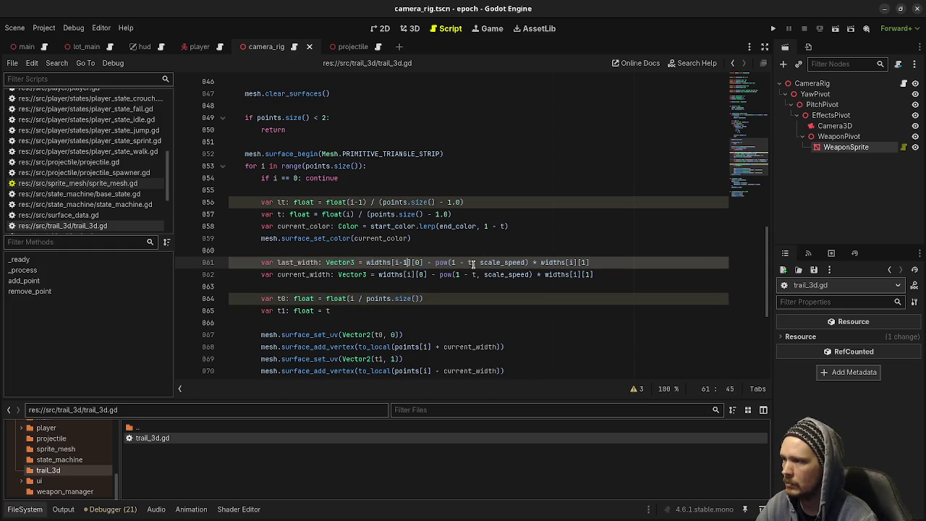
left_click(469, 263)
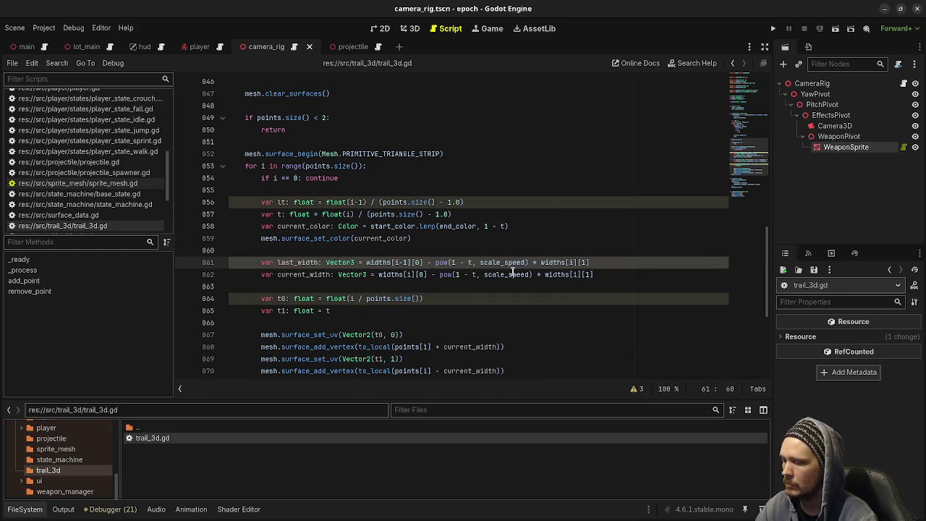
type("l")
left_click(579, 262)
type("-1")
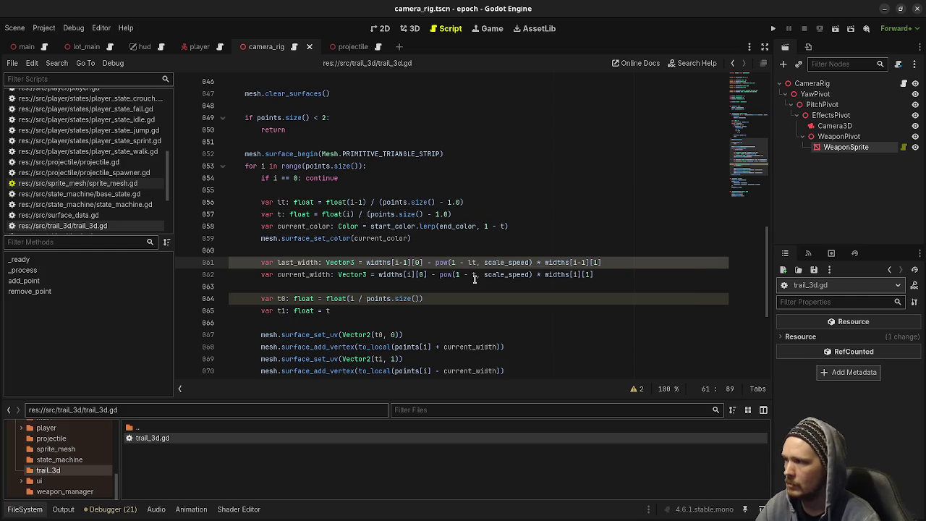
scroll(463, 337, "down", 1)
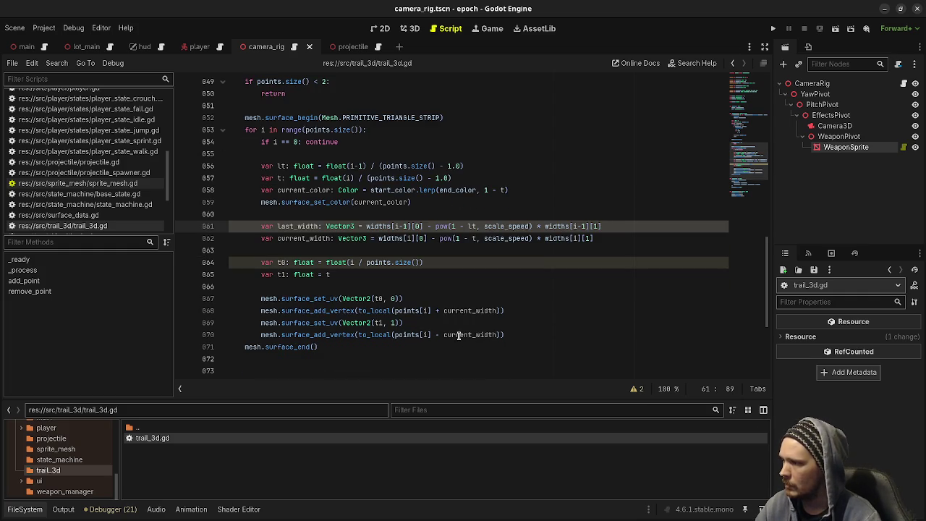
scroll(341, 357, "down", 3)
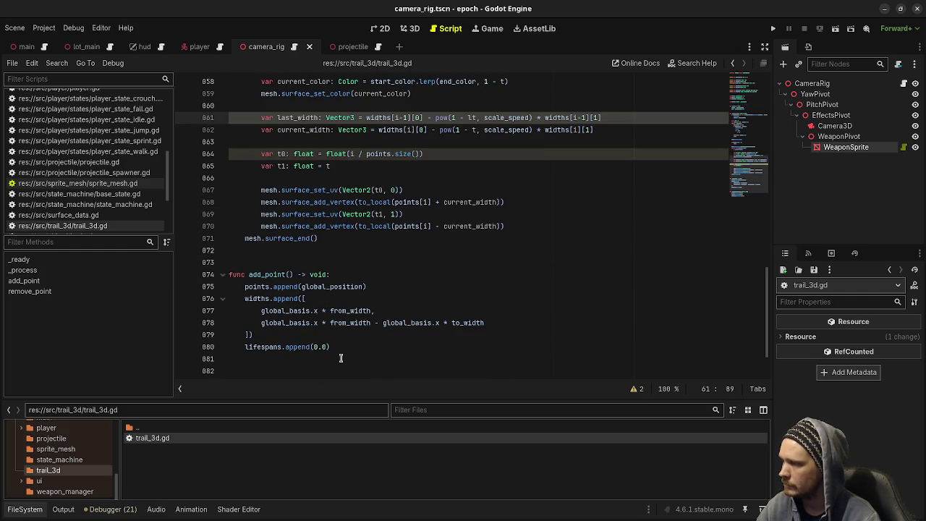
scroll(341, 357, "up", 19)
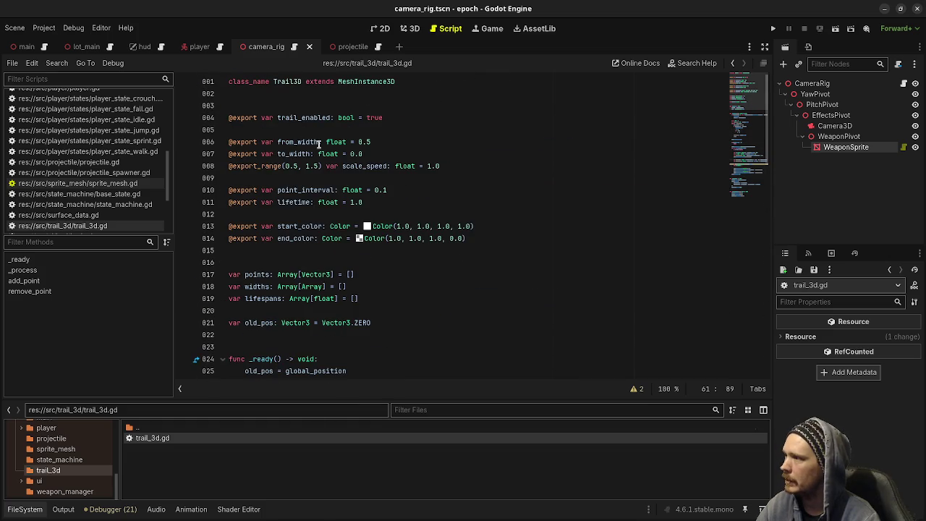
Declare 'var heights: Array[Array] = []' below the widths declaration.
left_click(386, 290)
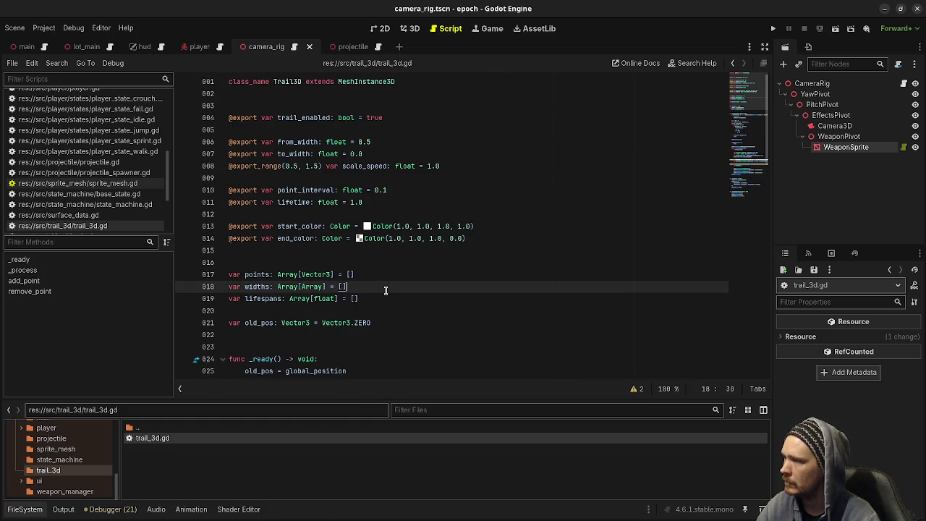
key("Return")
type("var heights: Array[")
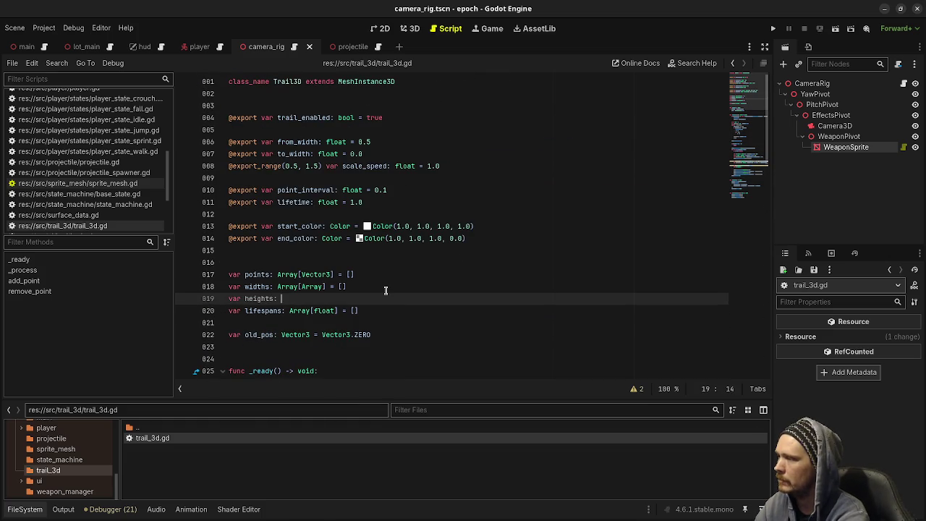
type("Array] = []")
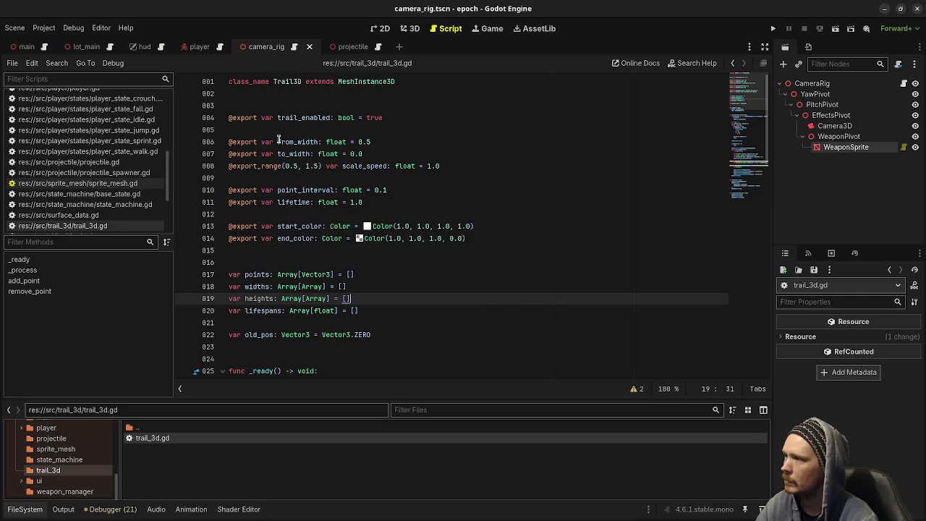
Duplicate the widths.append block in add_point and rename the copy to heights.
scroll(309, 298, "down", 15)
scroll(310, 298, "down", 3)
left_click_drag(263, 276, 243, 238)
key("ctrl+c")
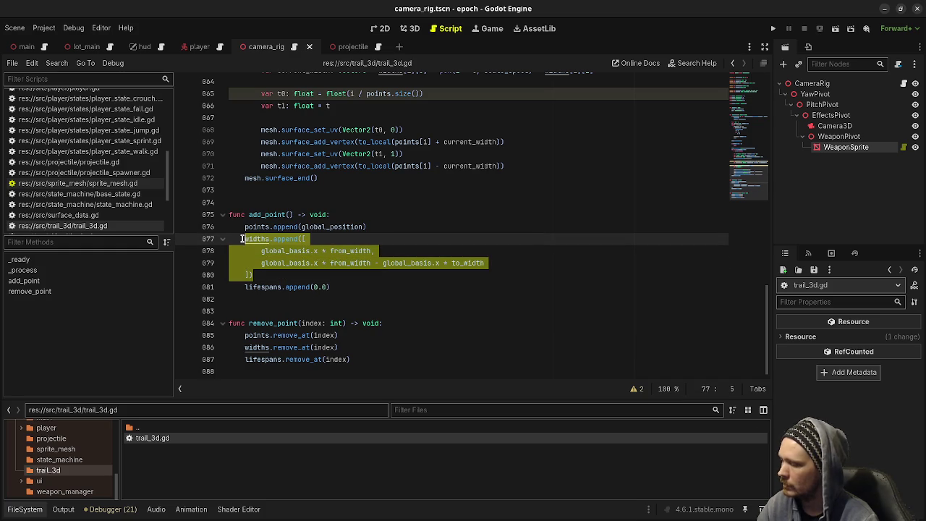
key("Right")
key("Return")
key("ctrl+v")
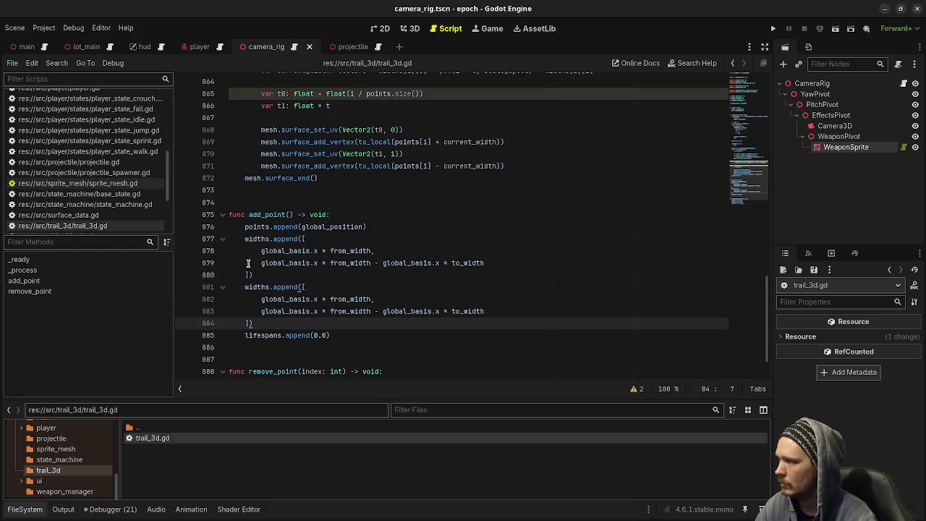
double_click(257, 287)
type("heig")
key("Return")
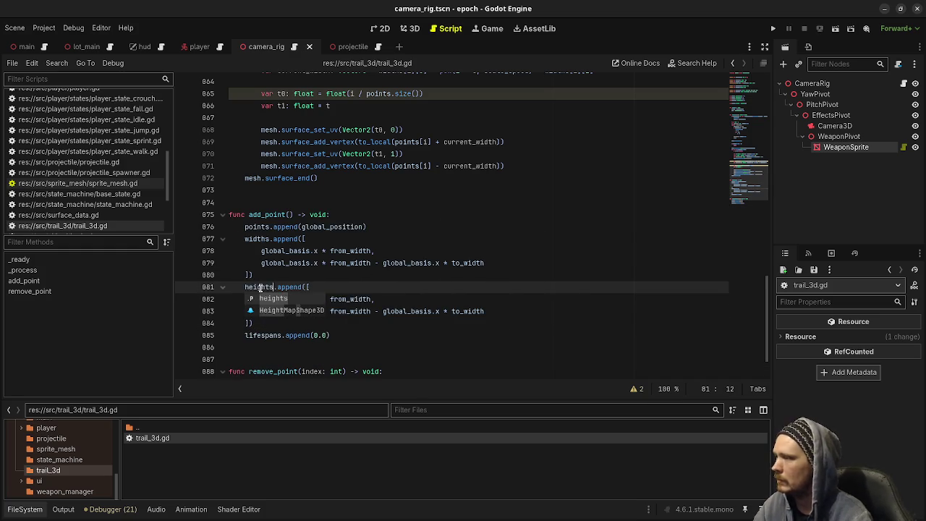
Change both axes in the heights entries from global_basis.x to global_basis.y.
left_click(422, 262)
left_click(313, 298)
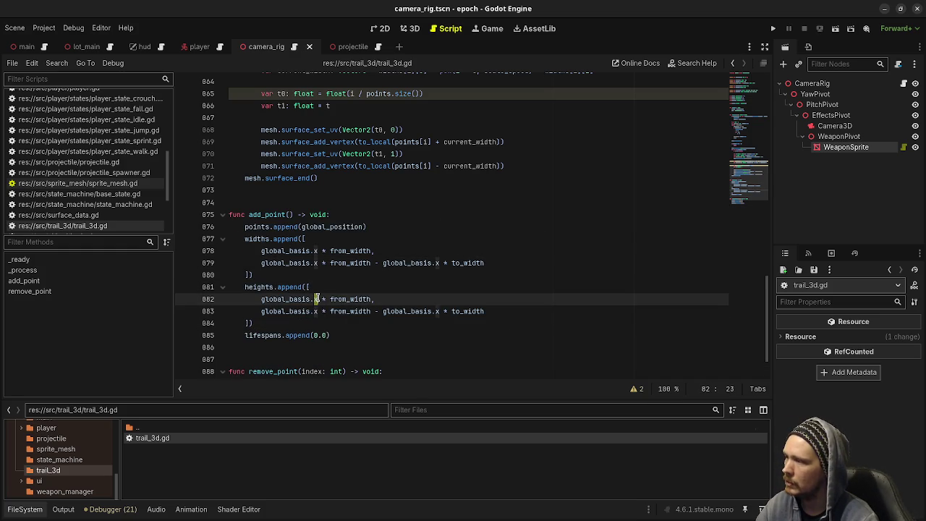
type("y")
key("Up")
double_click(317, 311)
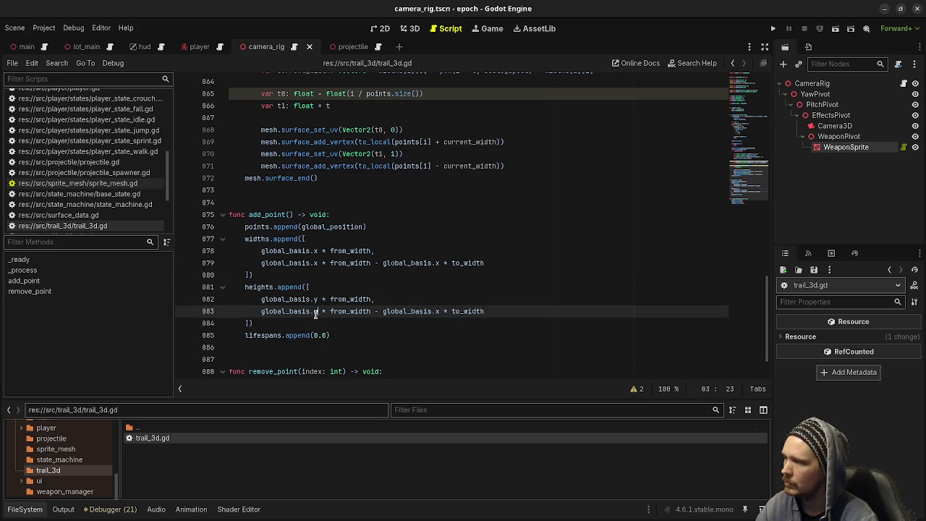
type("y")
double_click(437, 311)
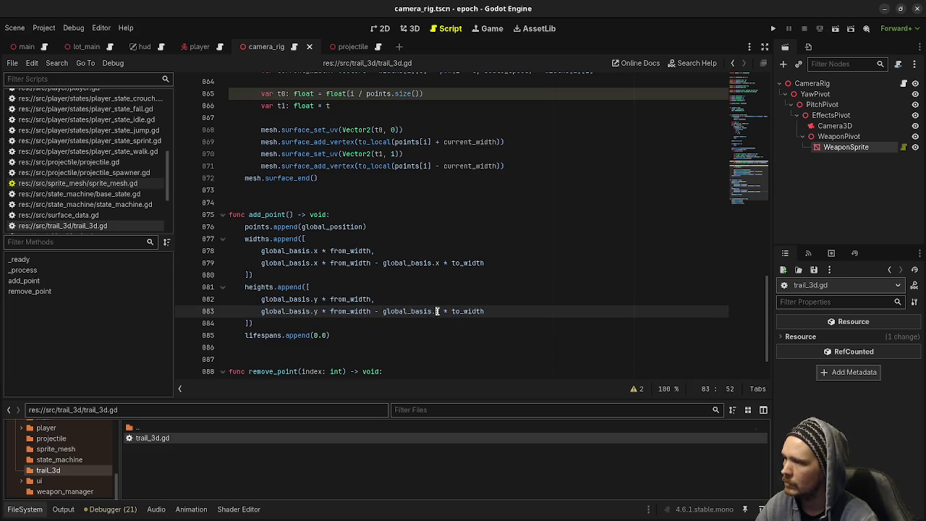
type("y")
Save the script and bring the Aseprite prism sketch lower over the editor.
left_click(298, 275)
key("Up")
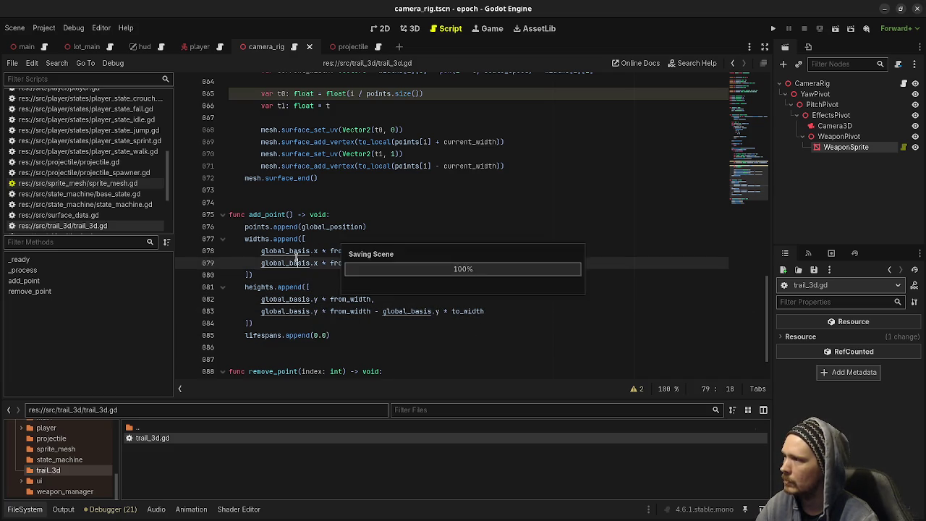
scroll(296, 260, "up", 5)
scroll(295, 257, "up", 1, "ctrl")
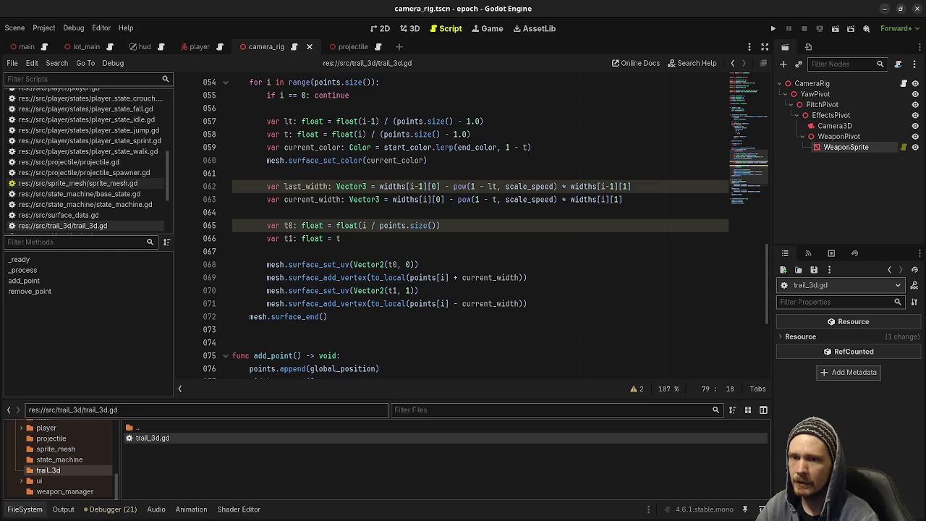
key("alt+Tab")
mouse_move(529, 217)
left_mouse_down()
mouse_move(507, 317)
mouse_move(524, 323)
left_mouse_up()
Change line 53's surface primitive from Mesh.PRIMITIVE_TRIANGLE_STRIP to Mesh.PRIMITIVE_TRIANGLES.
scroll(446, 240, "up", 3)
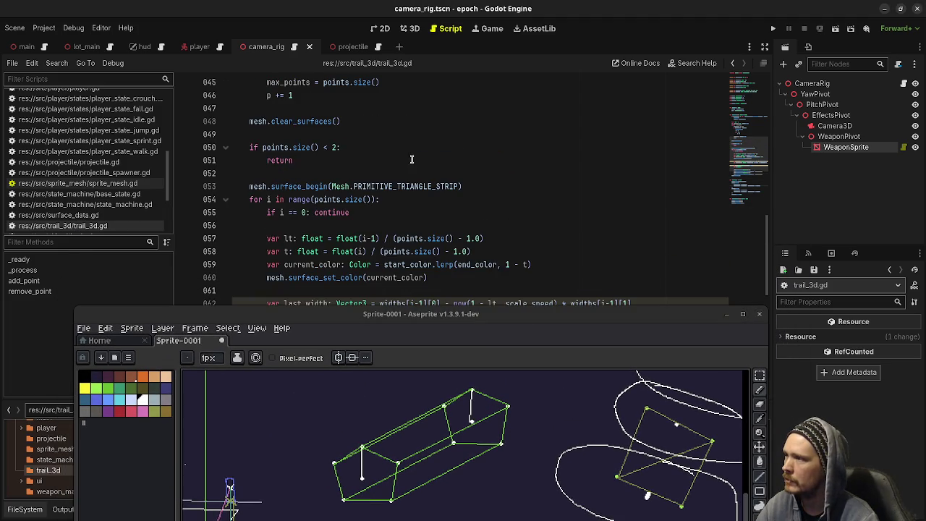
left_click(435, 188)
key("shift+Down")
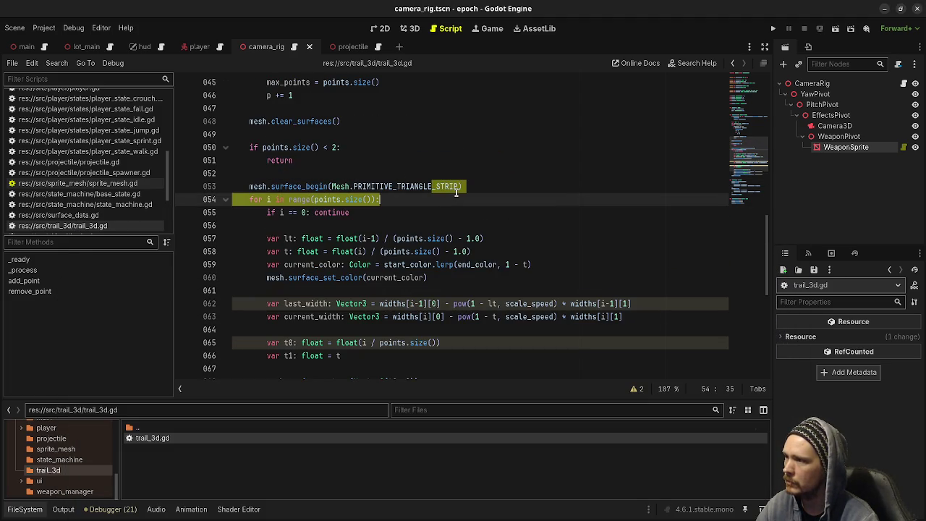
left_click(457, 187, "shift")
key("BackSpace")
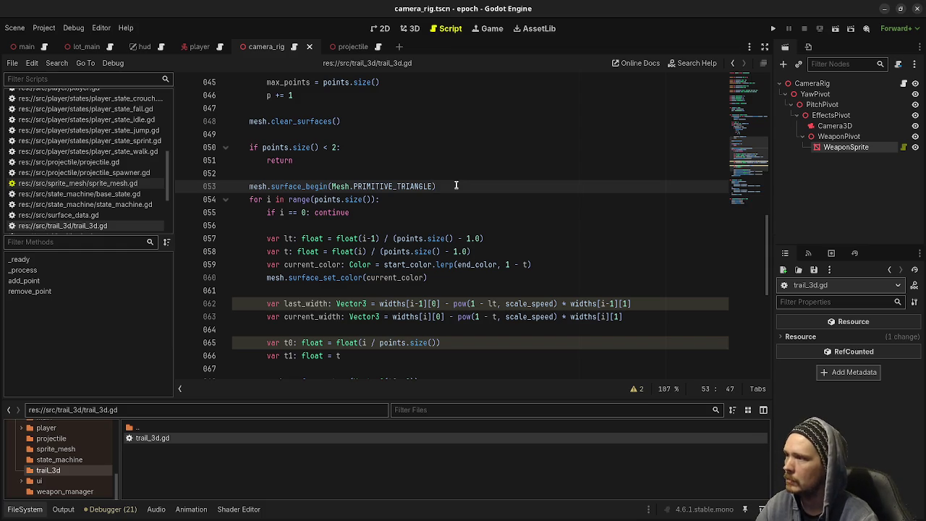
type("S")
left_click(532, 149)
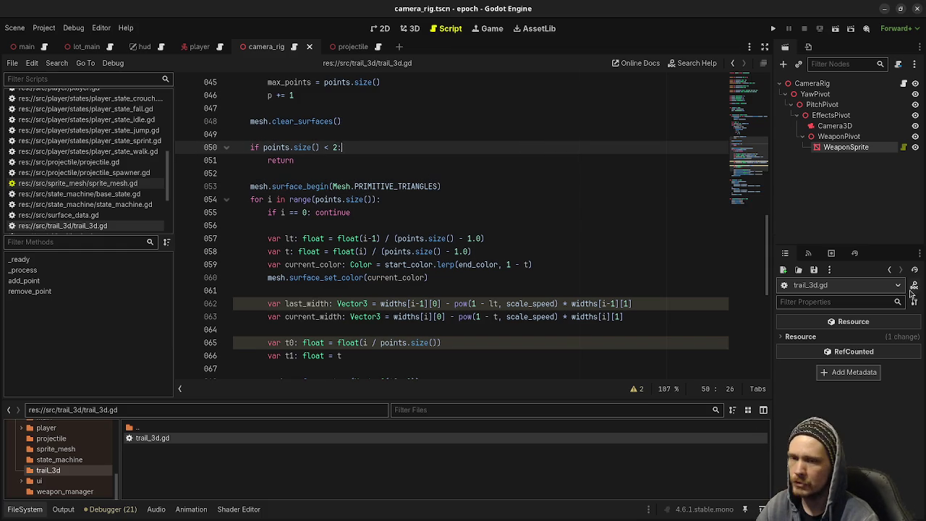
key("alt+Tab")
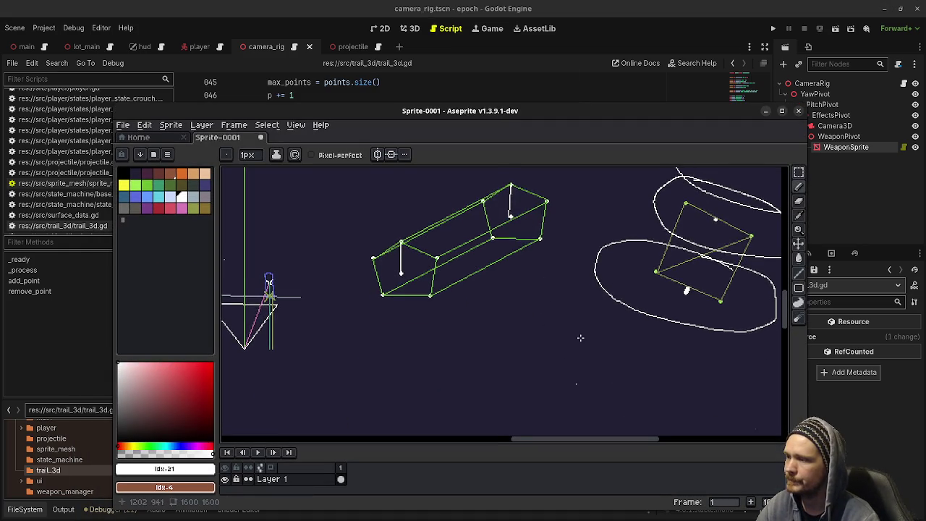
Draw three white dots in a vertical column with the Pencil.
left_click(181, 196)
scroll(498, 355, "up", 1)
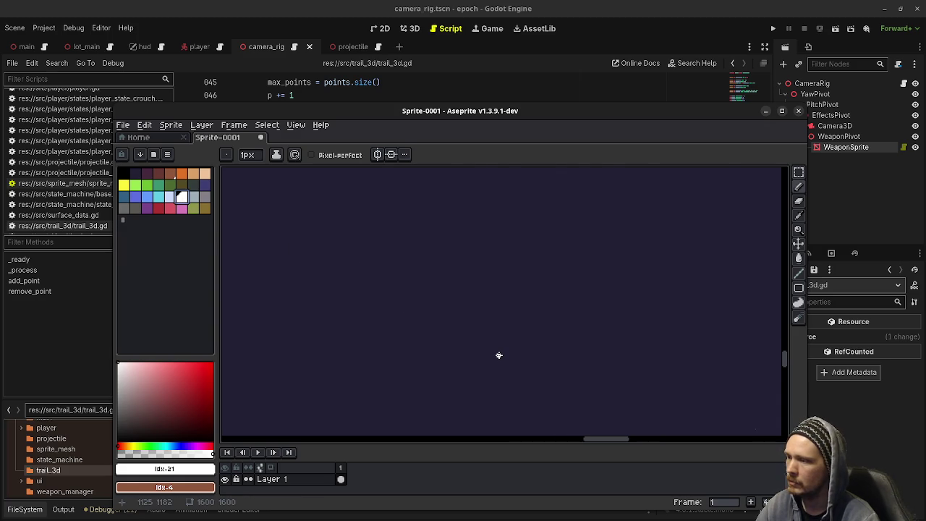
key("v")
key("b")
left_click(473, 351)
scroll(495, 261, "down", 1)
left_click_drag(495, 260, 496, 315)
left_click(486, 285)
left_click(486, 210)
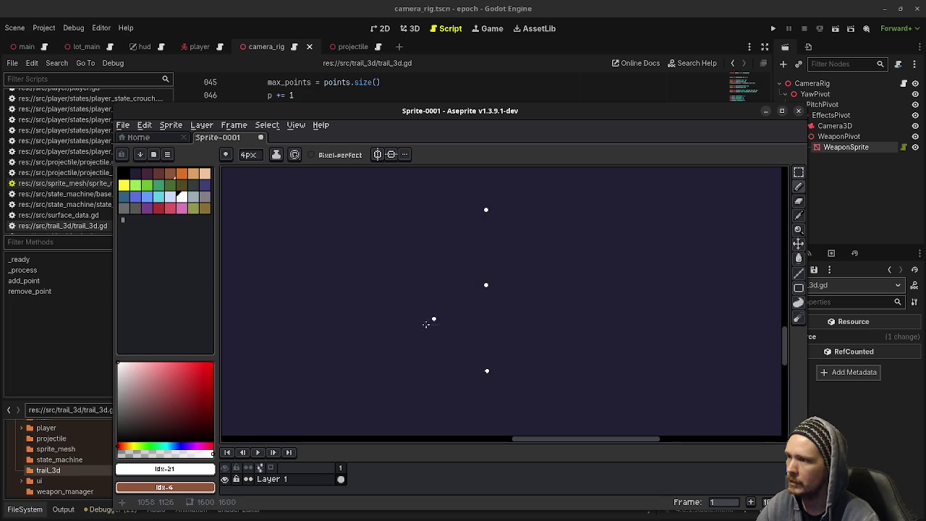
Switch to green and place a dot beside the bottom white dot, checking the width code.
left_click(147, 185)
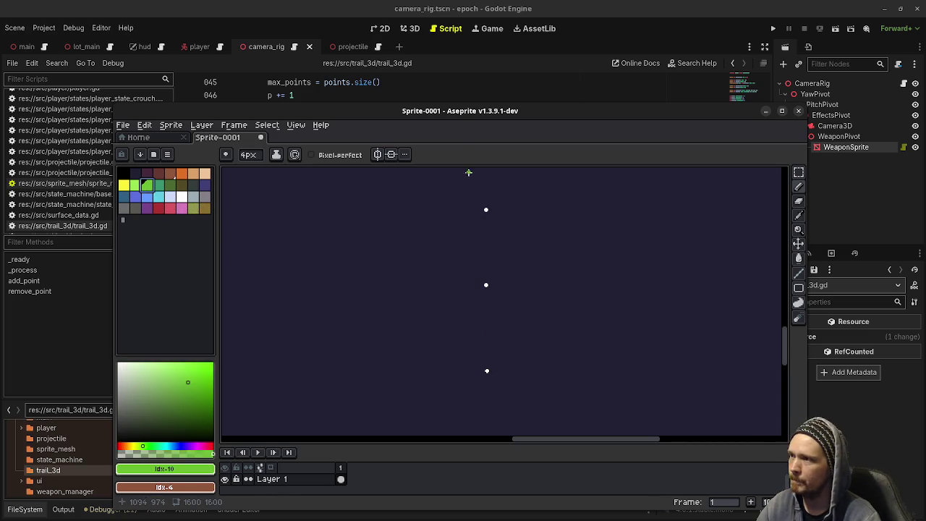
left_click_drag(455, 118, 447, 316)
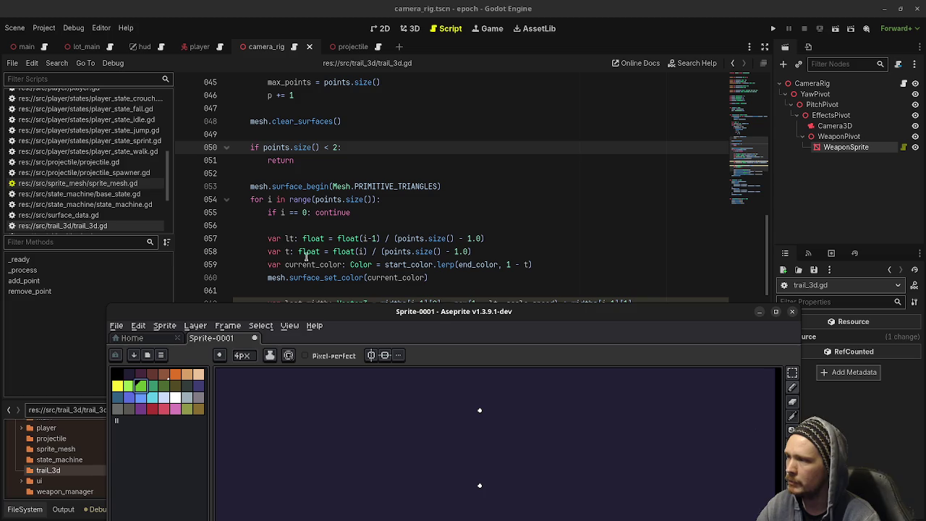
left_click_drag(432, 312, 416, 191)
left_click(467, 443)
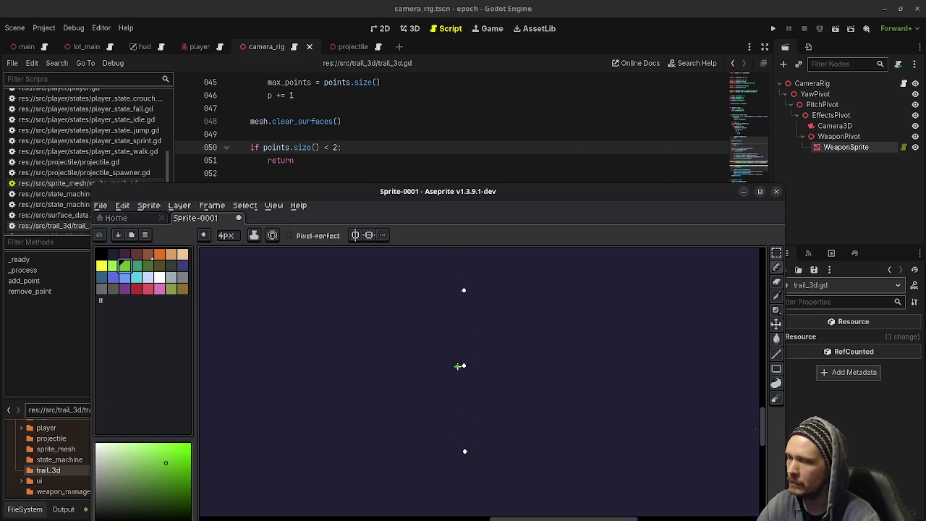
left_click_drag(366, 196, 370, 254)
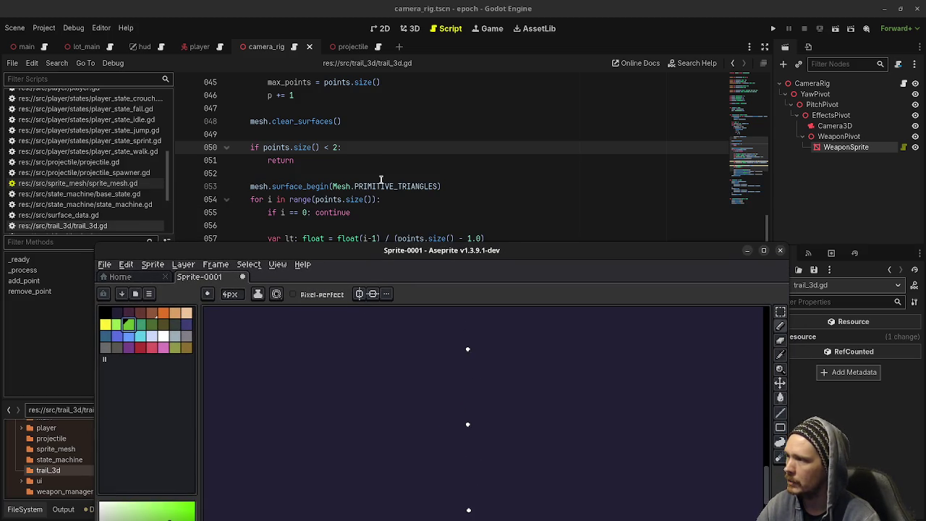
scroll(381, 180, "down", 2)
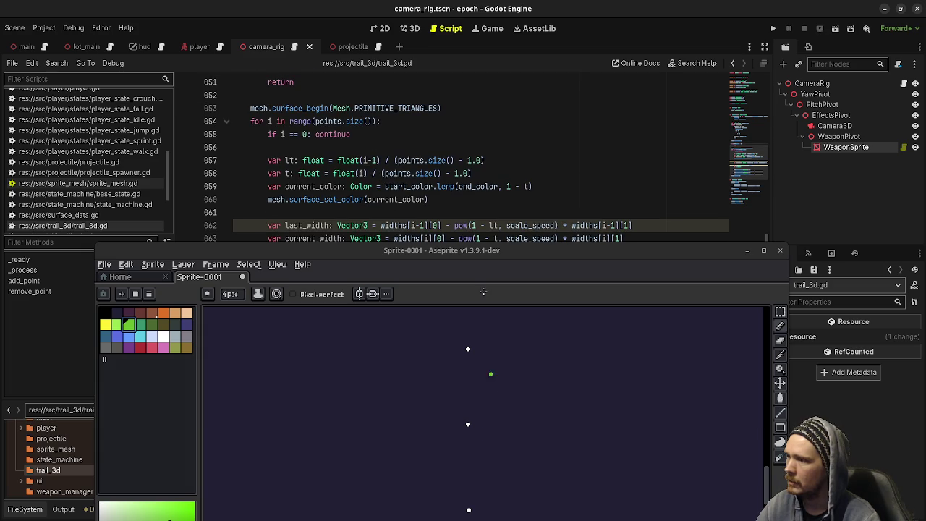
left_click_drag(484, 257, 484, 233)
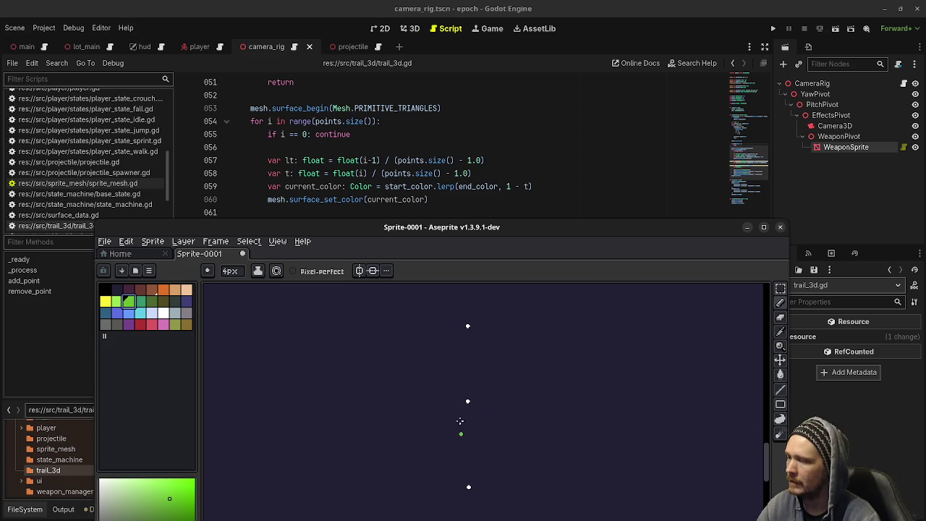
scroll(400, 189, "down", 1)
left_click(399, 187)
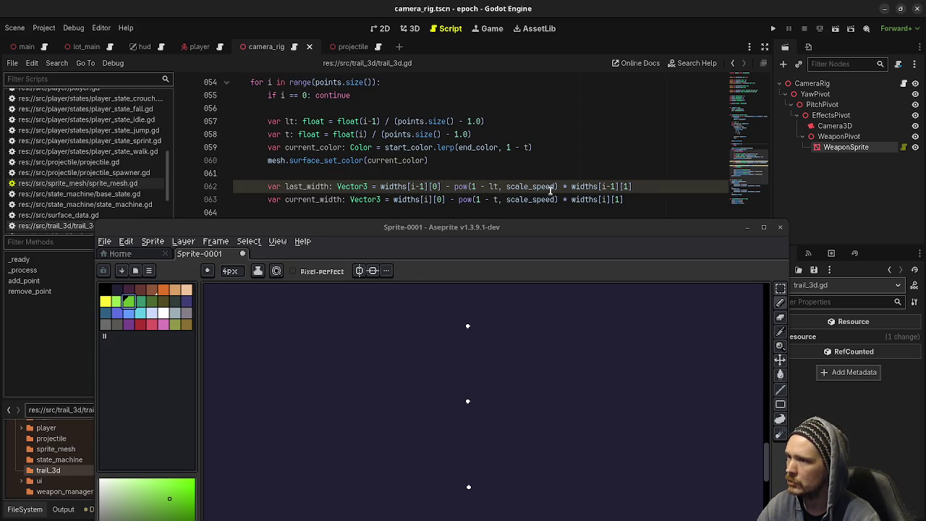
scroll(423, 169, "down", 2)
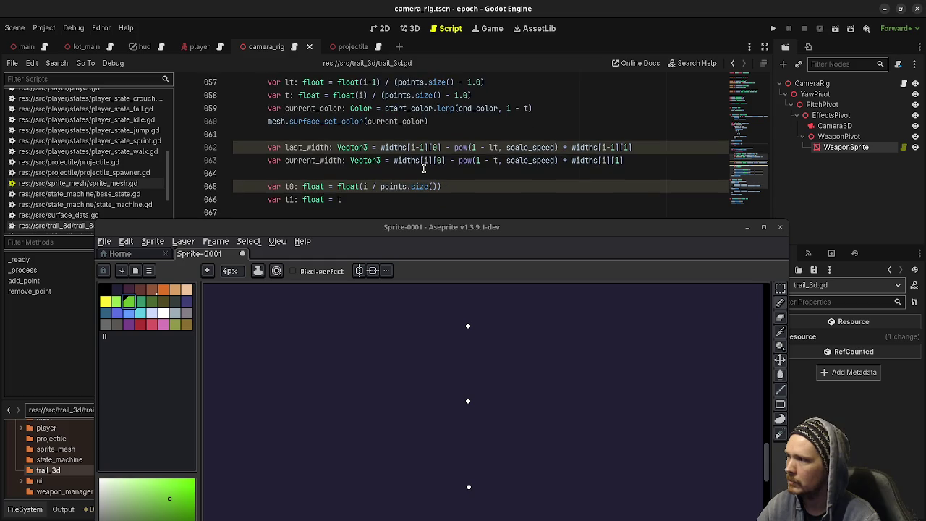
scroll(423, 170, "down", 1)
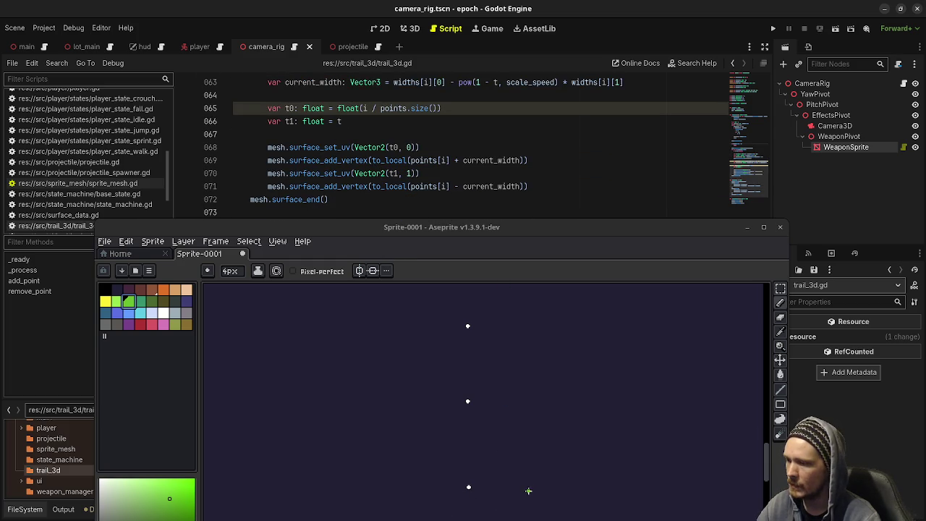
Add green vertices beside the bottom and middle white dots, undoing one misplaced dot.
left_click(524, 488)
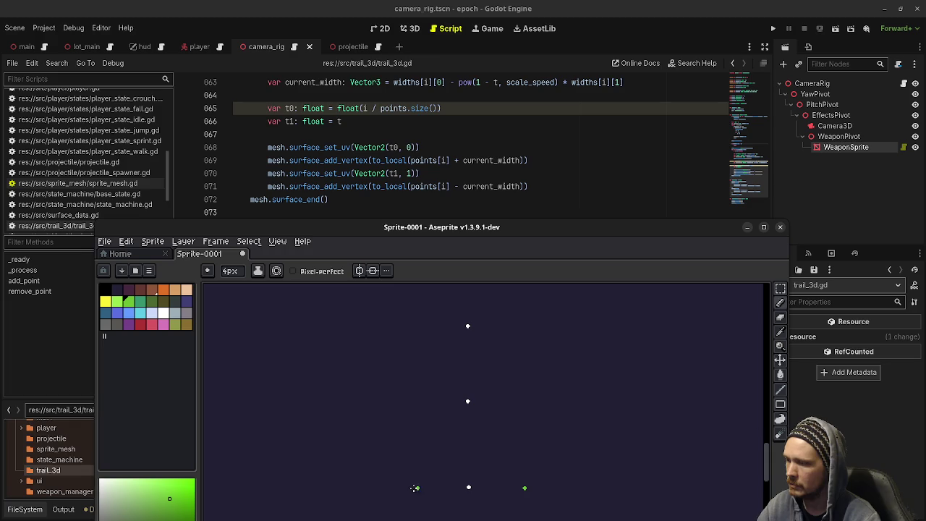
left_click(533, 399)
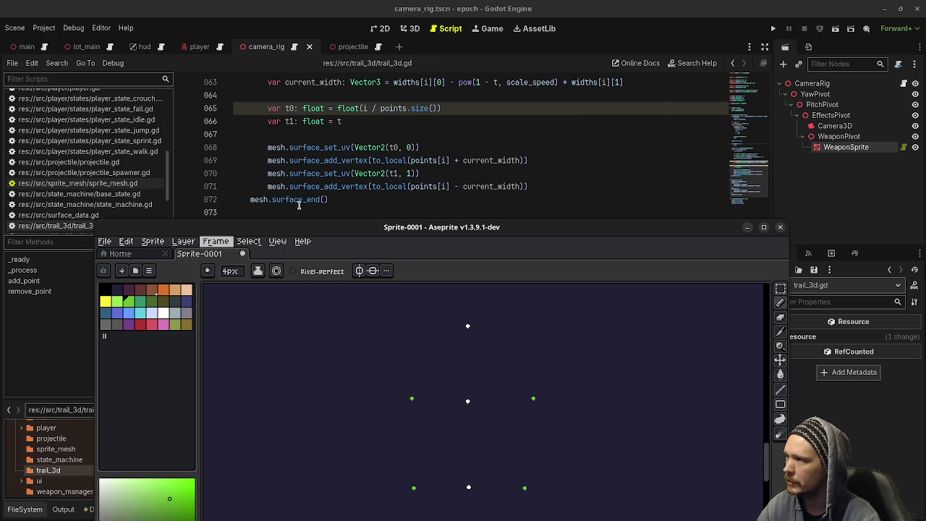
left_click(424, 410)
key("ctrl+z")
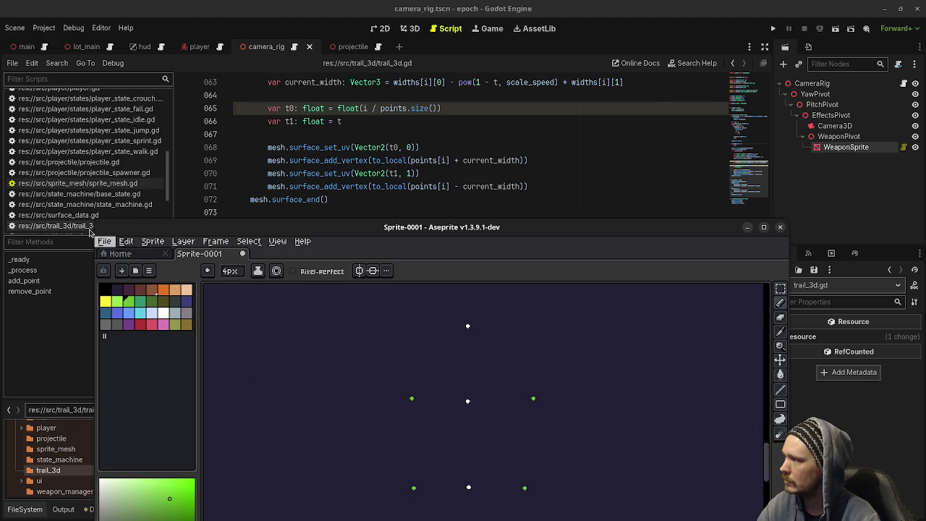
left_click(129, 313)
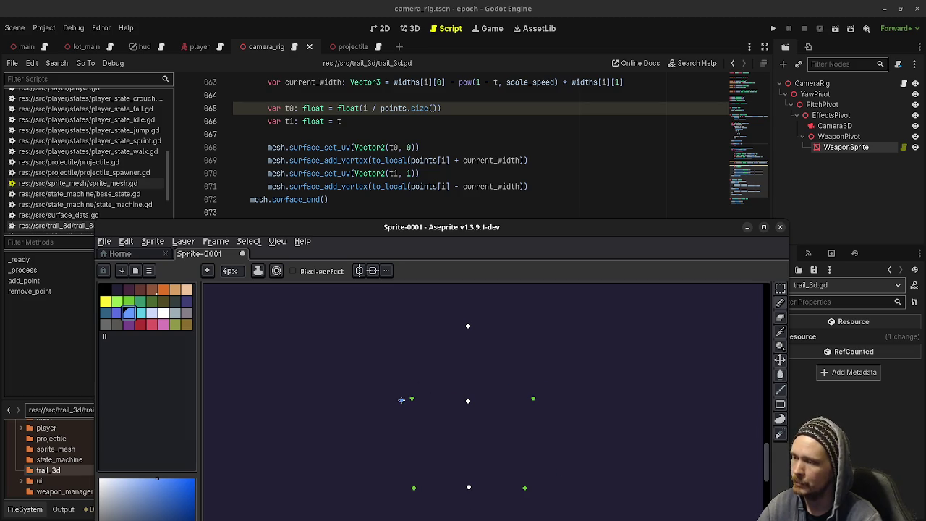
Draw a blue rectangle split by a diagonal into two triangles.
mouse_move(414, 398)
left_mouse_down()
mouse_move(533, 398)
mouse_move(537, 441)
mouse_move(524, 489)
left_mouse_up()
left_click(410, 399, "shift")
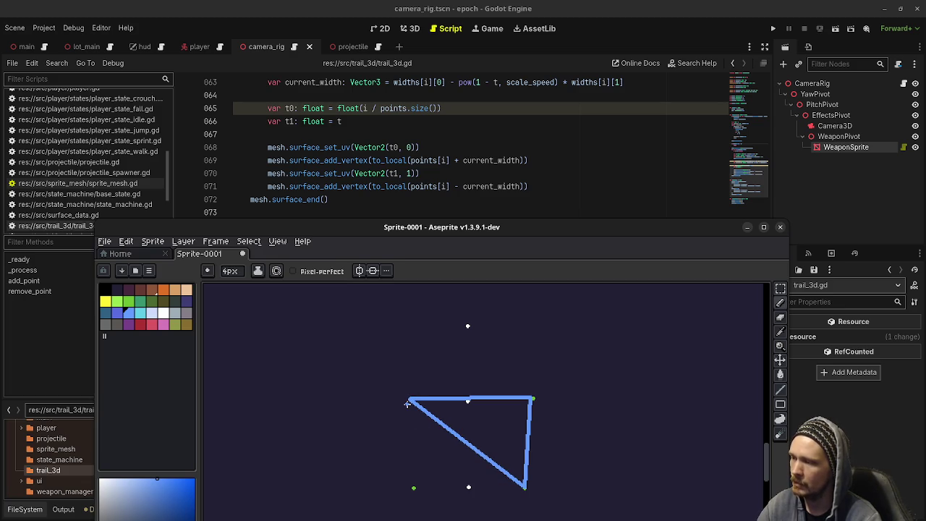
mouse_move(408, 404)
left_mouse_down()
mouse_move(523, 488)
mouse_move(466, 489)
mouse_move(406, 417)
mouse_move(407, 402)
left_mouse_up()
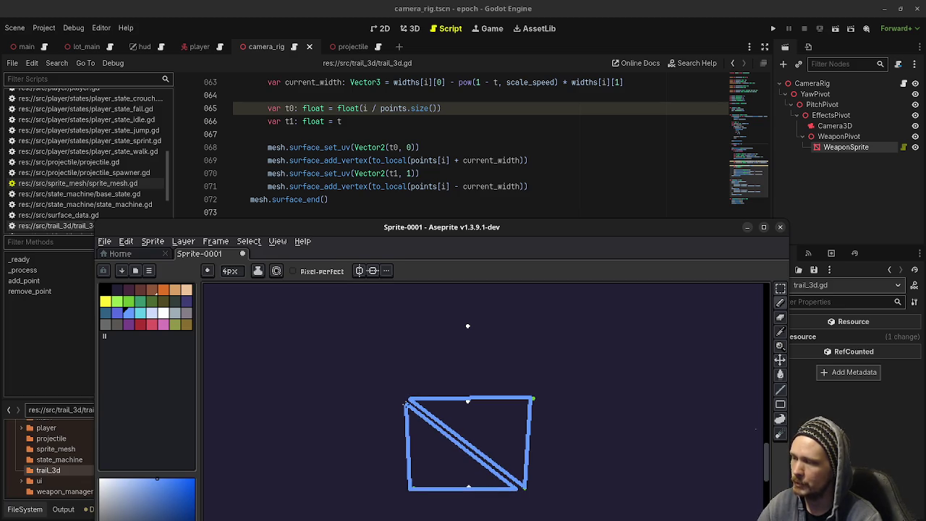
left_click(162, 313)
Number the quad's corners 0–3 and write the triangle orders 012 and 023 beside it.
mouse_move(392, 371)
left_mouse_down()
mouse_move(381, 380)
mouse_move(390, 371)
left_mouse_up()
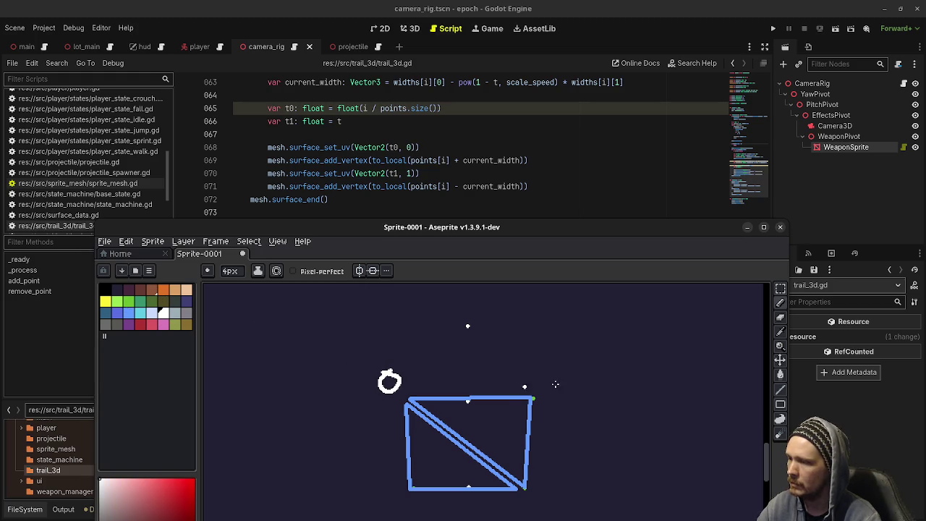
left_click_drag(550, 371, 553, 397)
left_click_drag(542, 492, 569, 509)
left_click_drag(366, 491, 367, 514)
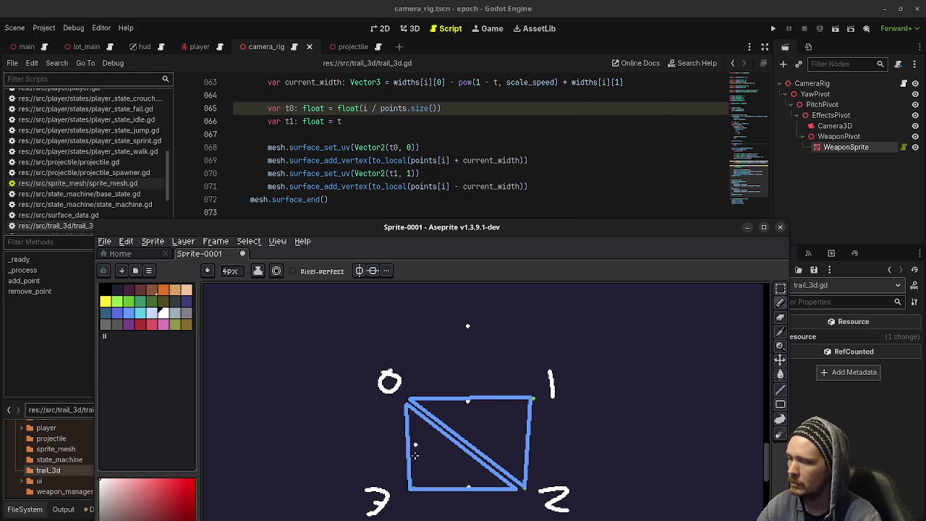
left_click_drag(495, 378, 467, 389)
mouse_move(578, 325)
left_mouse_down()
mouse_move(560, 341)
mouse_move(582, 327)
mouse_move(616, 357)
mouse_move(661, 360)
left_mouse_up()
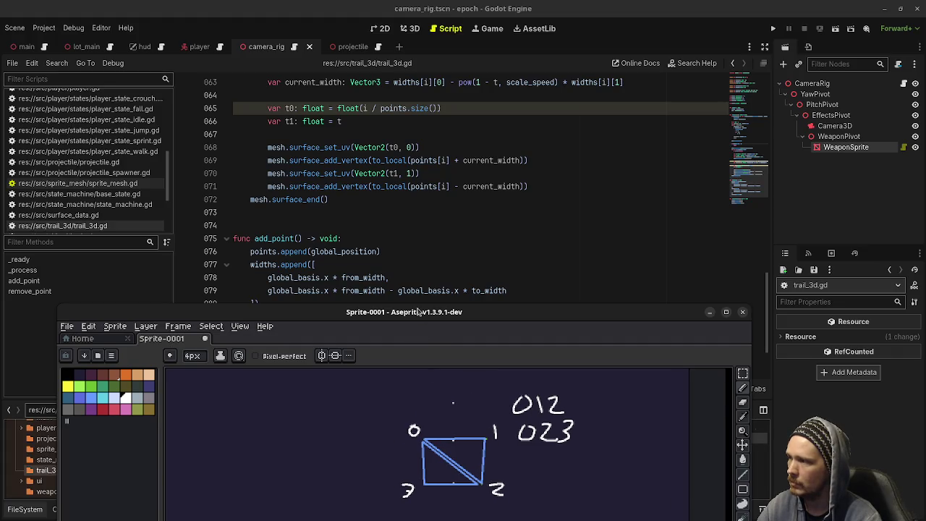
left_click_drag(419, 311, 421, 323)
scroll(415, 238, "up", 1)
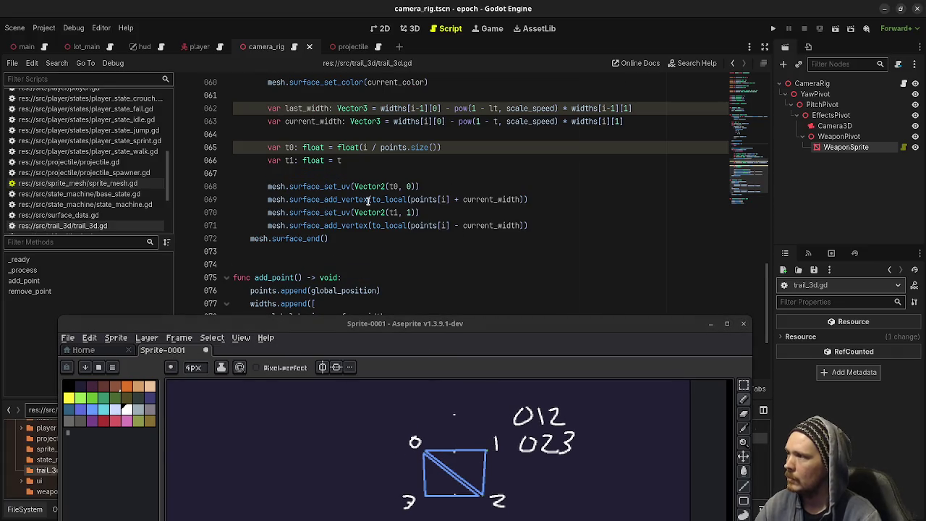
Bring the trail_3d.gd script, showing t0, t1 and add_point, in front of the Aseprite sketch.
mouse_move(442, 201)
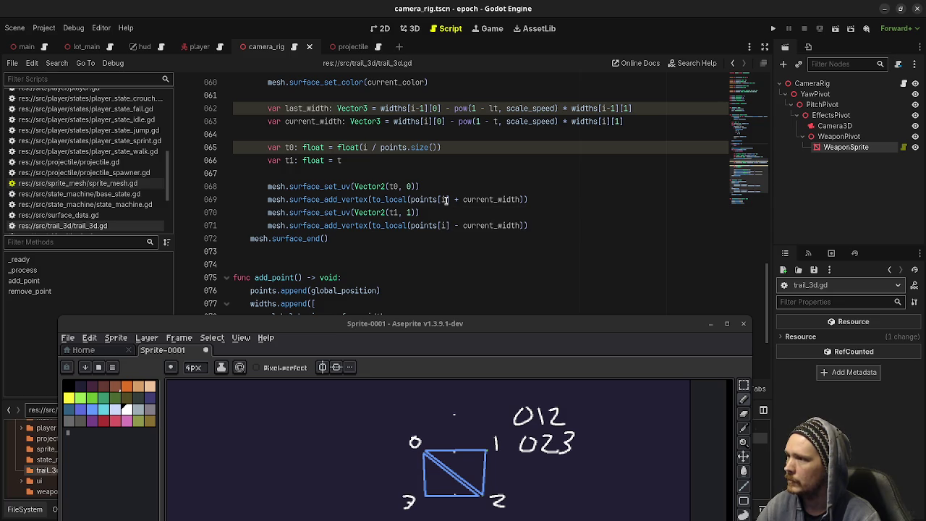
left_click(366, 160)
mouse_move(485, 197)
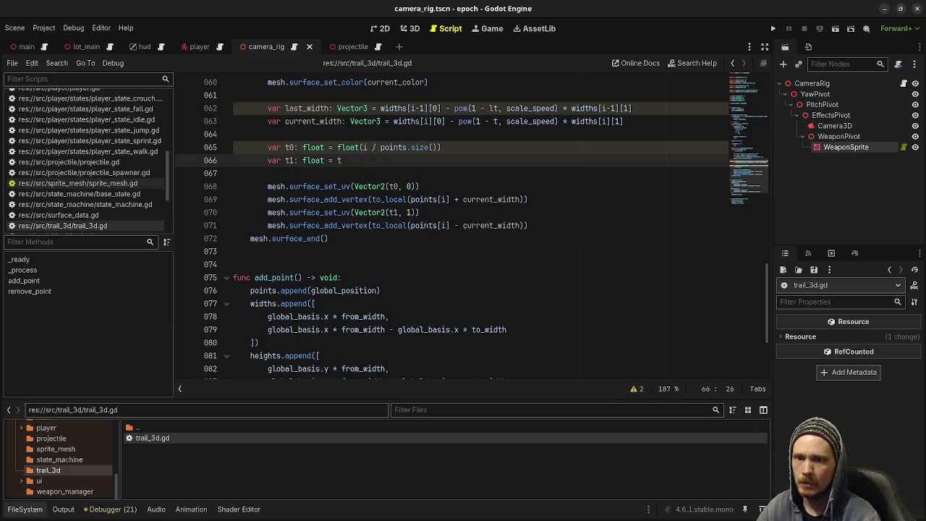
key("alt+Tab")
Below line 66, declare p0 = points[i] - current_width and p1 = points[i] + current_width.
mouse_move(516, 330)
left_mouse_down()
mouse_move(871, 333)
mouse_move(925, 289)
mouse_move(925, 202)
left_mouse_up()
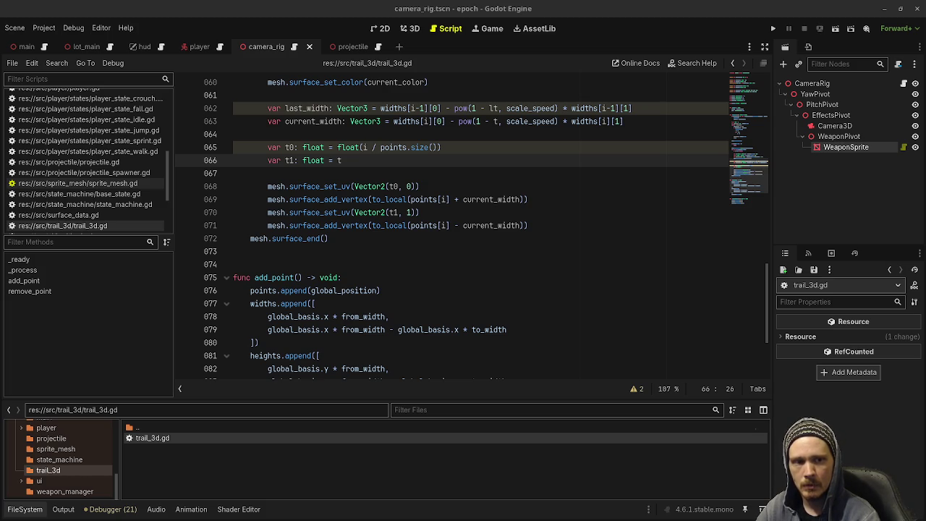
scroll(405, 247, "up", 2)
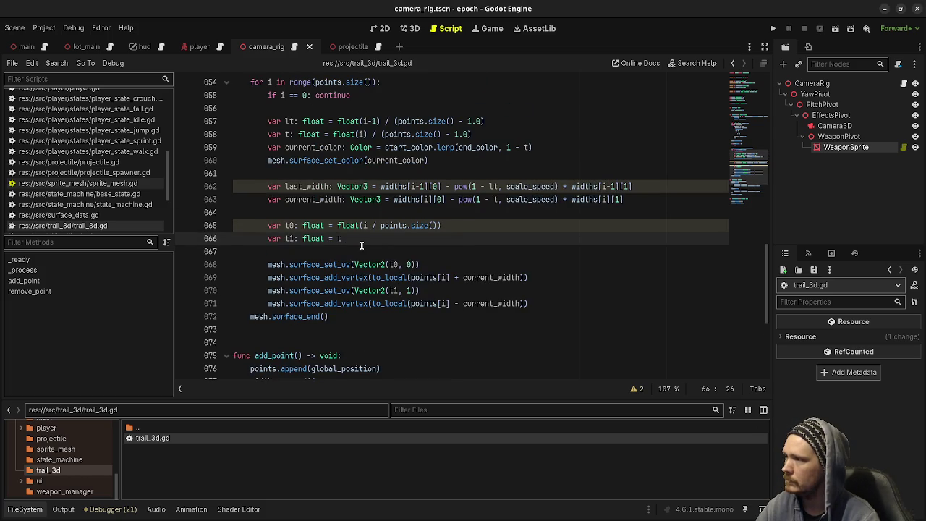
left_click(405, 247)
left_click(408, 240)
key("Return")
key("Return")
type("var p0: ")
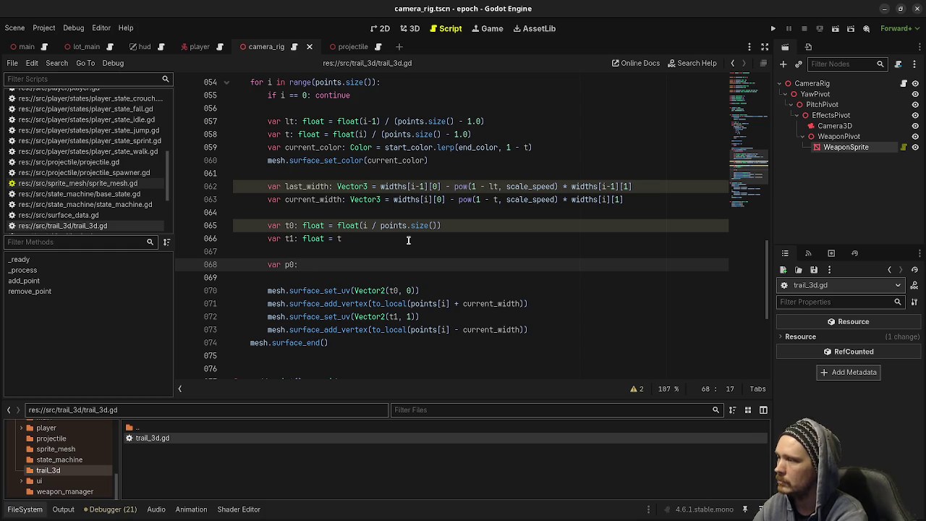
type("Vector3 = ")
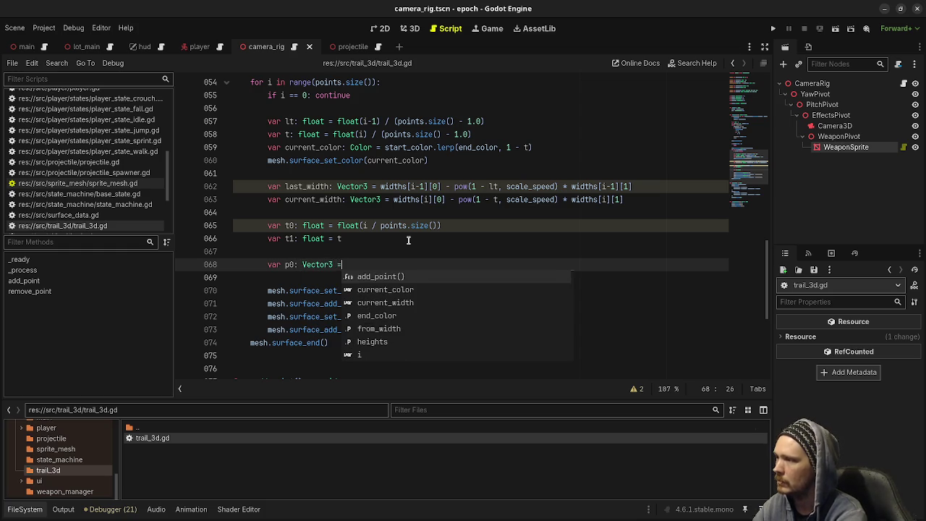
type("p")
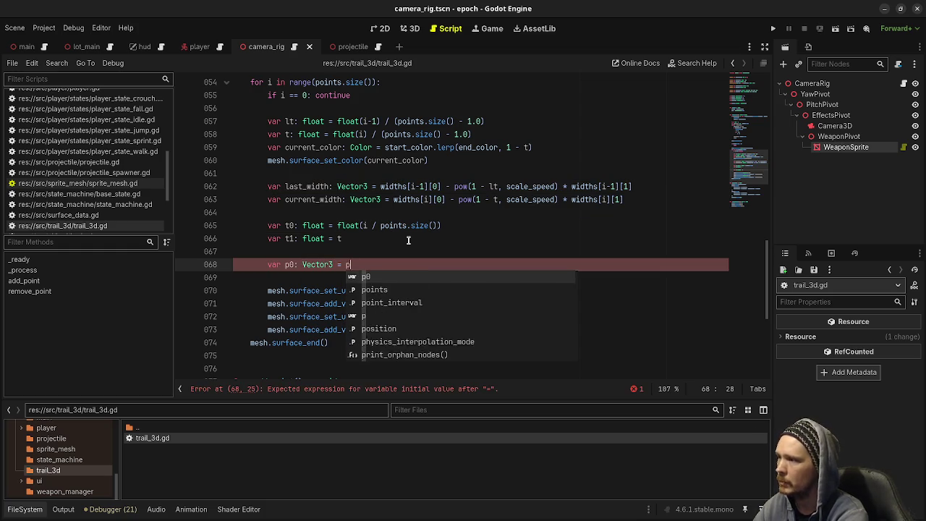
type("oints[i")
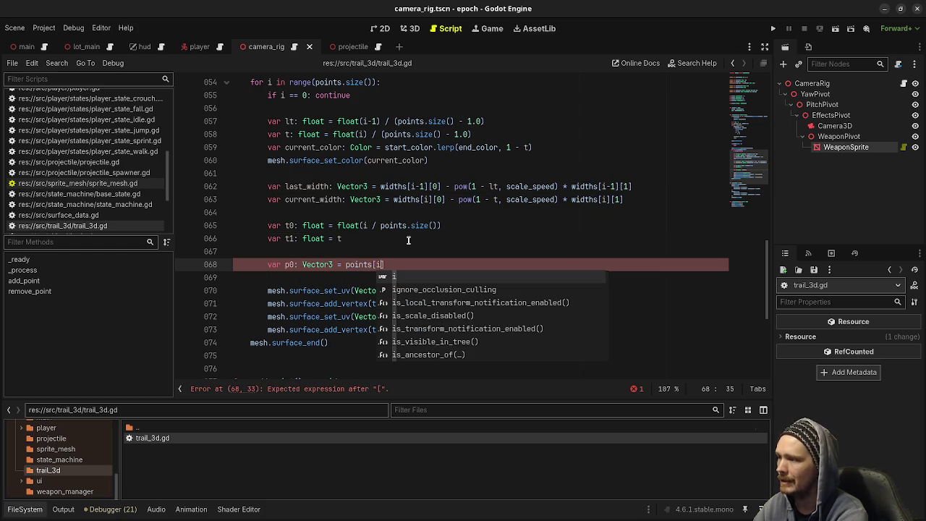
type("] - ")
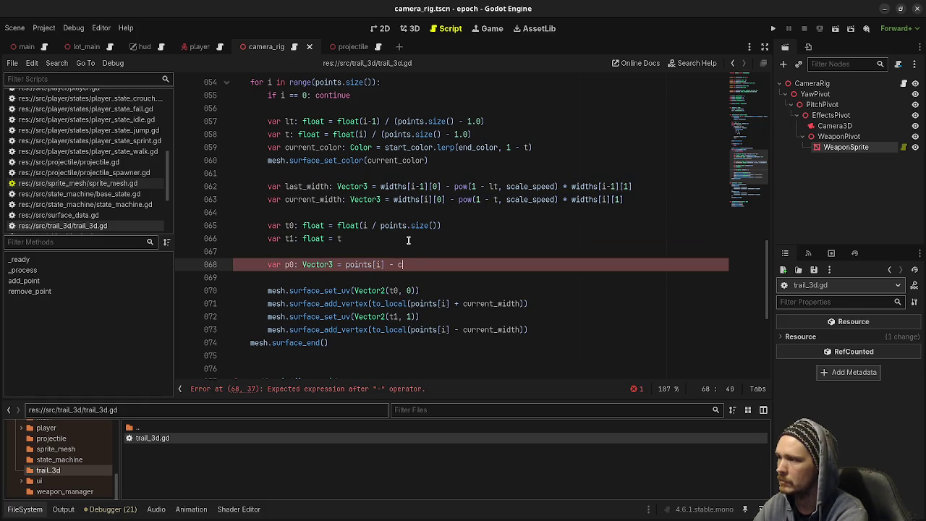
type("current_width")
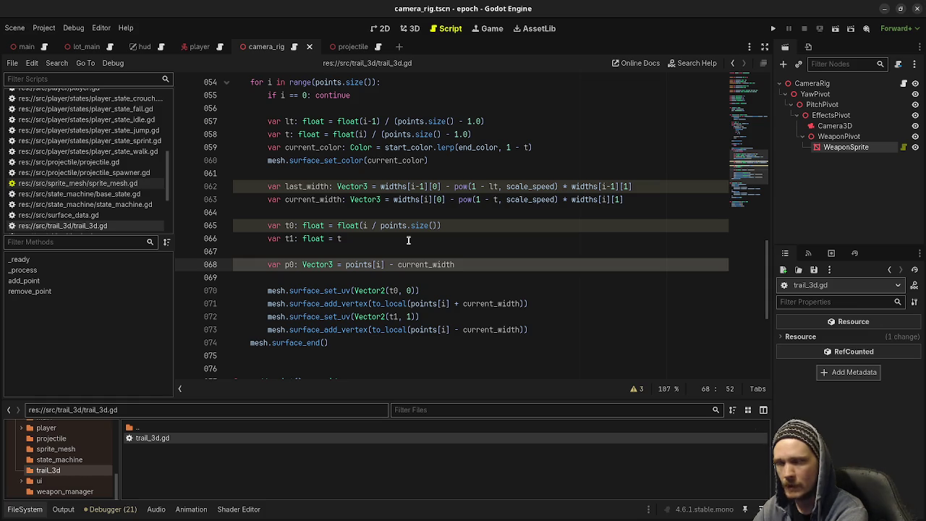
key("Return")
type("var p1")
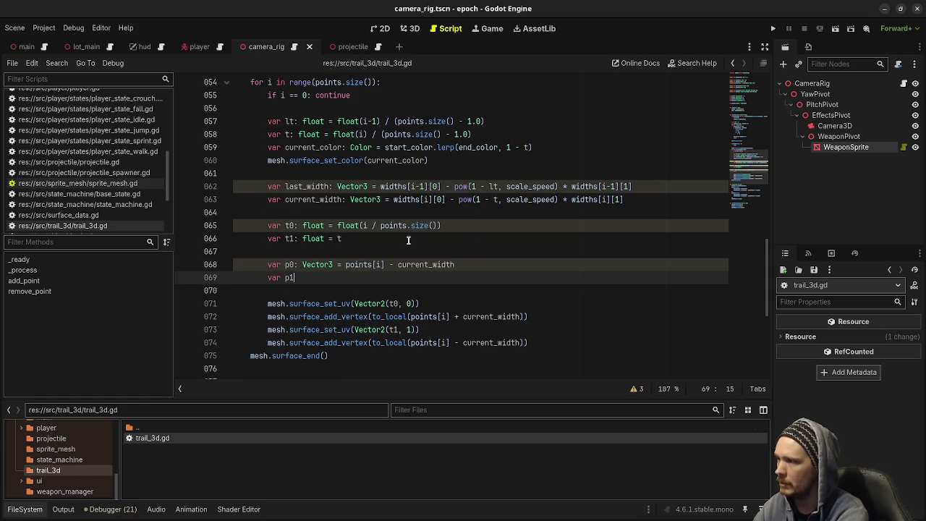
type(": Vector3")
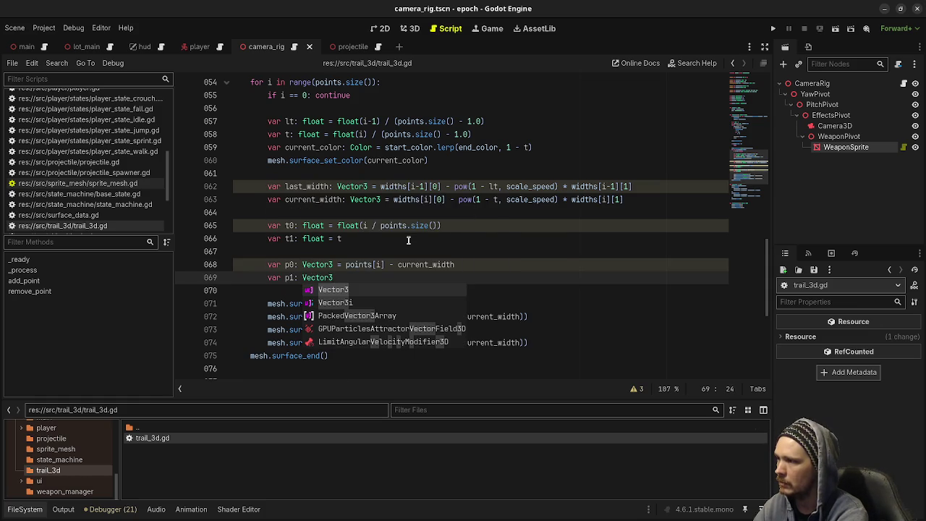
type(" = points[i] + current_width")
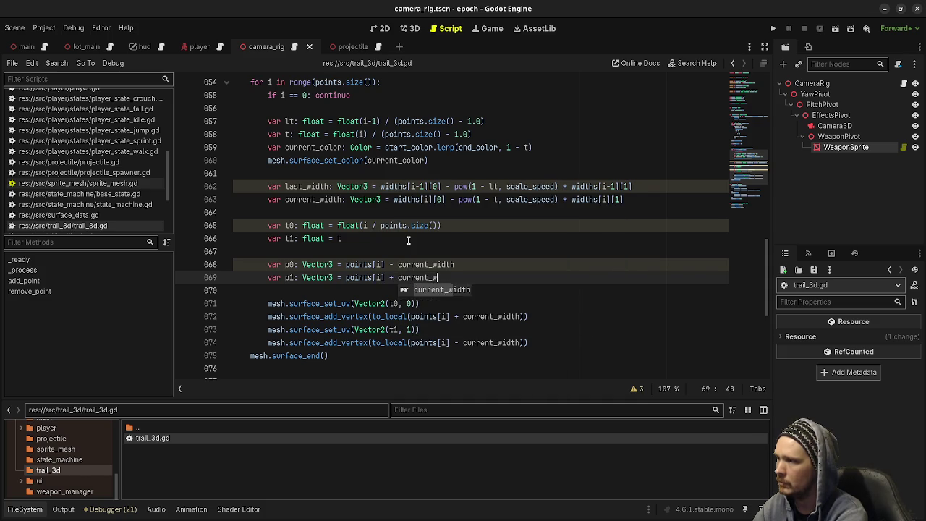
Declare p2 and p3 as points[i-1] plus and minus current_width.
key("Return")
type("var p2")
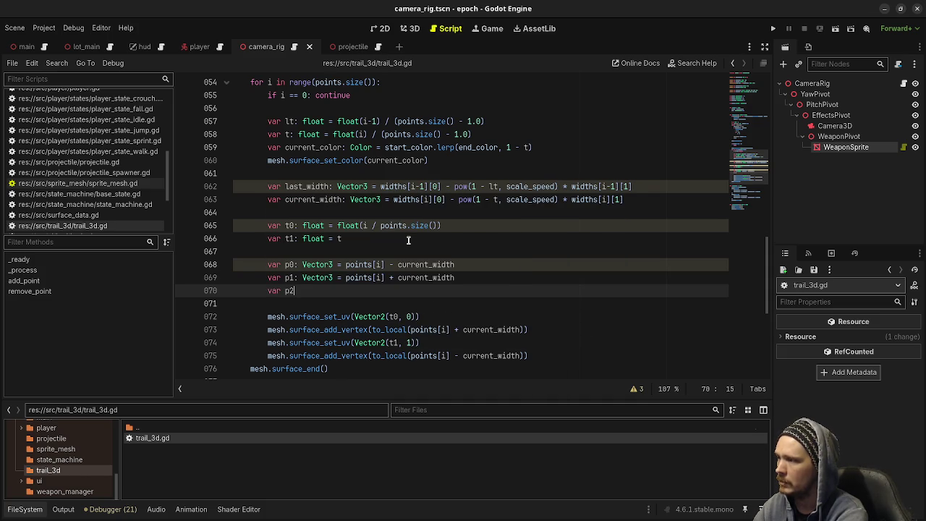
type(": Vector3 = ")
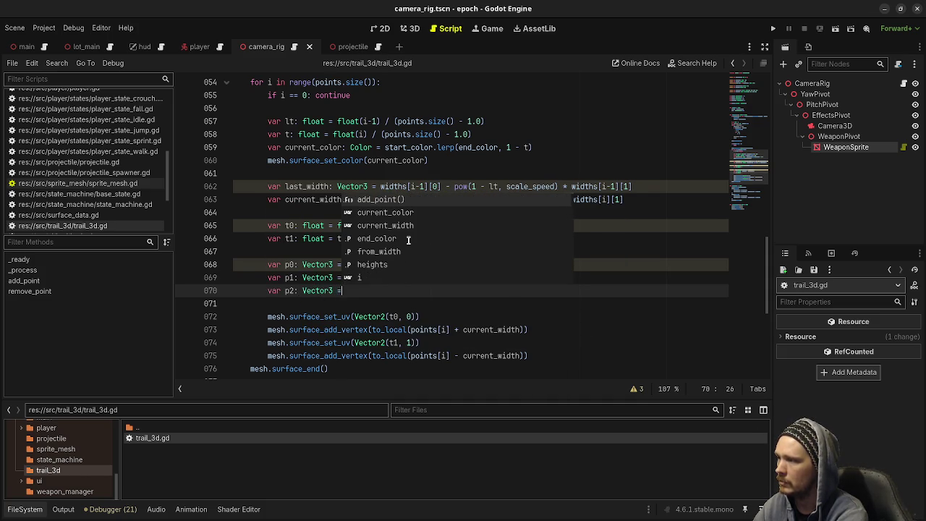
type("points[i-")
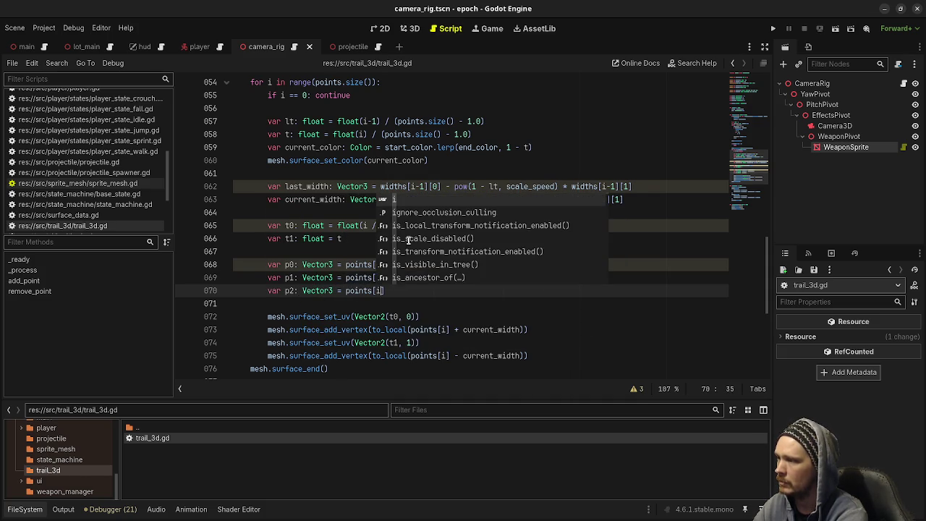
type("1] + ")
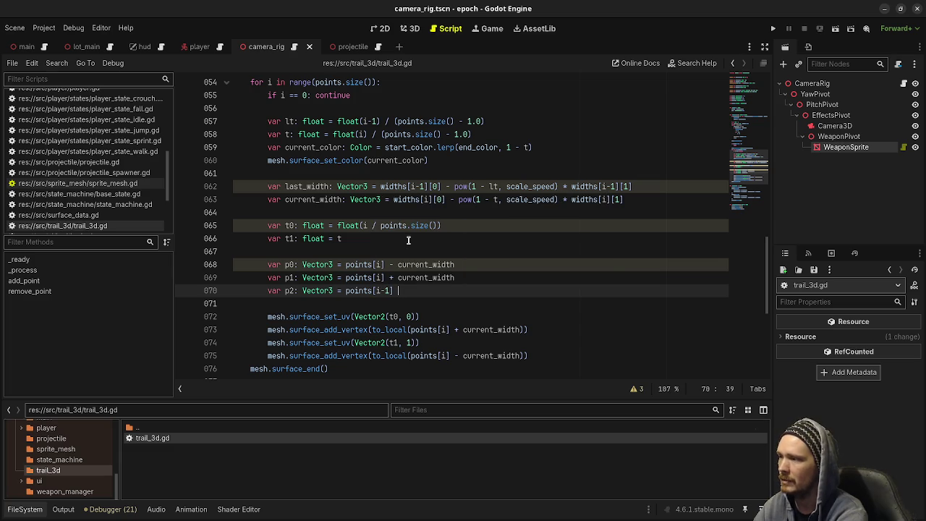
type("current_width")
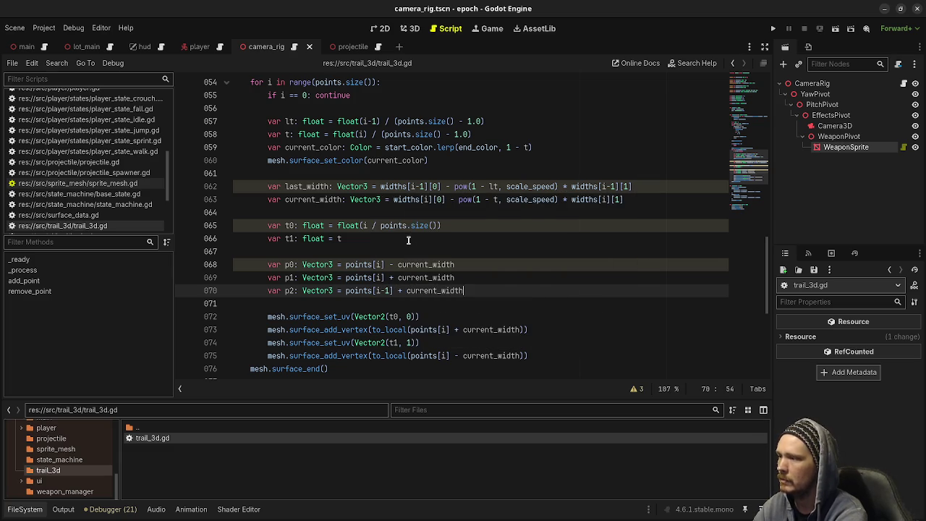
key("Return")
type("var p3:")
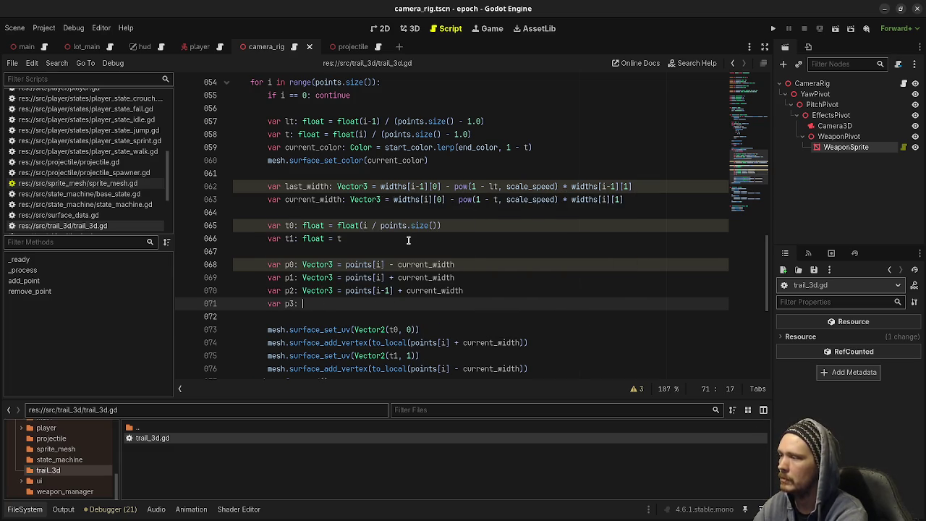
type(" Vector3 = ")
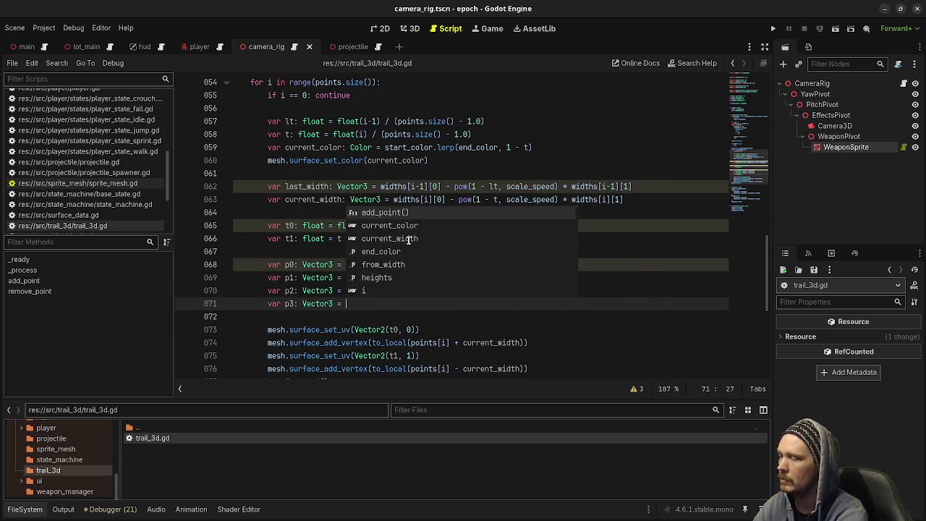
type("points[i")
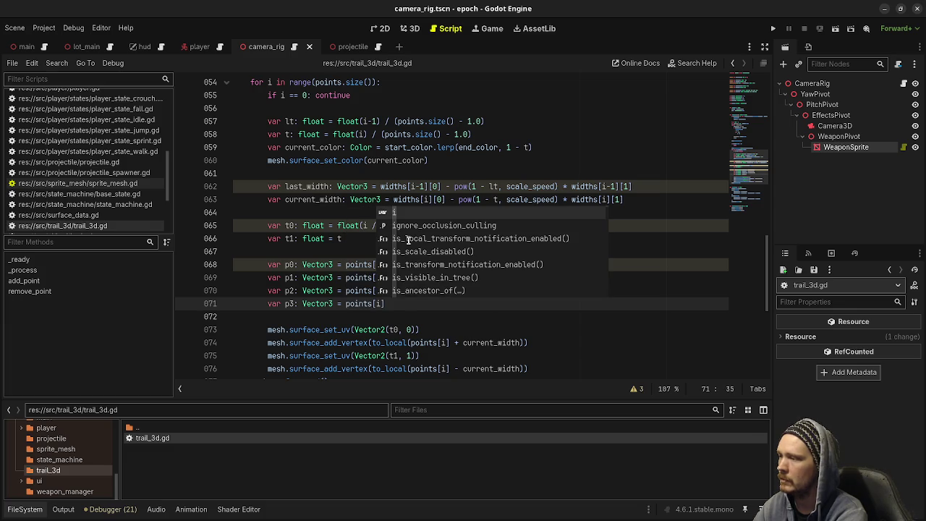
type("-1] - current_width")
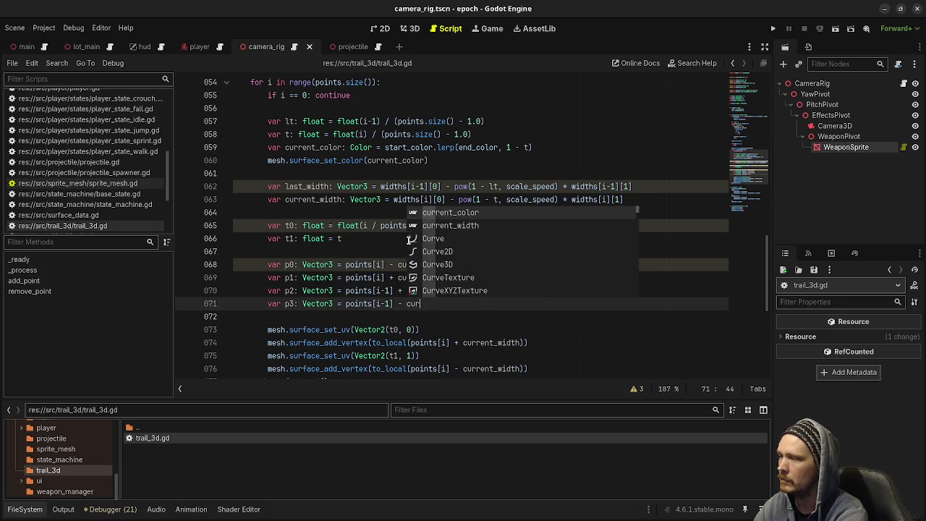
scroll(405, 242, "down", 1)
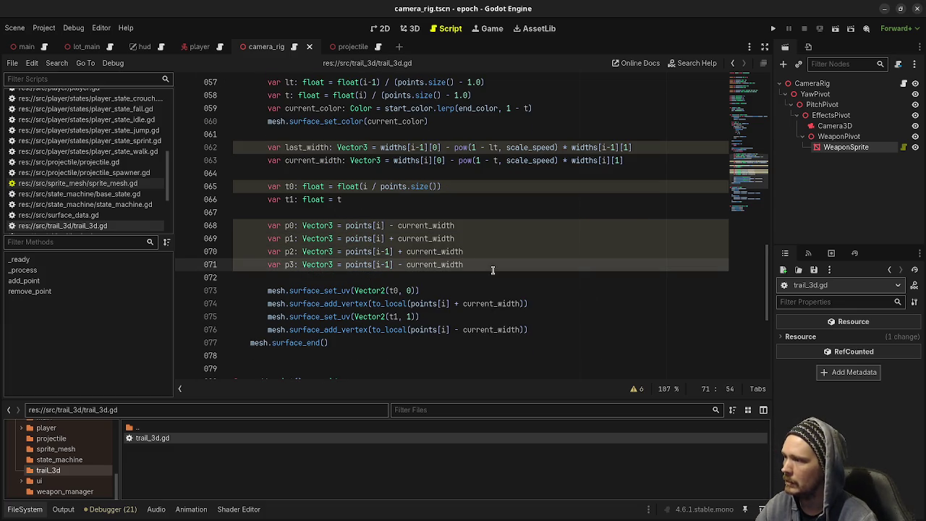
Wrap the p0–p3 values on lines 68–71 in to_local(...) using multiple carets.
left_click(405, 303)
double_click(406, 303)
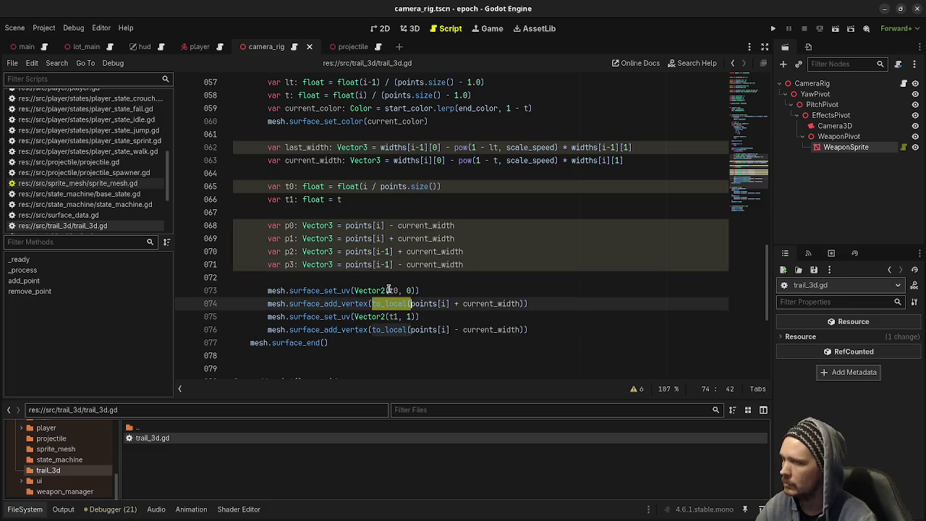
left_click(345, 225)
left_click(340, 239)
left_click(343, 226)
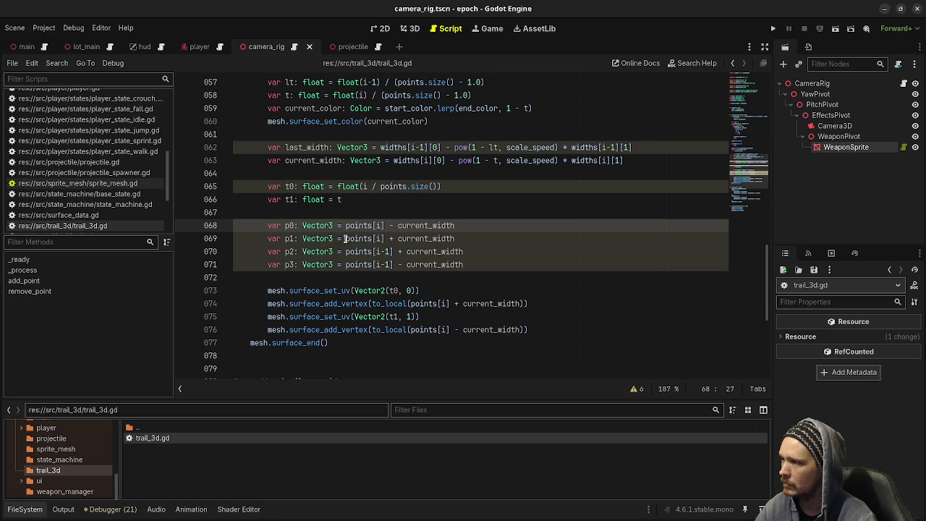
left_click(346, 238, "alt")
left_click(346, 251, "alt")
left_click(346, 265, "alt")
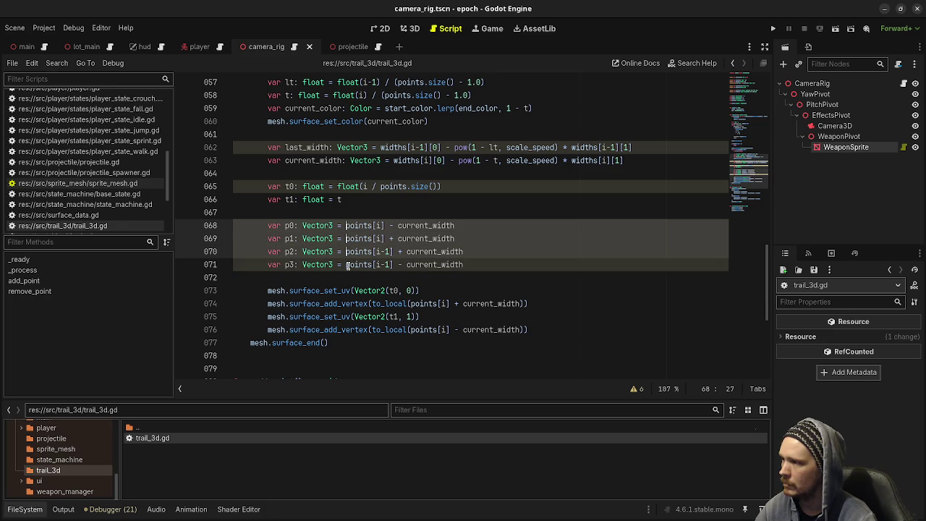
type("to_local(")
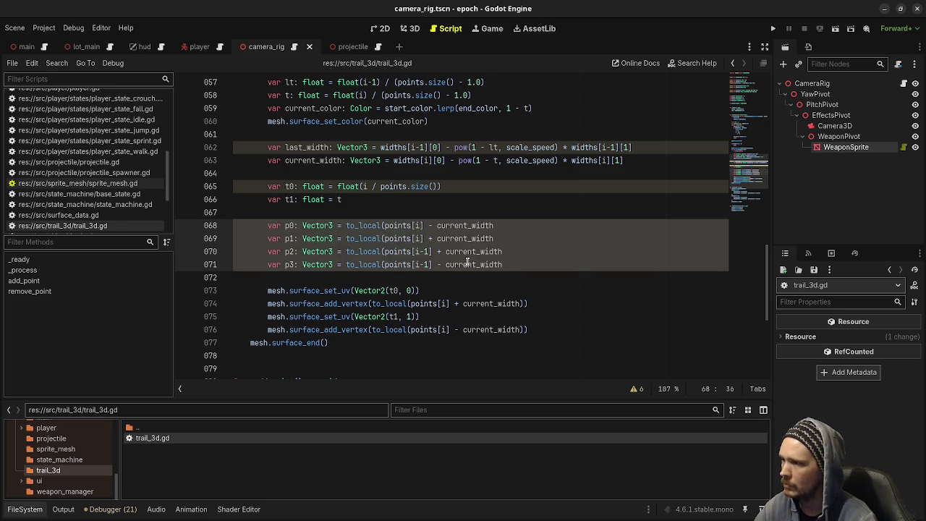
key("End")
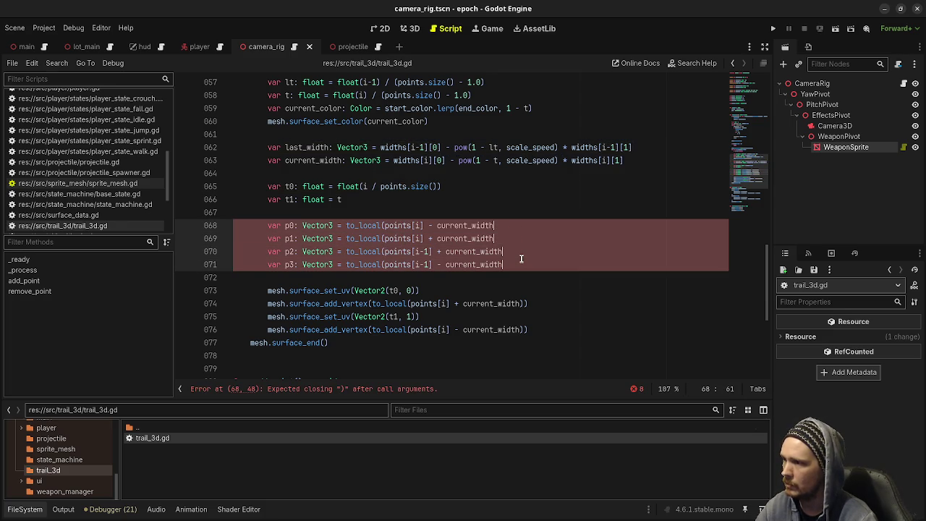
type(")")
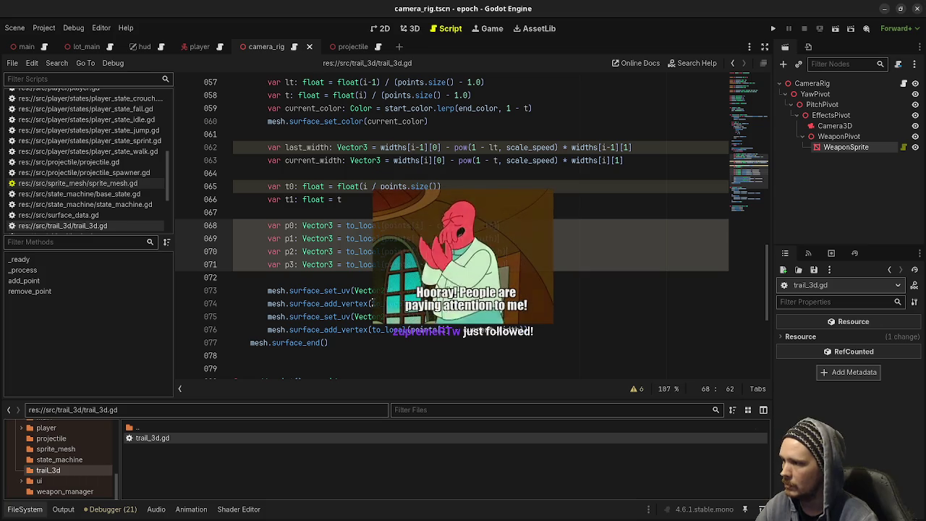
left_click(524, 303)
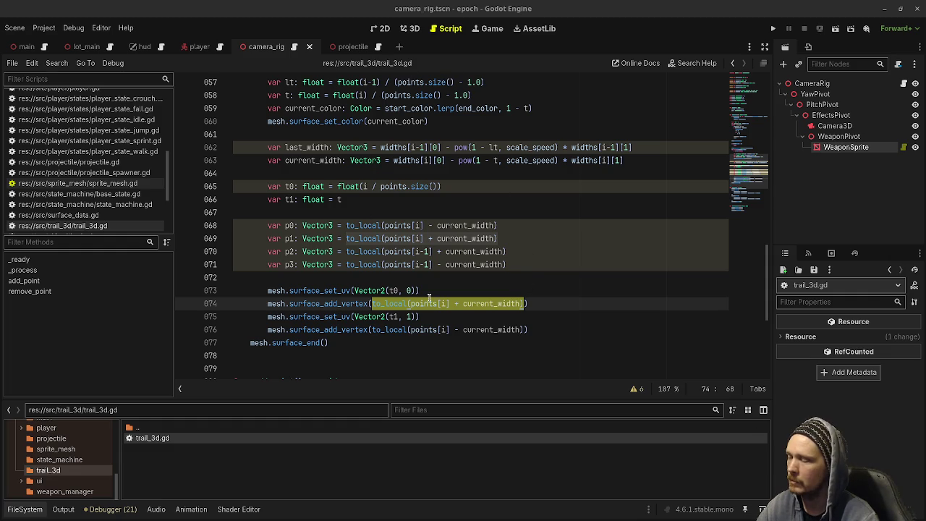
Select the vertex expression on line 74 for replacement.
mouse_move(444, 264)
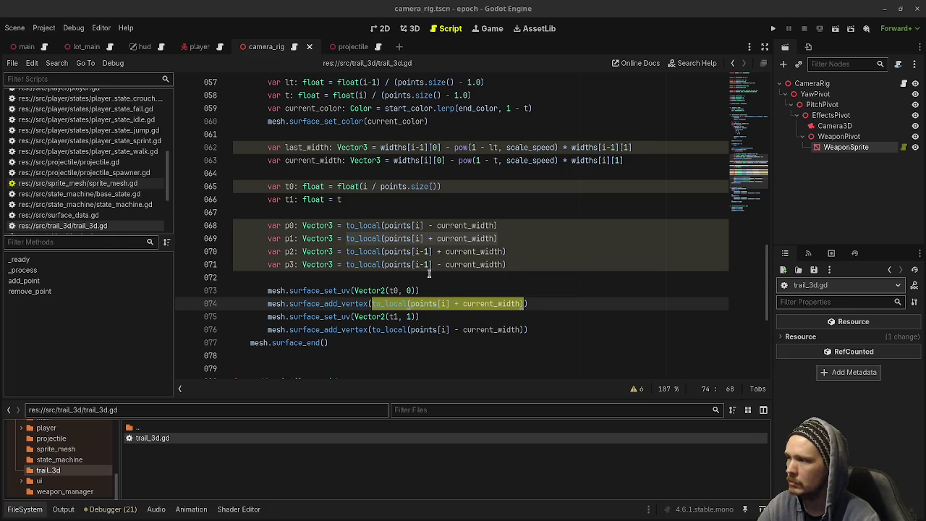
left_click(429, 292)
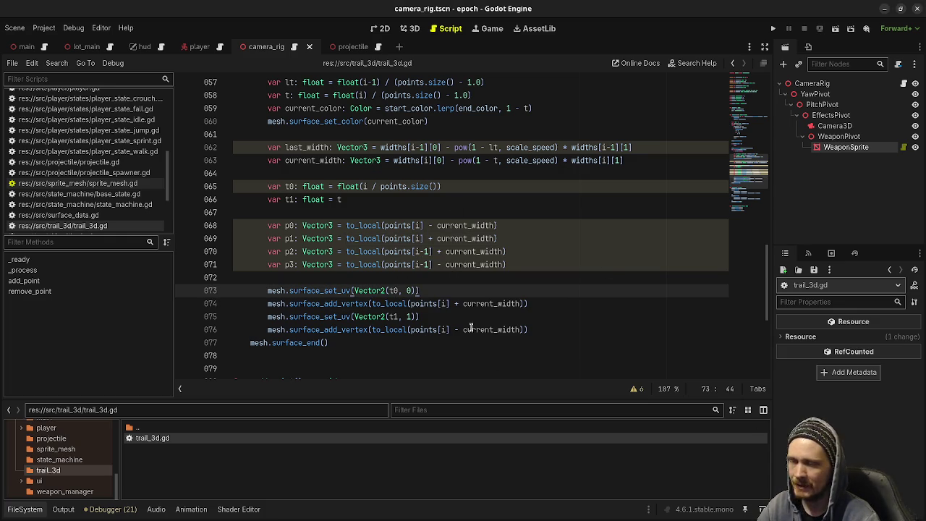
left_click_drag(371, 304, 522, 305)
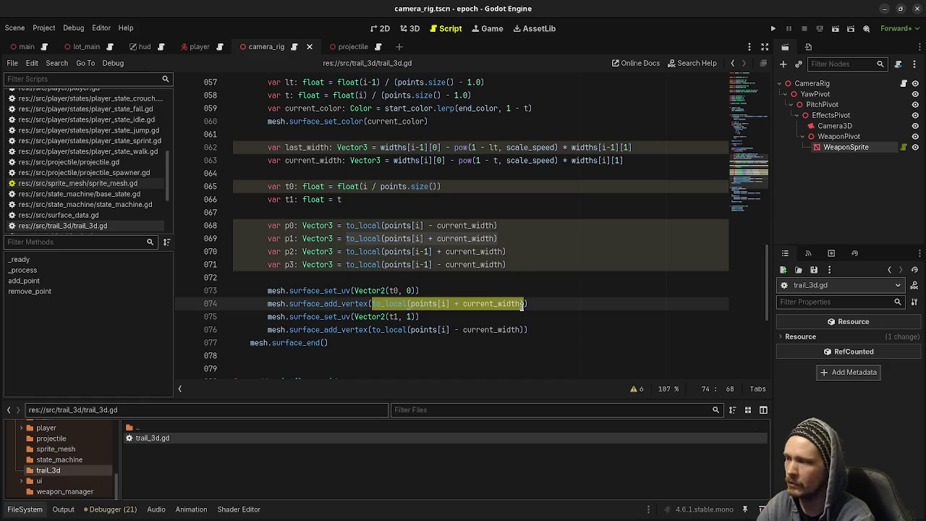
Make the vertex calls on lines 74 and 76 use p0 and p1.
type("p0")
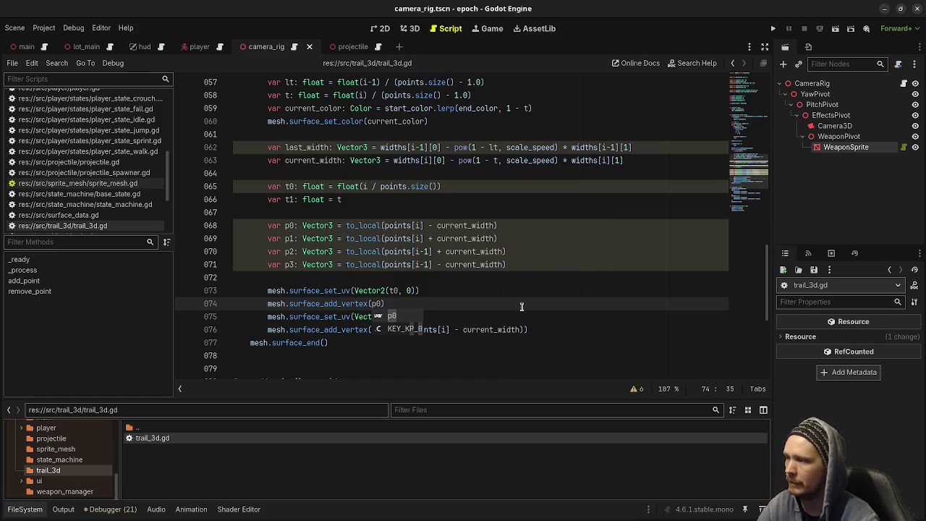
key("Escape")
left_click_drag(372, 330, 522, 330)
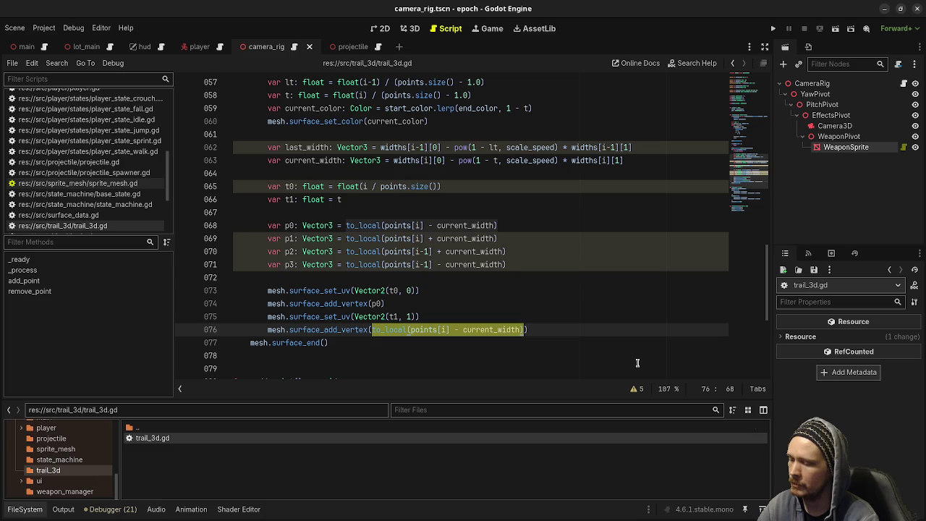
type("p1")
key("Escape")
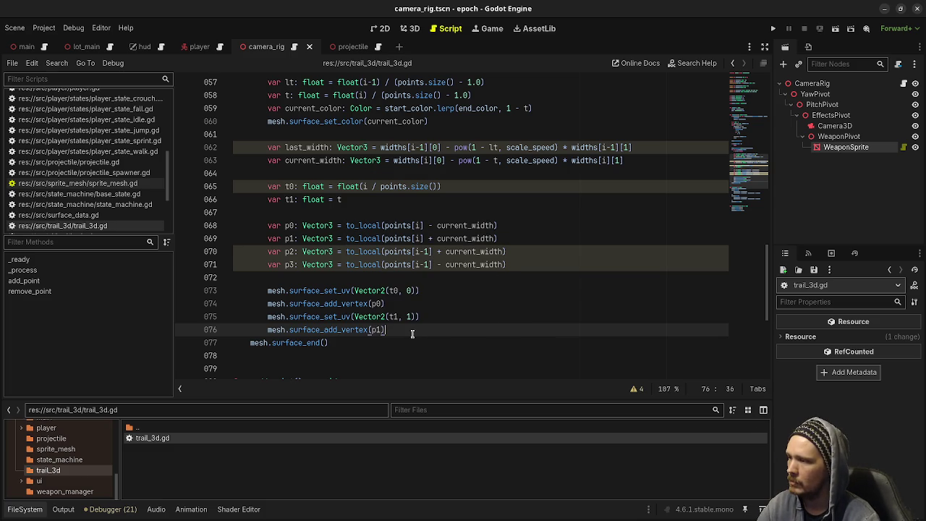
Comment out both surface_set_uv lines and the t0 and t1 variables, then save.
left_click(265, 316)
key("ctrl+k")
left_click(265, 291)
key("ctrl+k")
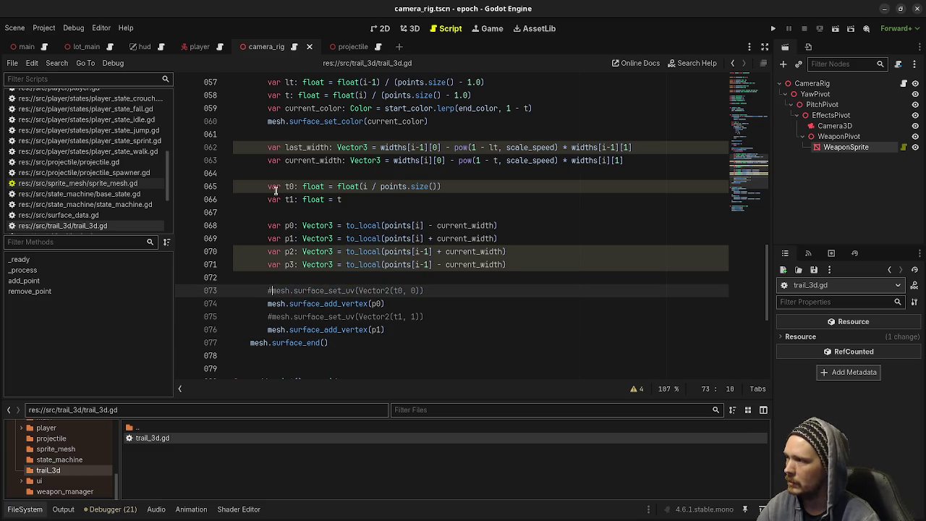
left_click(266, 197)
key("ctrl+k")
left_click(266, 186)
key("ctrl+k")
key("ctrl+s")
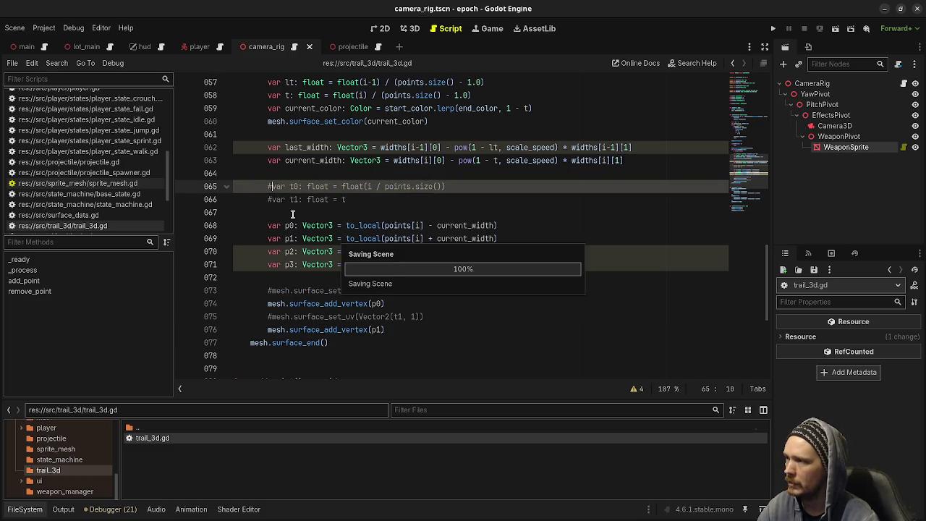
Copy the p1 vertex call to add a p2 line, then a p0 line after a blank line.
left_click(417, 329)
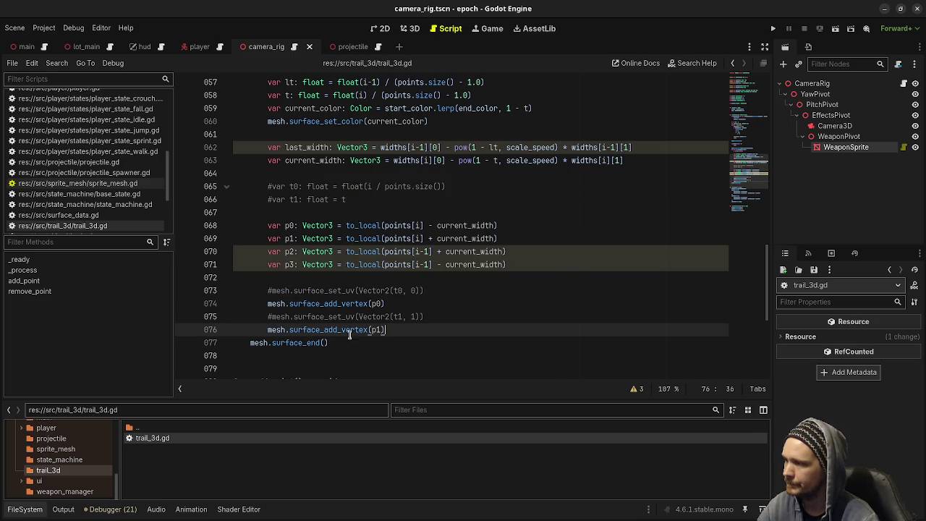
left_click_drag(386, 330, 269, 330)
key("ctrl+c")
key("End")
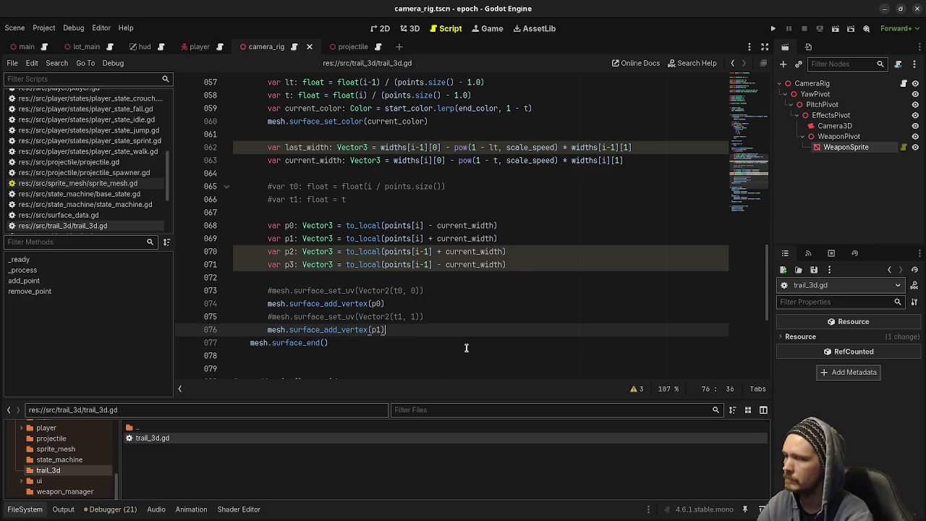
key("Return")
key("ctrl+v")
key("Delete")
type("2")
key("End")
key("Return")
key("ctrl+v")
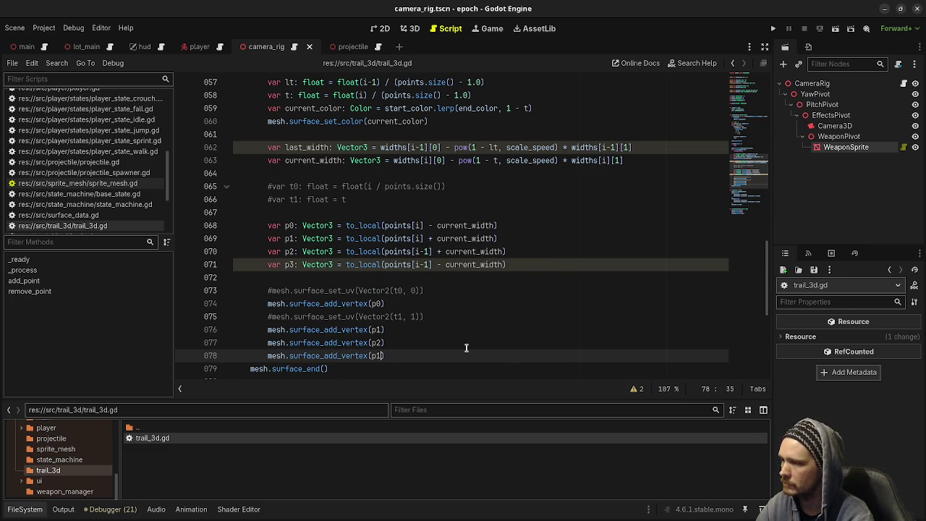
key("BackSpace")
type("0")
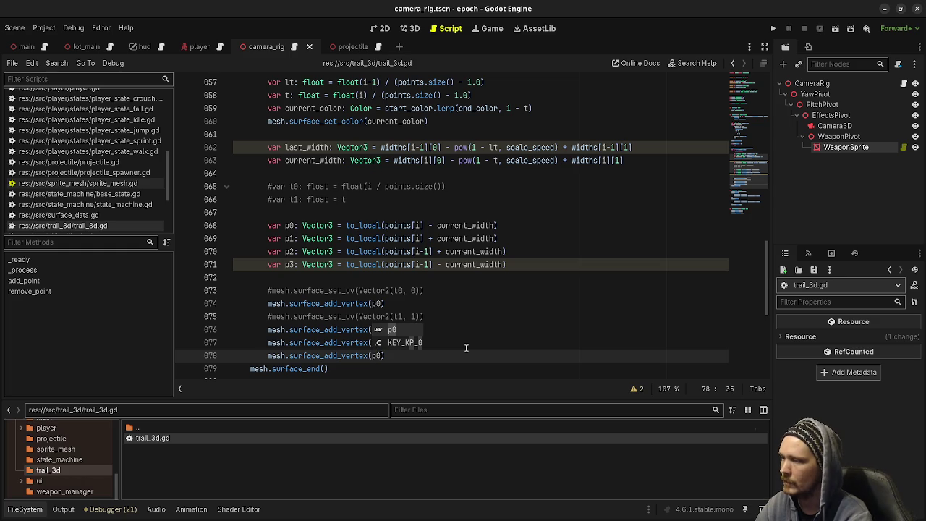
left_click(466, 348)
key("Return")
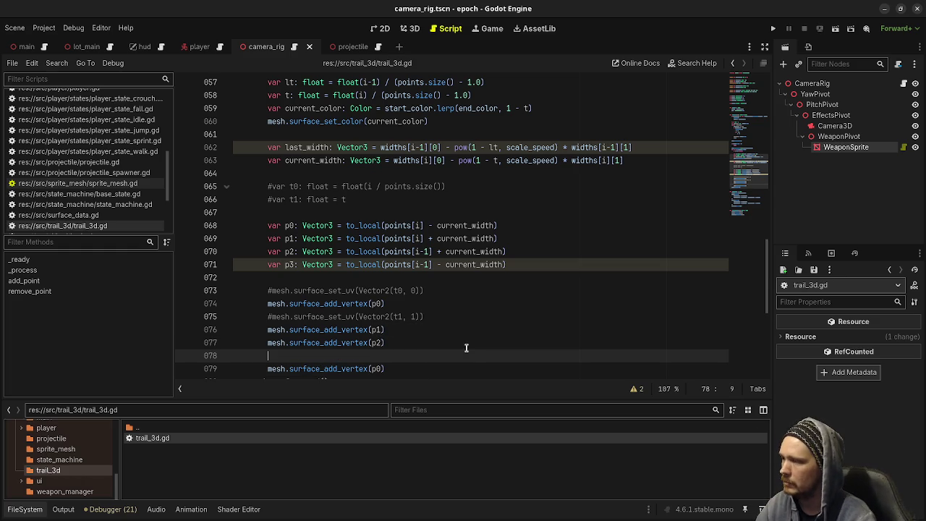
Duplicate the p0 line and change the copies to p2 and p3, forming triangle p0-p2-p3.
left_click(393, 368)
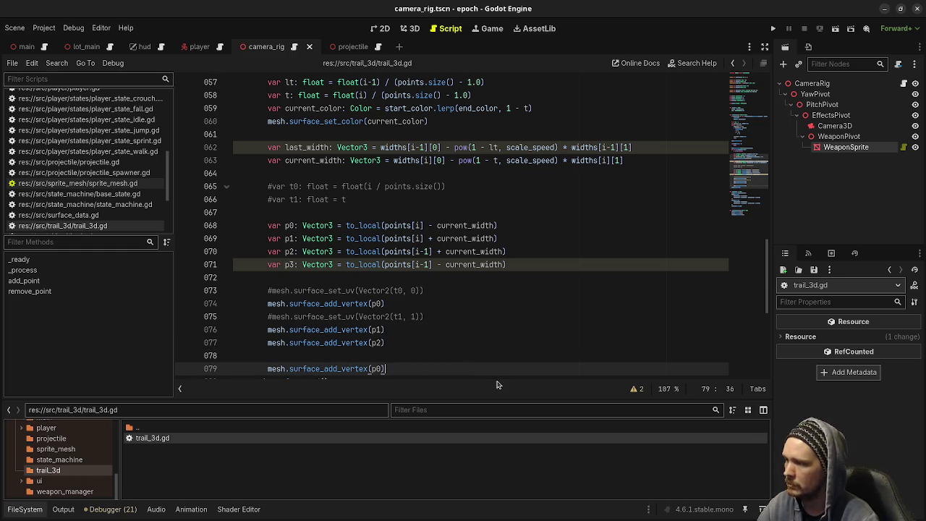
key("Down")
key("ctrl+shift+d")
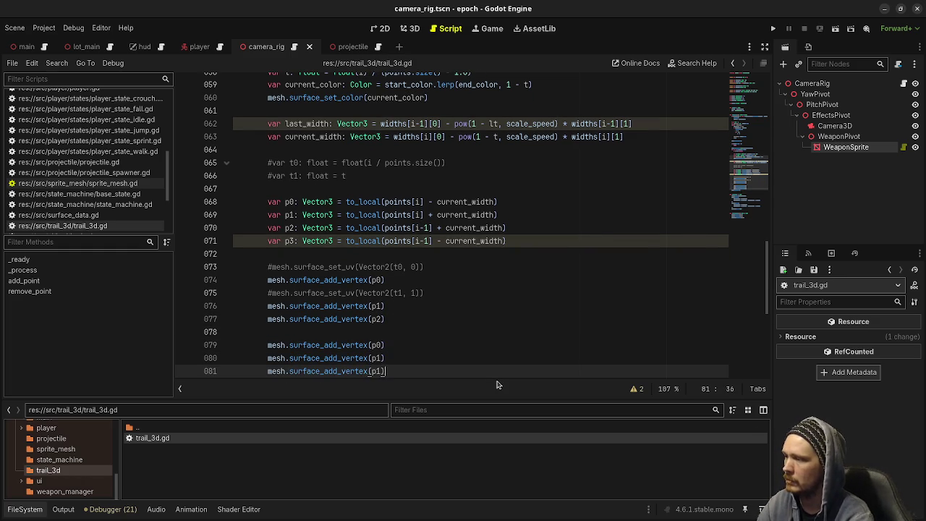
key("Up")
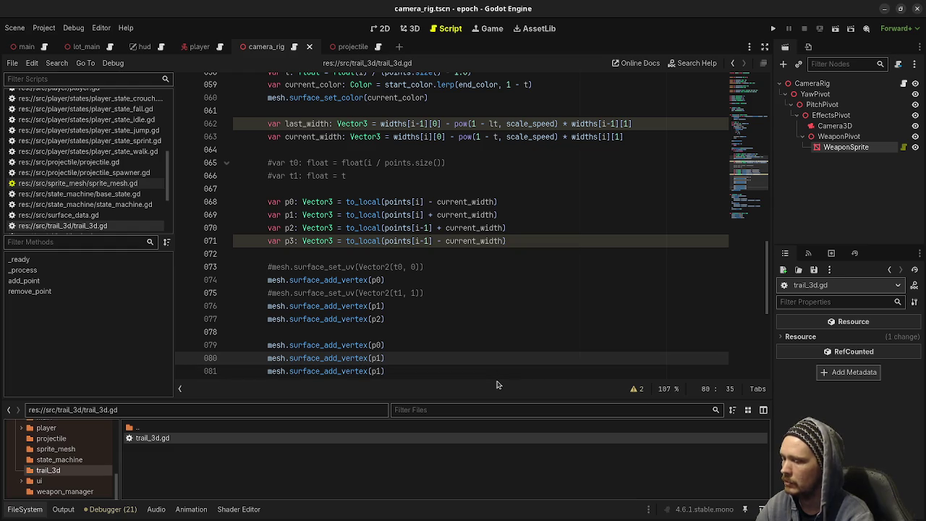
key("BackSpace")
type("2")
key("Escape")
key("Down")
key("BackSpace")
type("3")
left_click(284, 307)
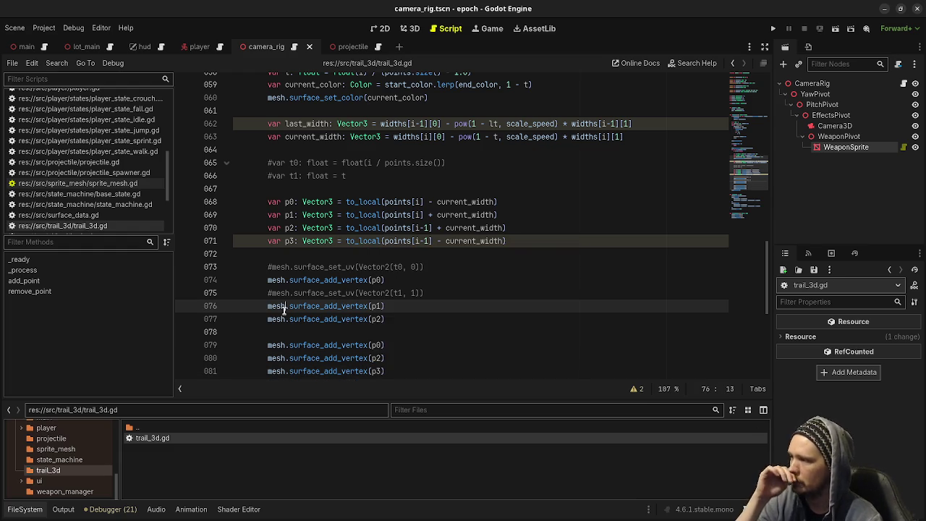
scroll(397, 326, "down", 1)
scroll(396, 327, "up", 1)
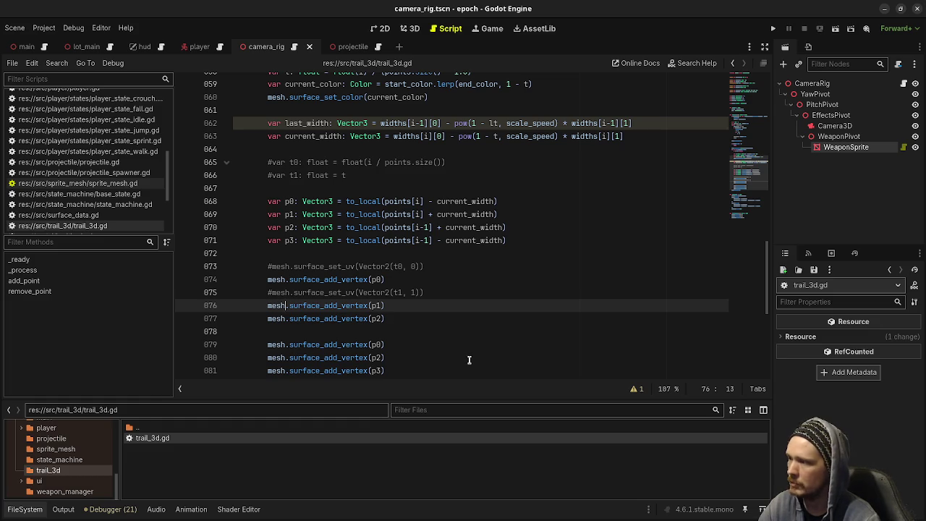
scroll(477, 354, "up", 4)
scroll(503, 345, "down", 5)
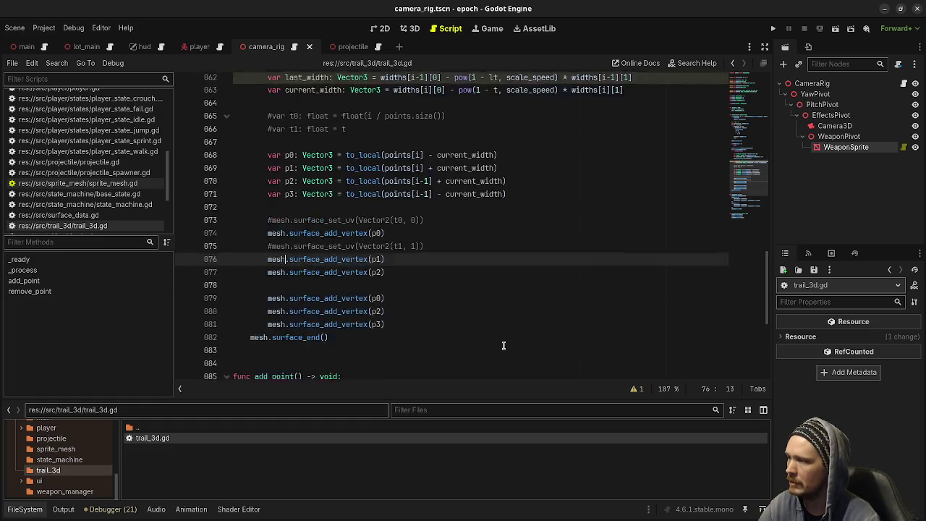
scroll(503, 346, "down", 5)
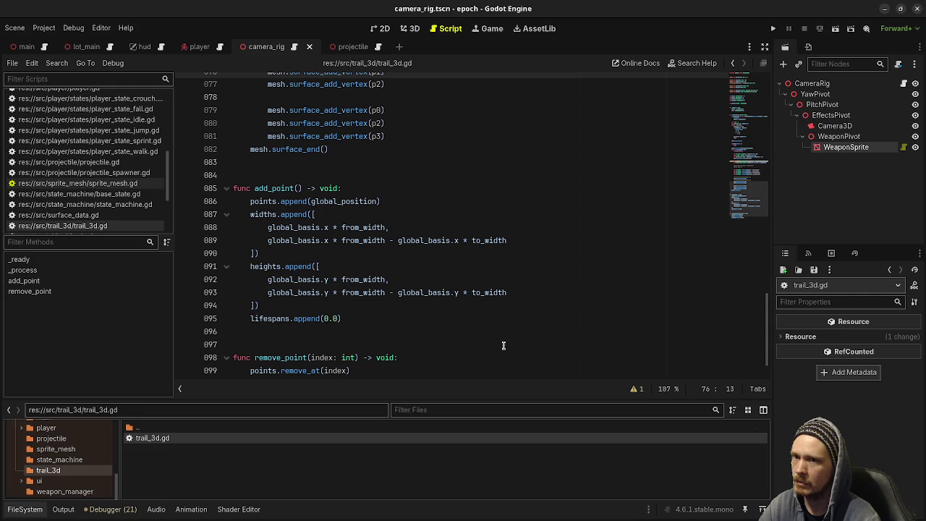
Run the project and fire a few test shots, dropping the ammo to 9/60.
left_click(773, 28)
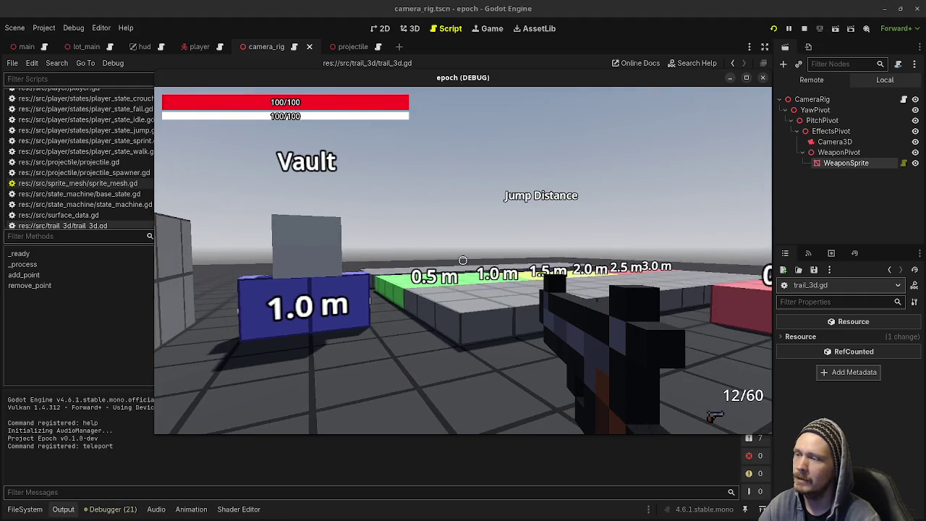
left_click(463, 261)
left_click(463, 261)
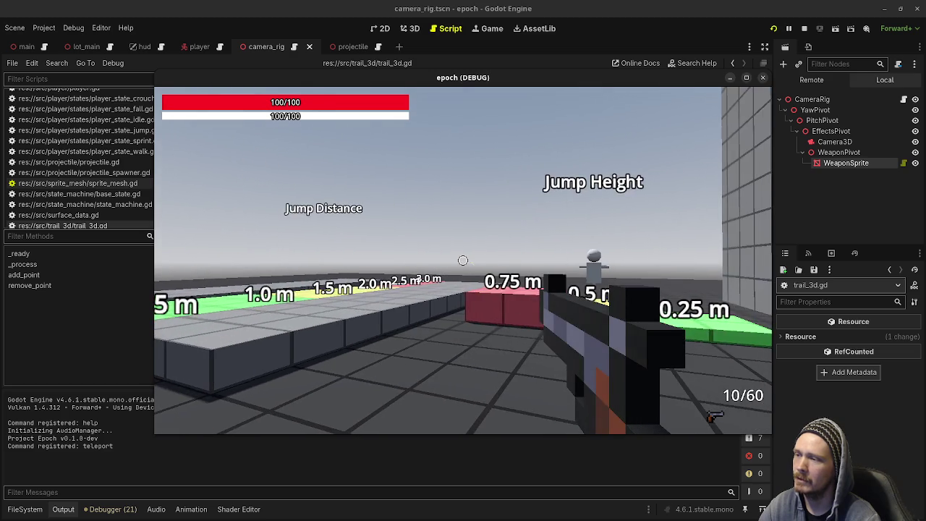
left_click(463, 261)
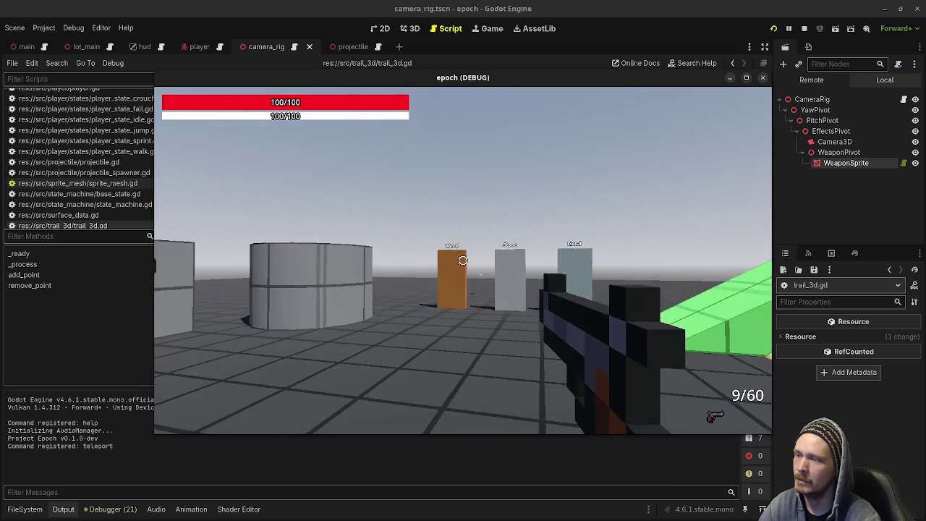
key("w")
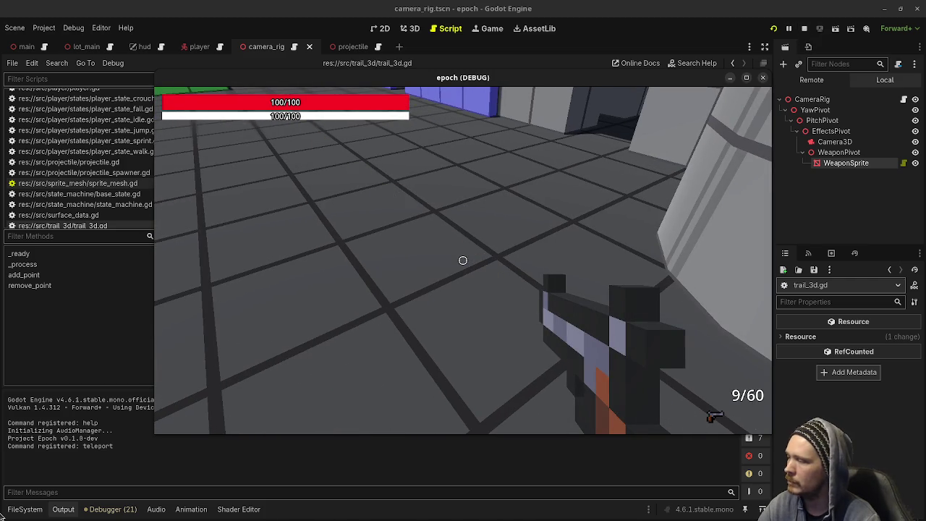
left_click(32, 513)
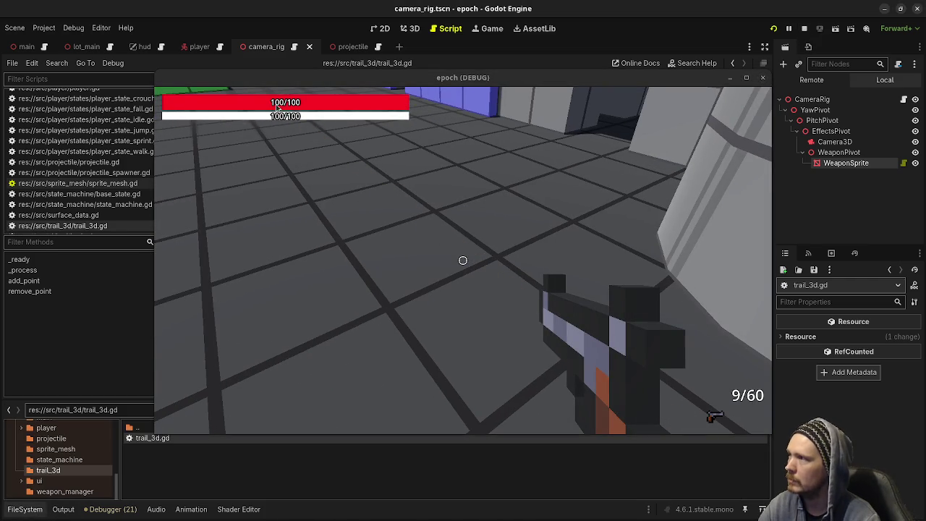
Set the Projectile's Speed to 10.0 and save projectile.tscn.
left_click(358, 46)
left_click(881, 340)
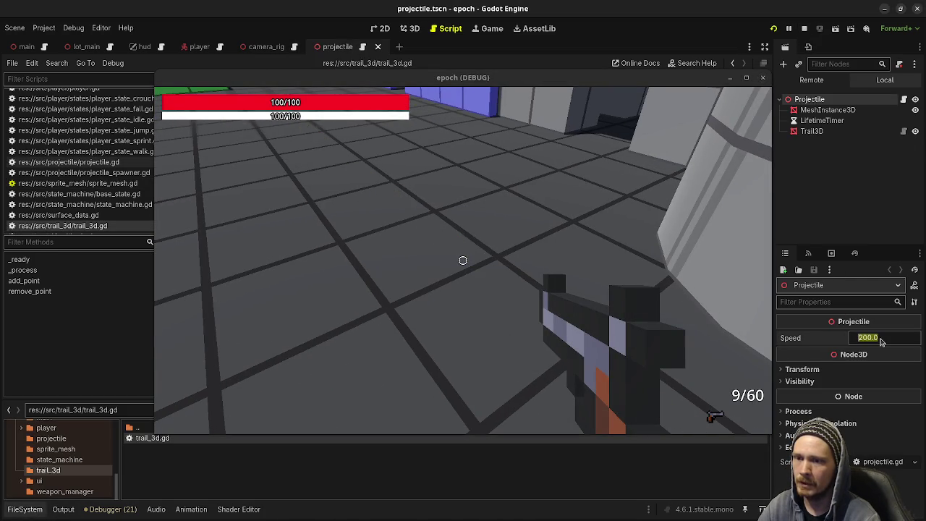
type("10")
key("Return")
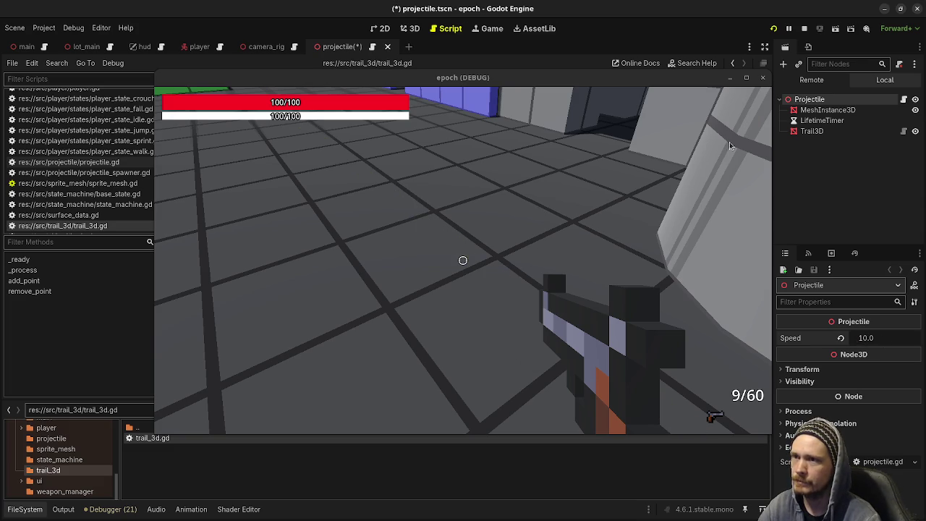
key("ctrl+s")
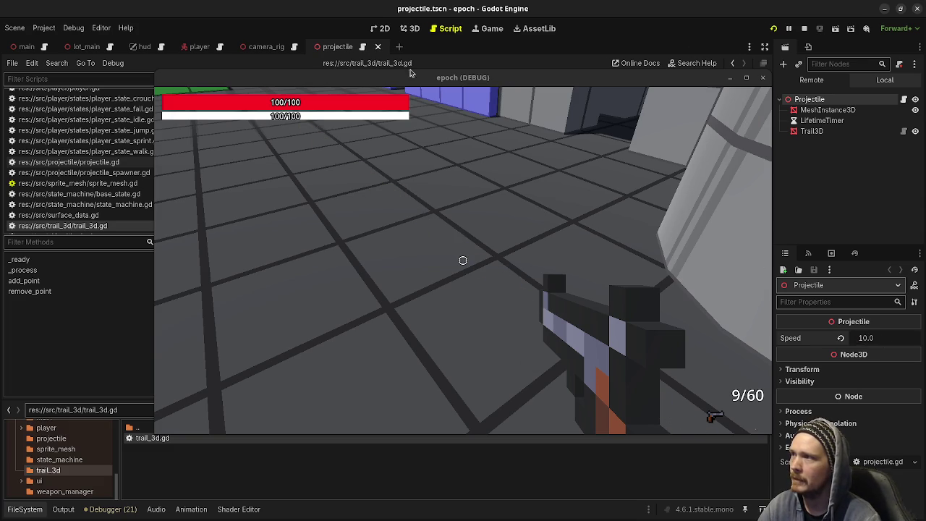
Comment out the next_position.y gravity line in projectile.gd, save, and relaunch the game.
left_click(361, 48)
left_click_drag(372, 79, 380, 376)
scroll(370, 283, "up", 15)
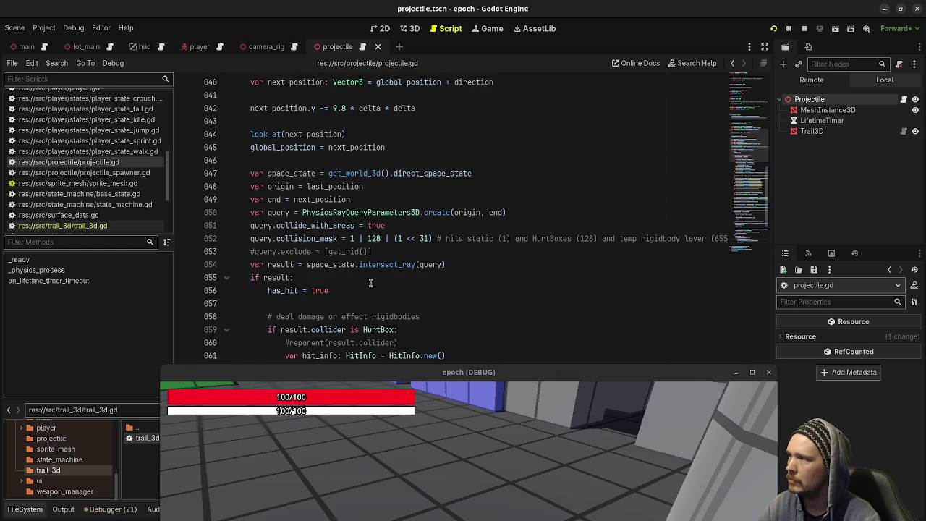
scroll(370, 283, "up", 2)
left_click(246, 190)
key("ctrl+k")
key("ctrl+s")
key("F8")
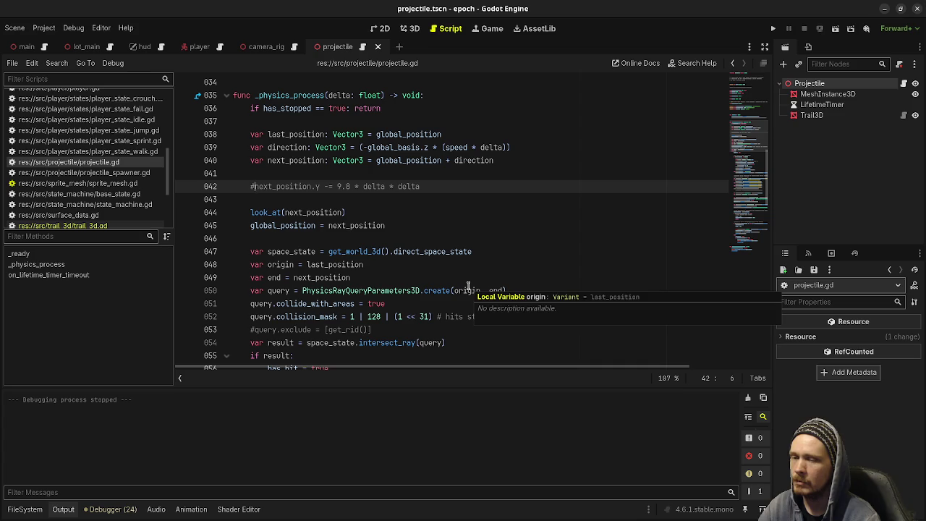
key("F5")
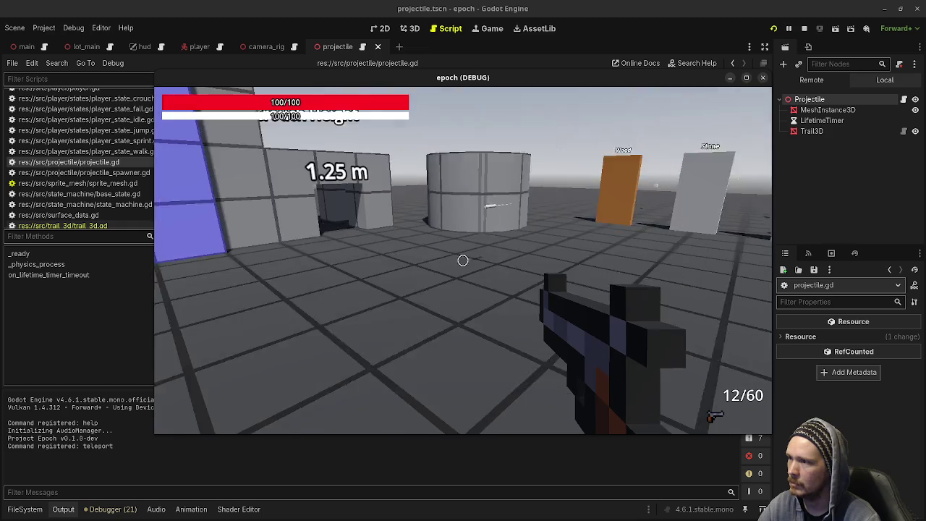
Hide the projectile's MeshInstance3D and fire shots to see the trail alone.
left_click(463, 260)
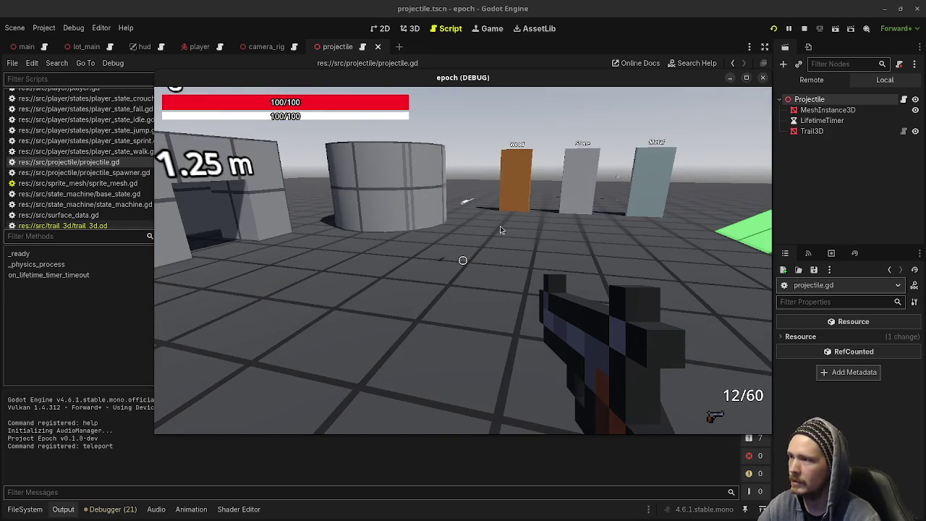
left_click(915, 110)
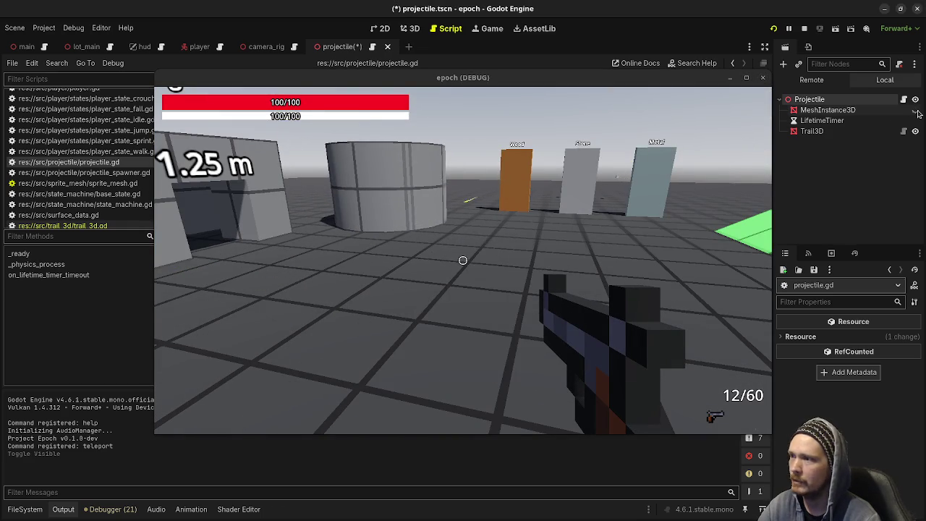
left_click(463, 261)
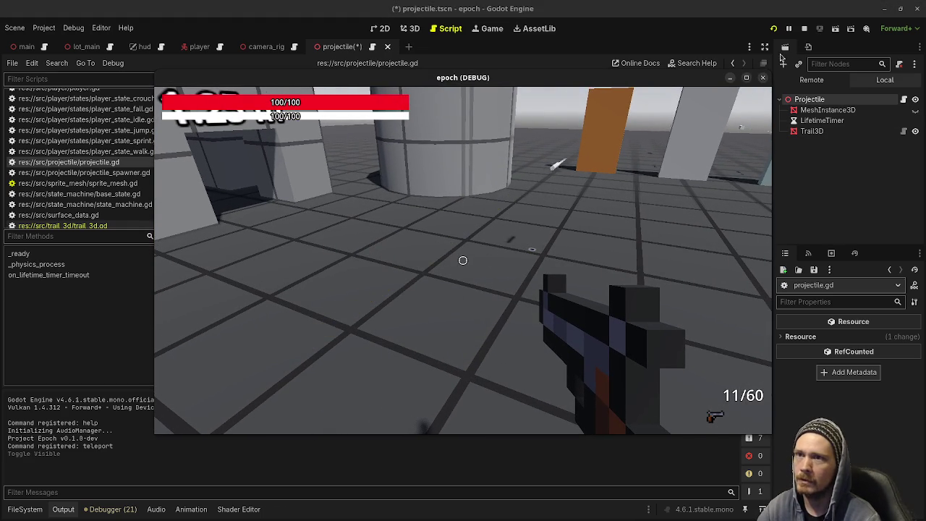
Set the Trail3D Lifetime to 1.0, then save and relaunch the scene.
left_click(812, 131)
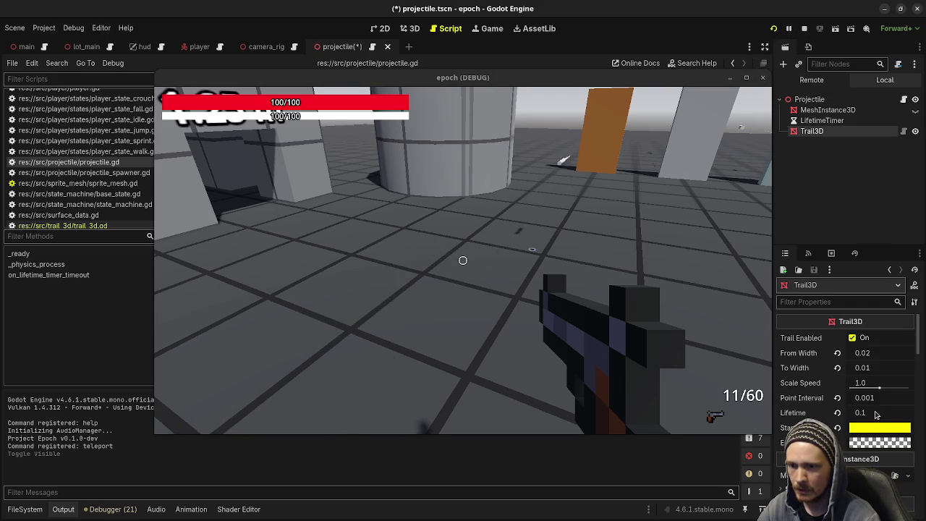
left_click(875, 412)
type("1")
key("Return")
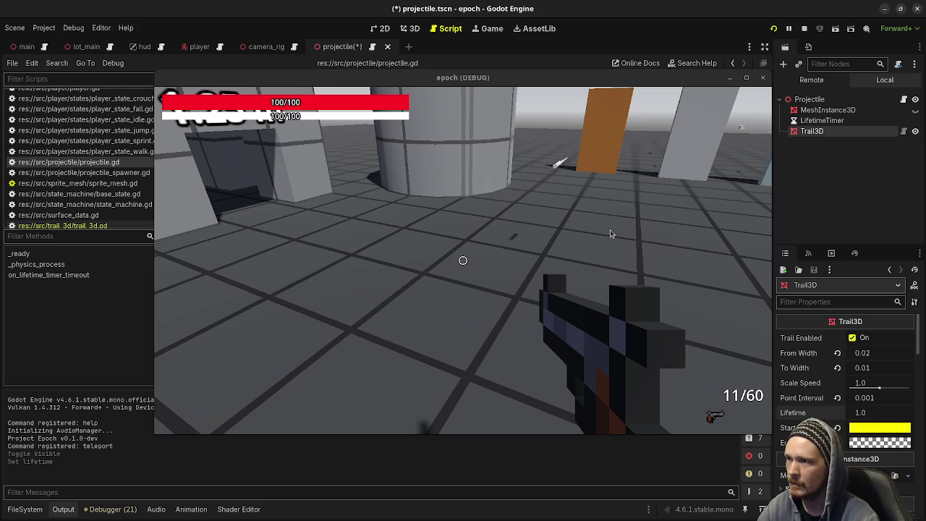
left_click(773, 30)
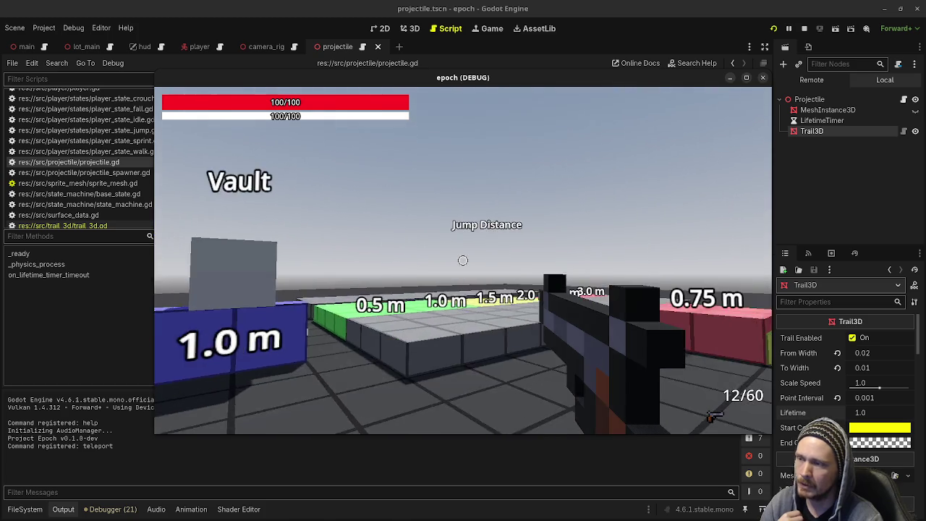
Fire repeated shots at the Wood and orange targets to watch the yellow trails, then stop the game.
left_click(463, 259)
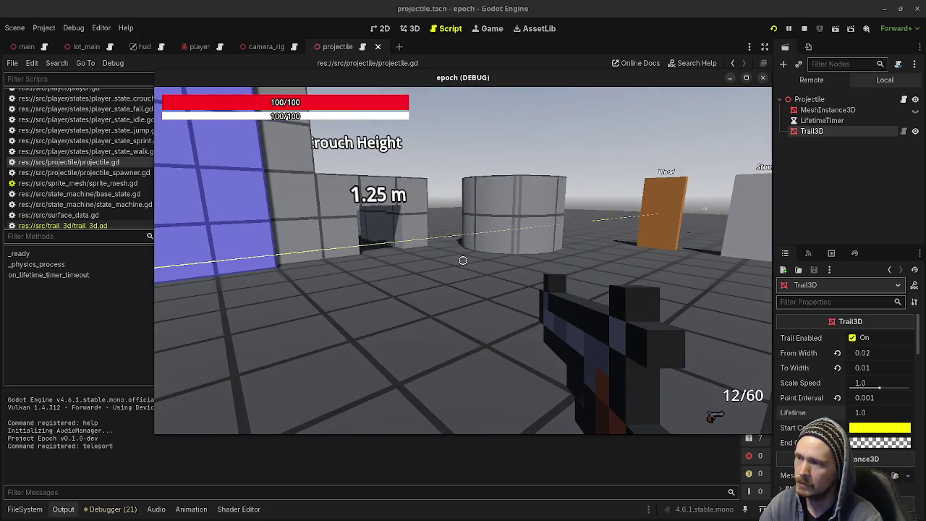
left_click(463, 259)
left_click(463, 260)
left_click(463, 260)
left_click(463, 260)
left_click(463, 259)
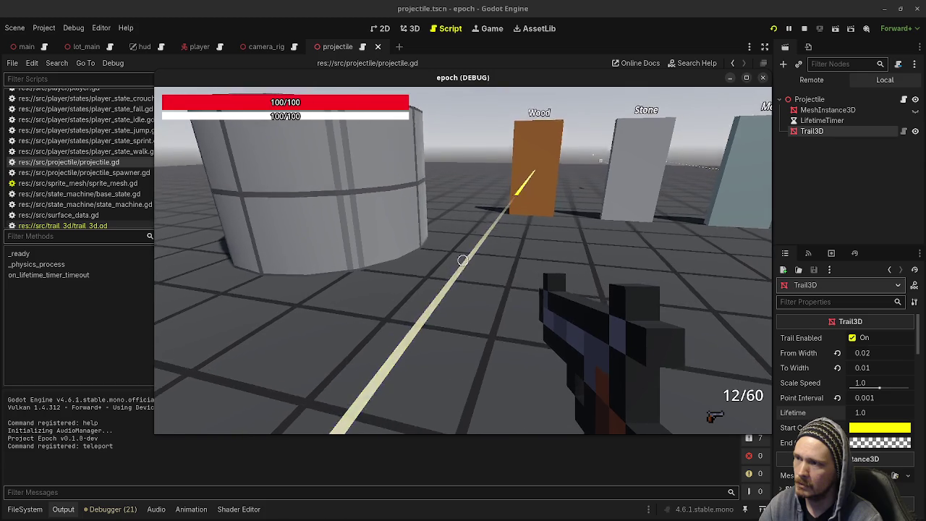
left_click(463, 260)
left_click(463, 260)
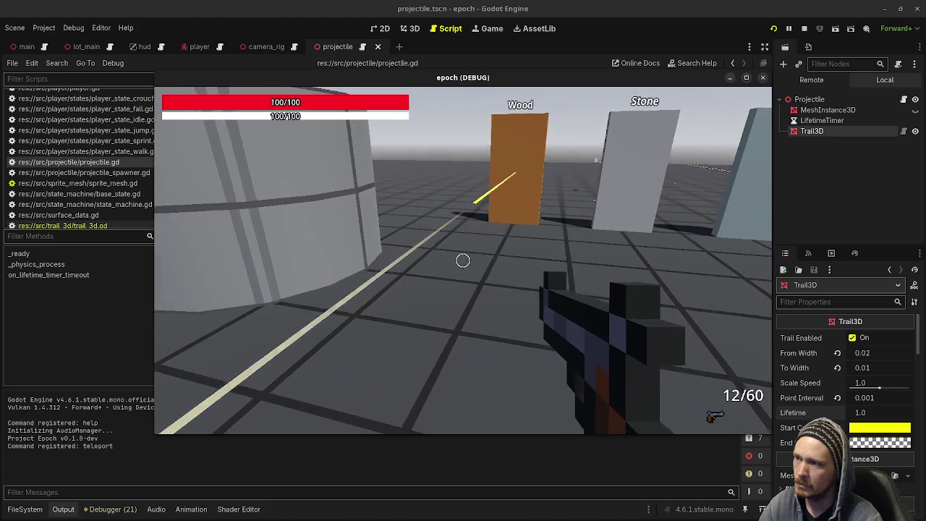
left_click(463, 260)
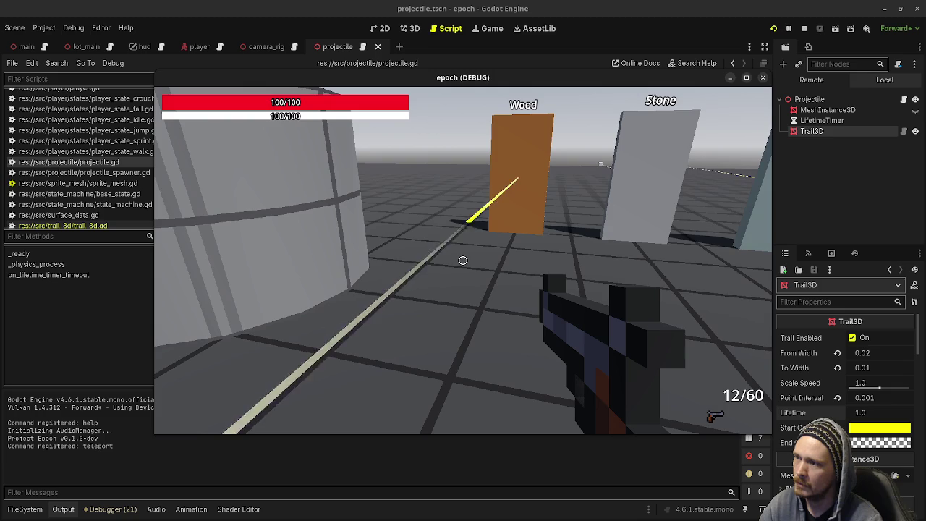
left_click(463, 260)
left_click(463, 260)
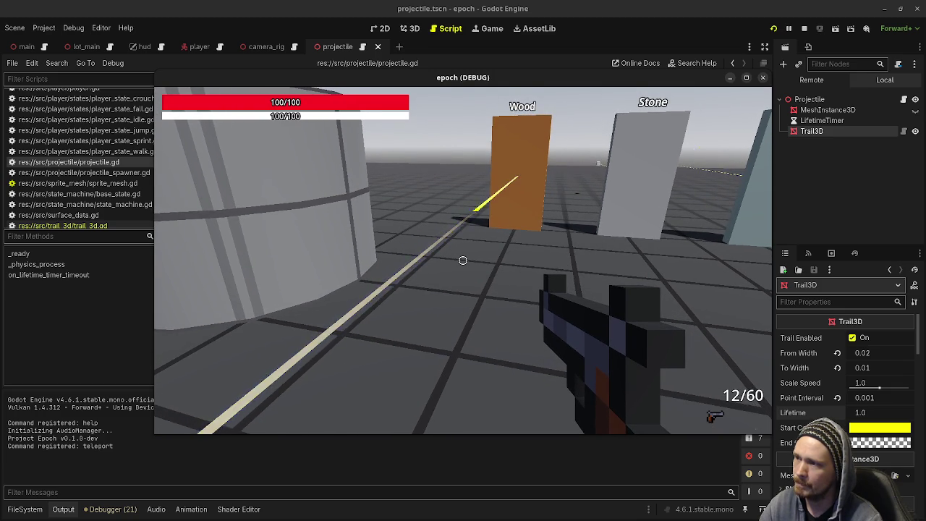
left_click(463, 260)
left_click(463, 260)
left_click(463, 260)
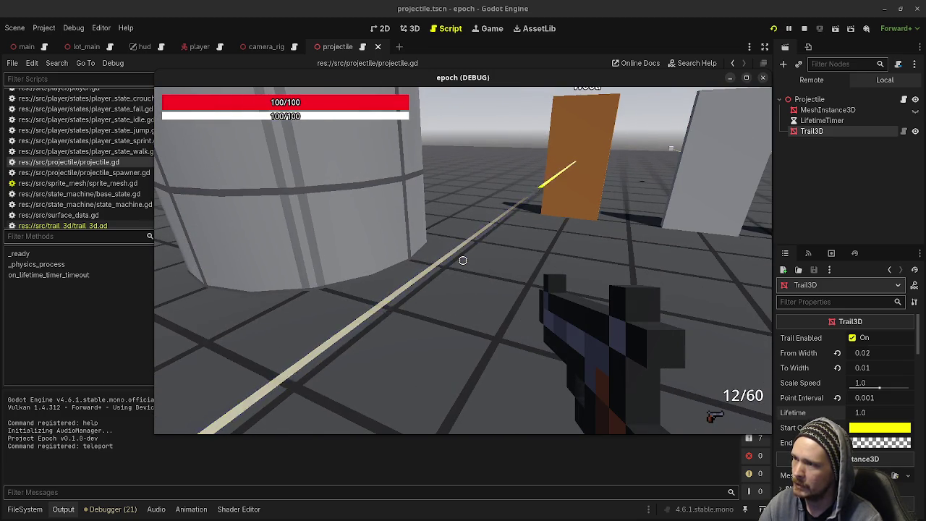
left_click(803, 28)
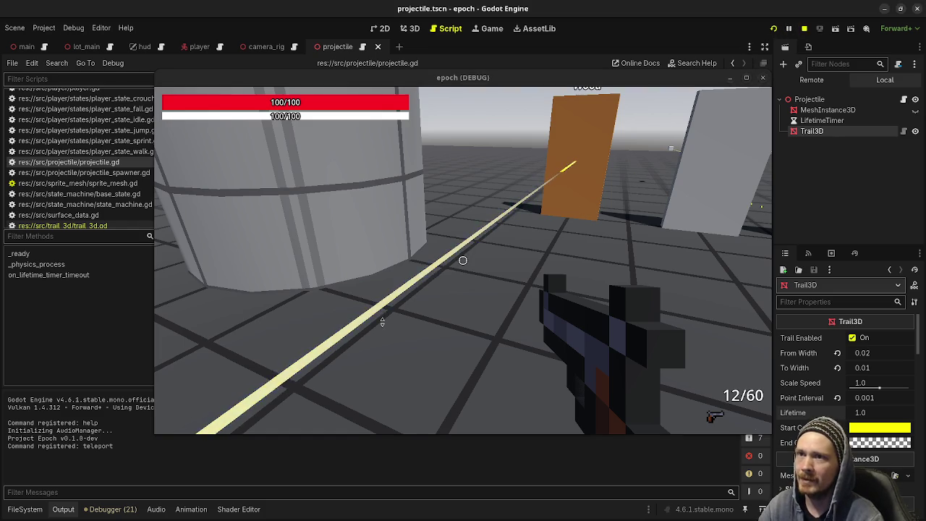
scroll(386, 304, "down", 15)
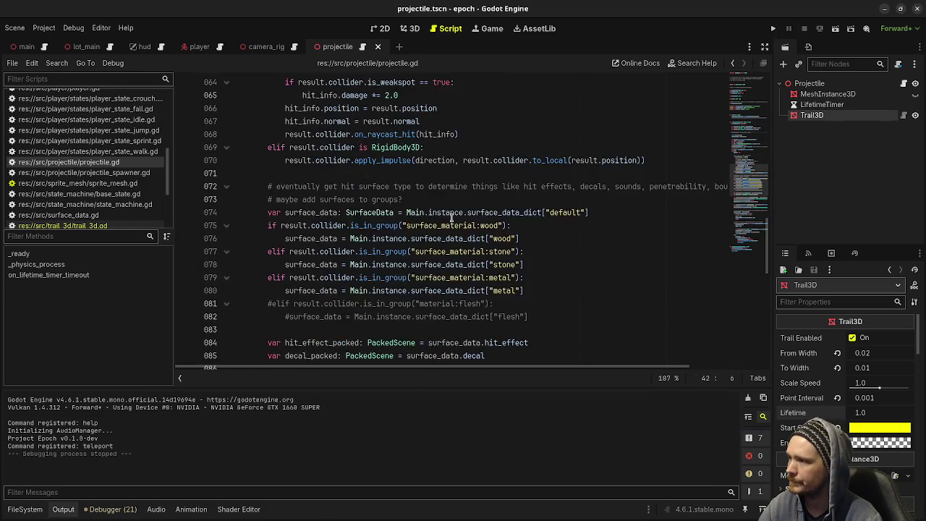
Switch to trail_3d.gd and scroll to the mesh loop's p0 vertex line.
left_click(113, 223)
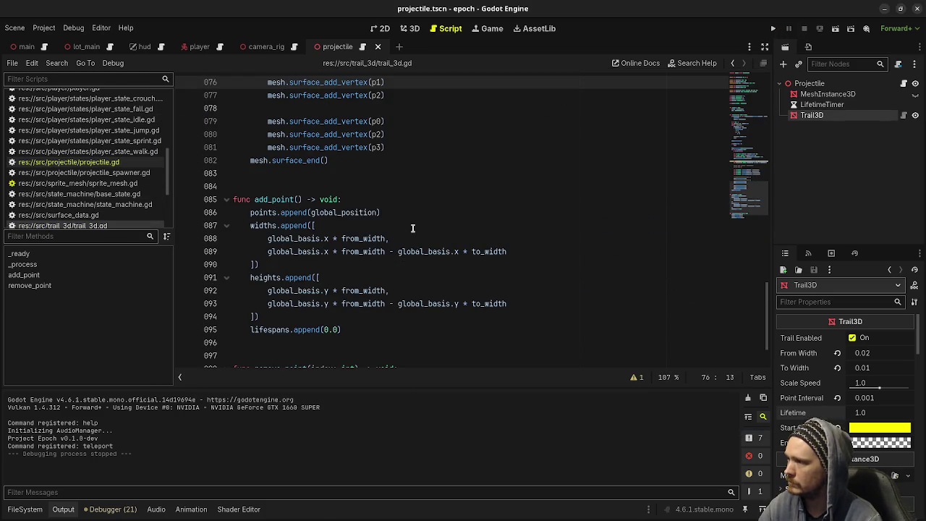
scroll(421, 233, "up", 4)
scroll(421, 233, "up", 2)
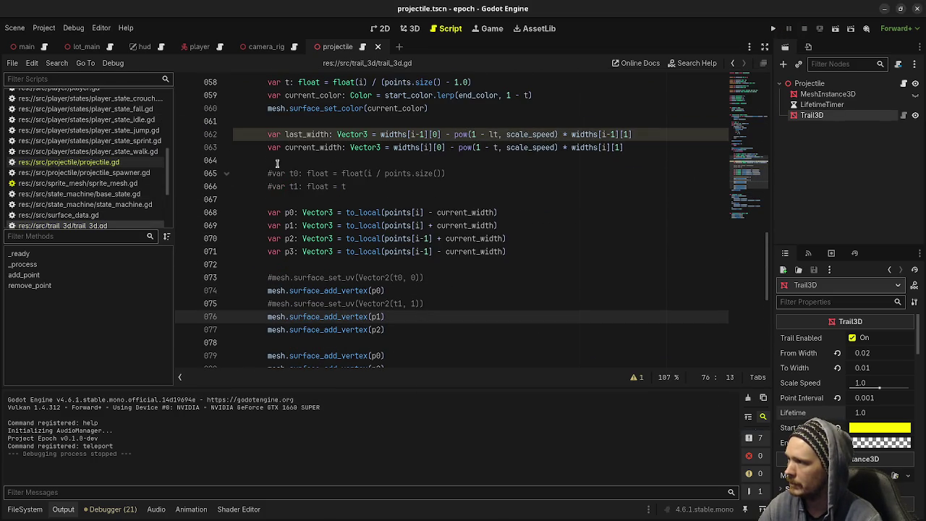
mouse_move(386, 247)
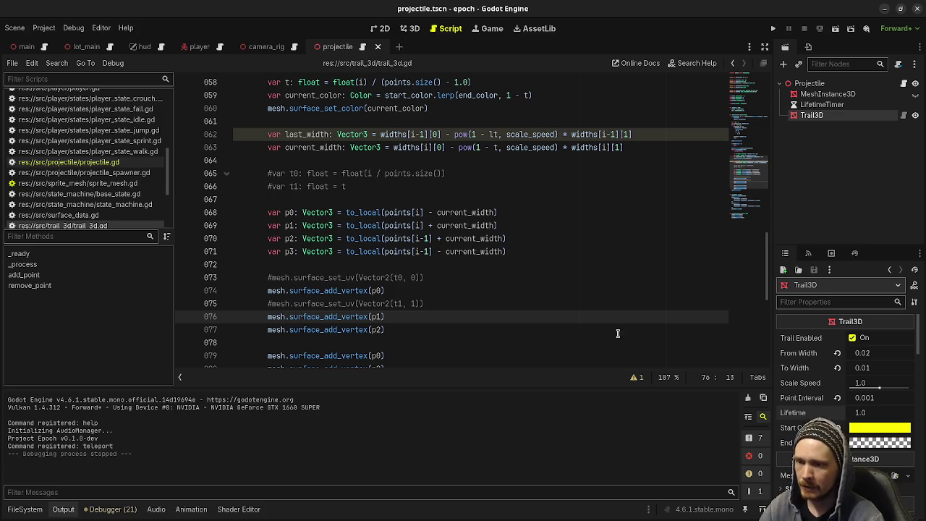
scroll(396, 280, "down", 1)
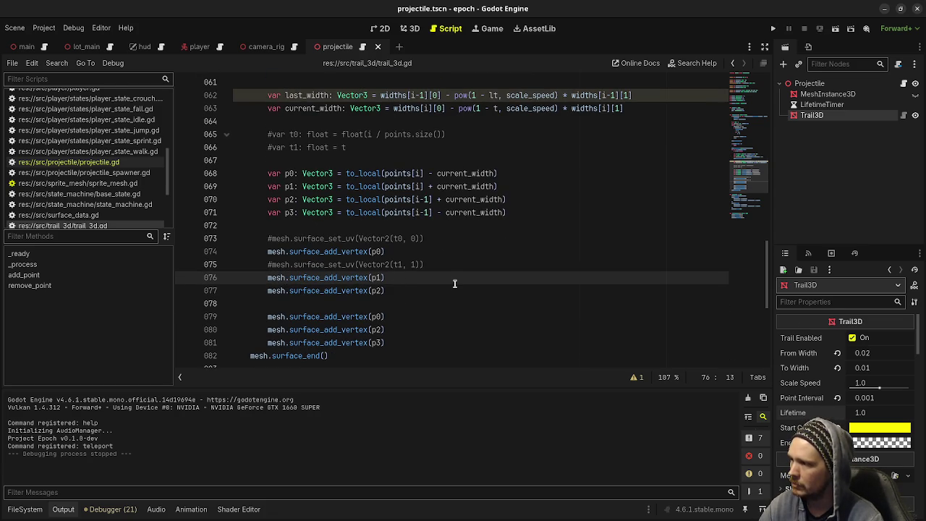
scroll(454, 285, "down", 1)
scroll(447, 287, "up", 1)
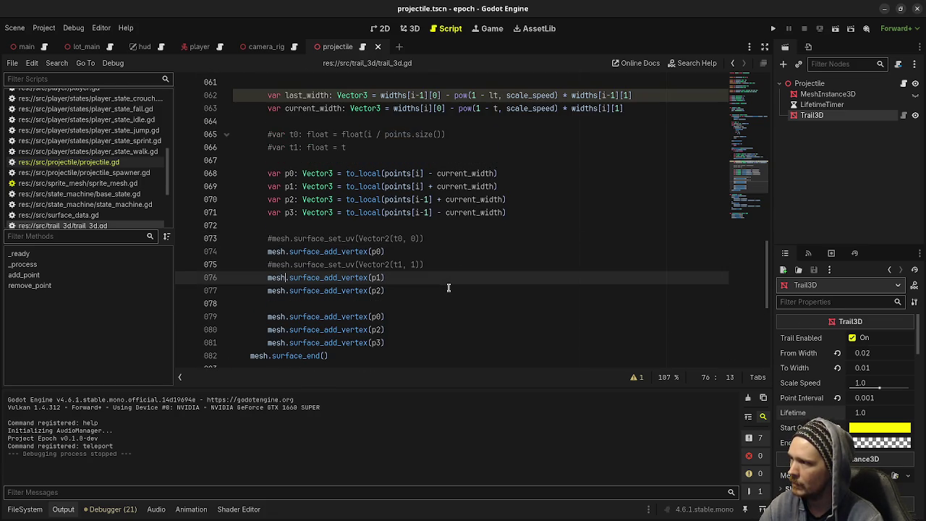
left_click(283, 173)
Select the last_width and current_width lines, leaving the caret at the end of current_width.
scroll(500, 232, "up", 2)
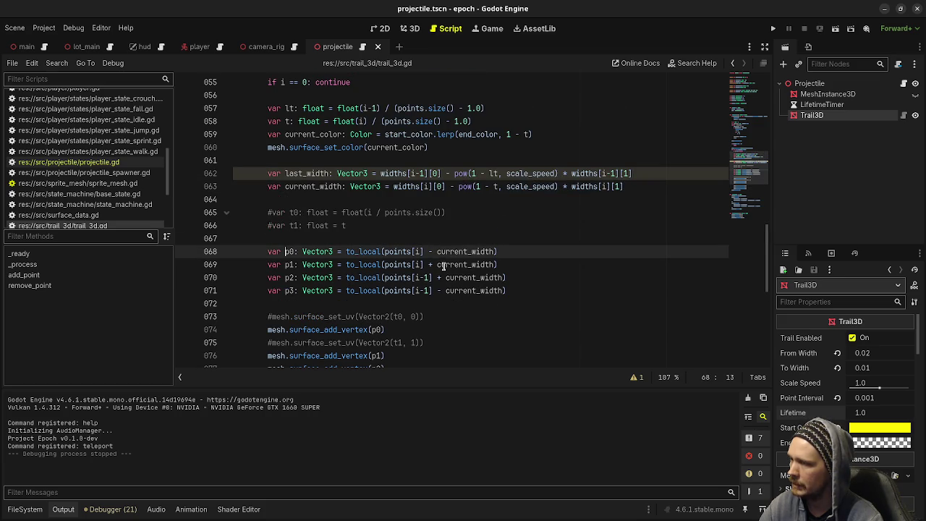
mouse_move(471, 292)
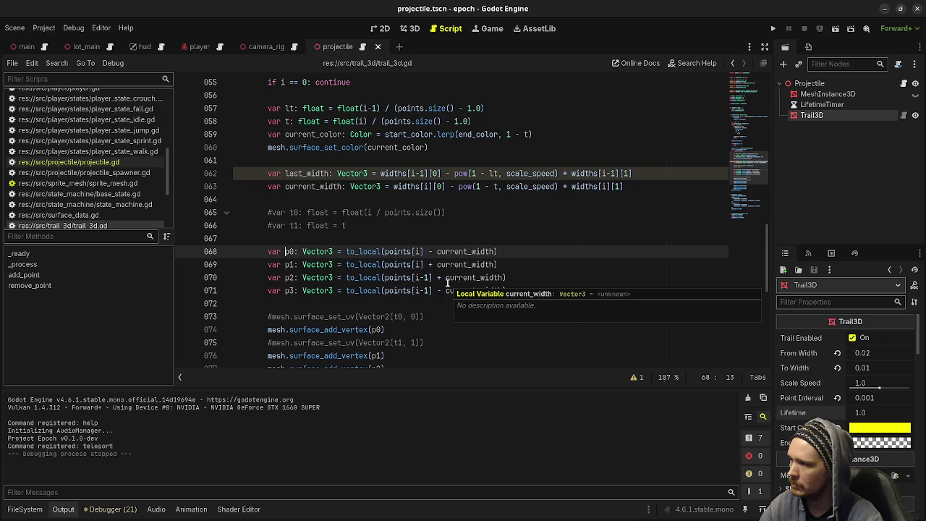
scroll(442, 289, "down", 10)
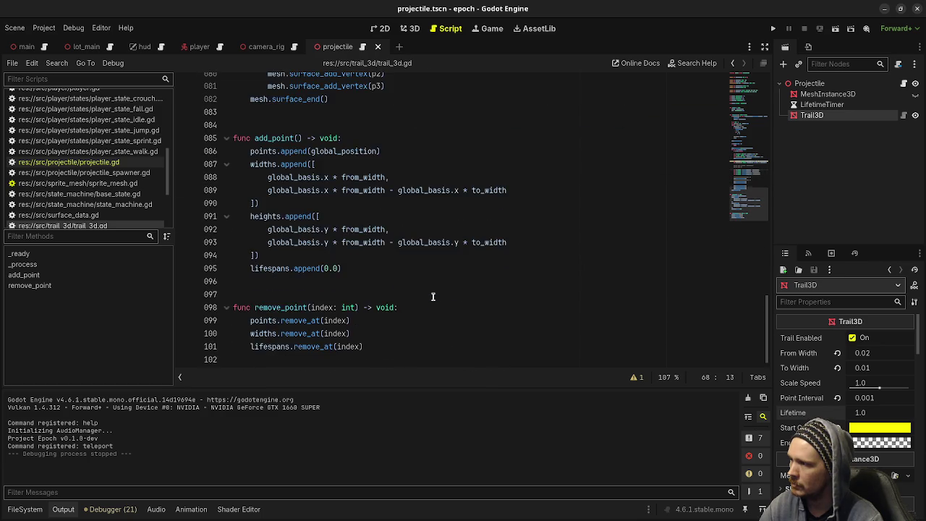
scroll(434, 292, "up", 11)
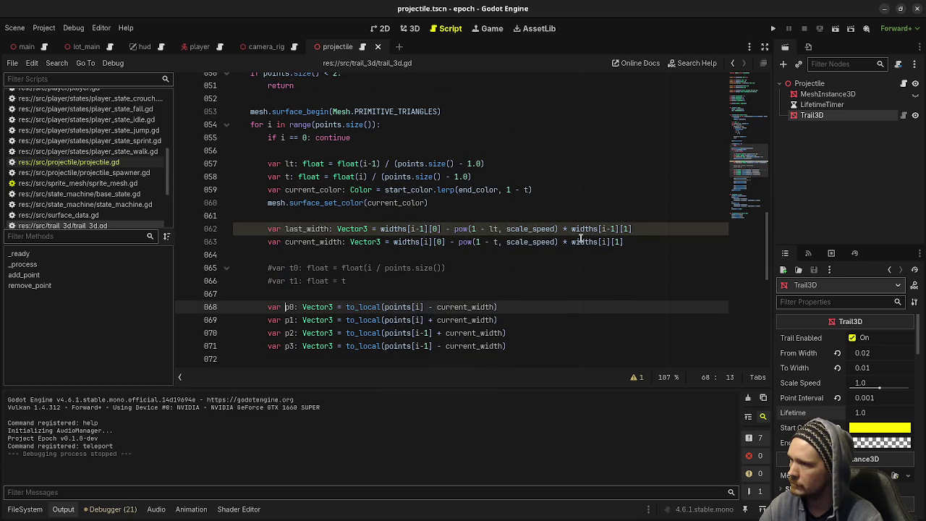
left_click(628, 242)
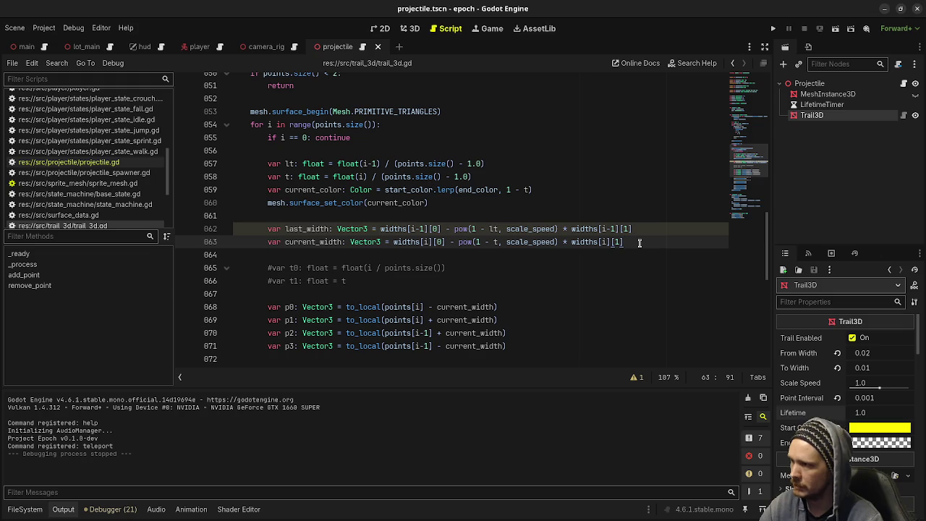
scroll(640, 242, "down", 10)
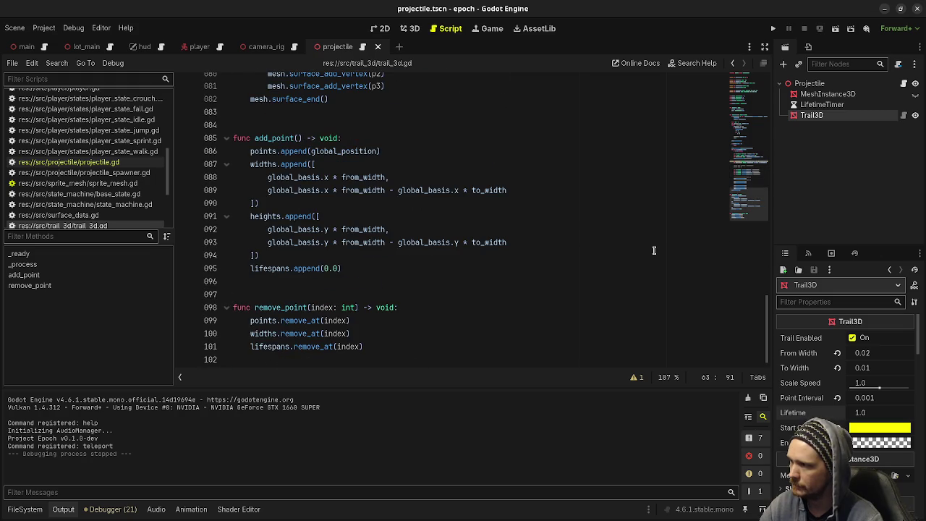
scroll(654, 251, "up", 10)
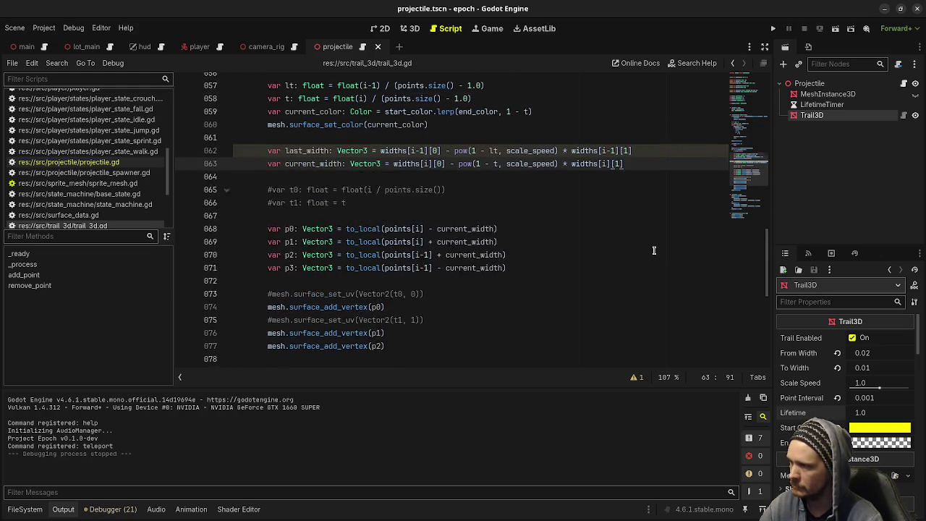
left_click_drag(640, 242, 267, 229)
key("ctrl+c")
left_click(650, 238)
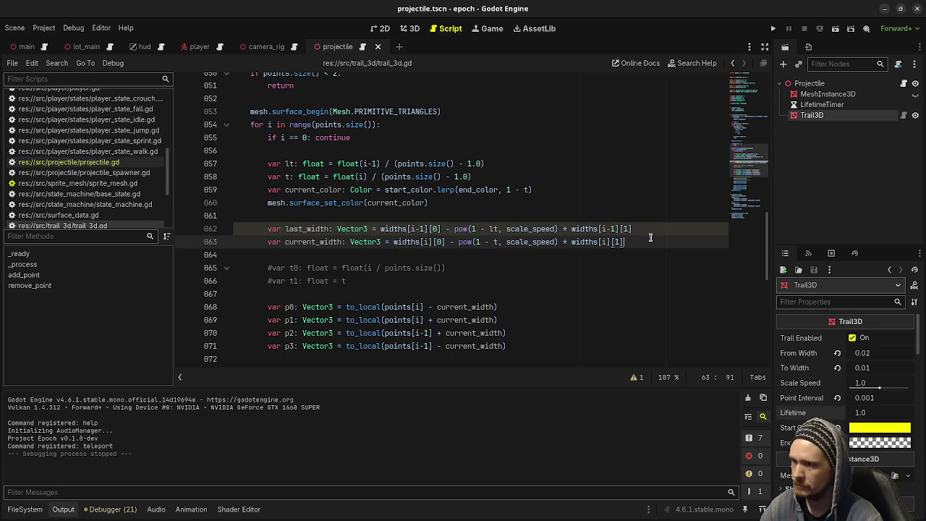
Duplicate the width lines as last_height and current_height reading from heights, and save.
key("Return")
key("Return")
key("ctrl+v")
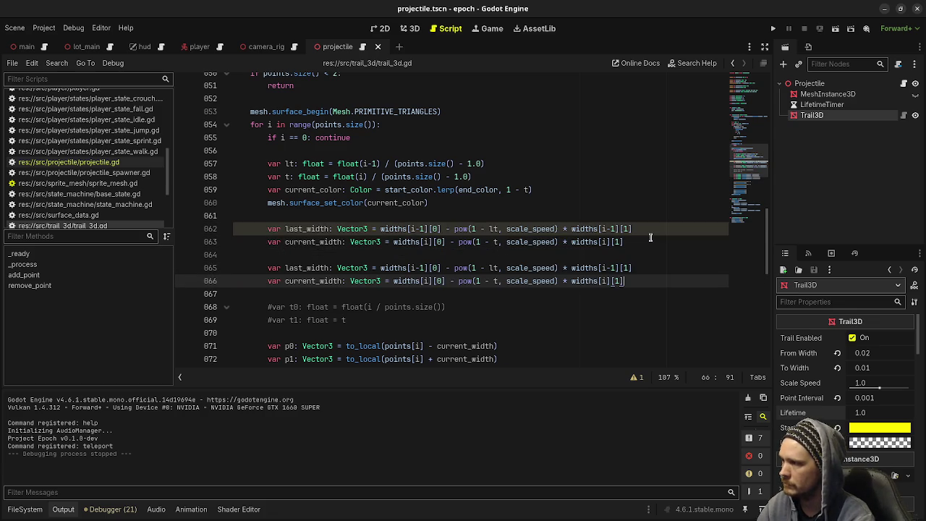
left_click(306, 267)
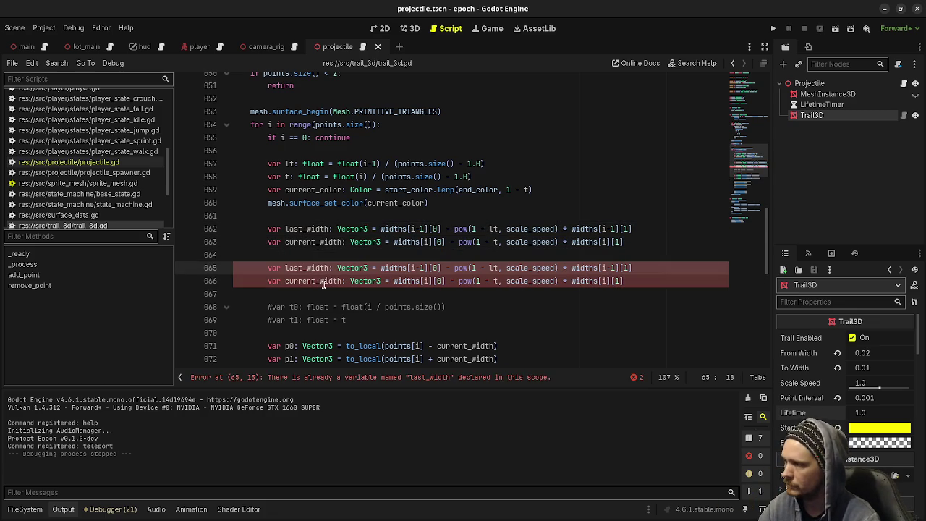
left_click(319, 280, "alt")
key("shift+Right")
key("shift+Right")
key("shift+Right")
type("height")
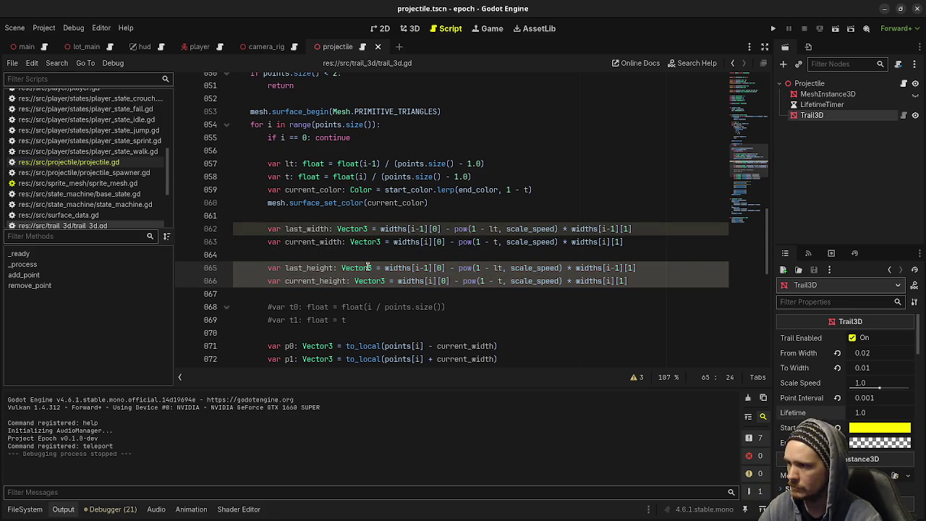
left_click(383, 268)
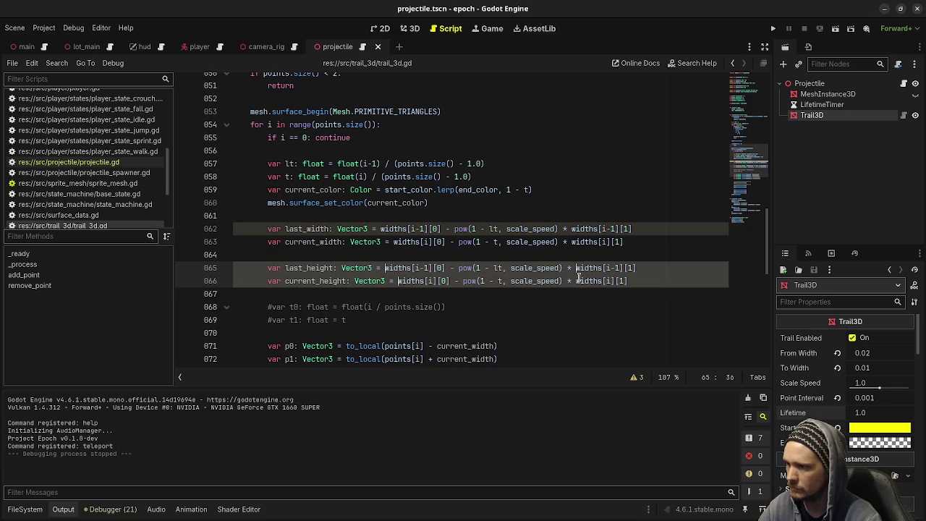
key("shift+Right")
key("shift+Right")
key("shift+Right")
key("shift+Right")
key("shift+Right")
type("heights")
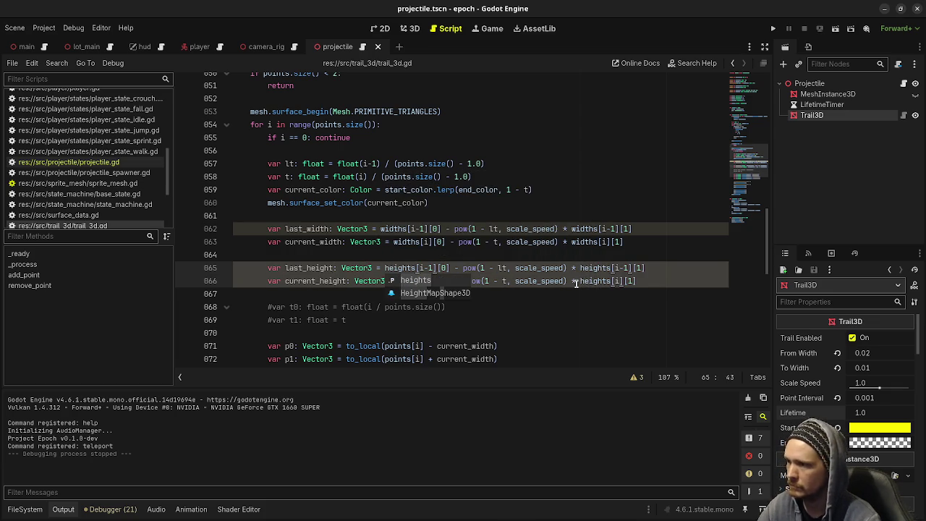
left_click(575, 283)
key("ctrl+s")
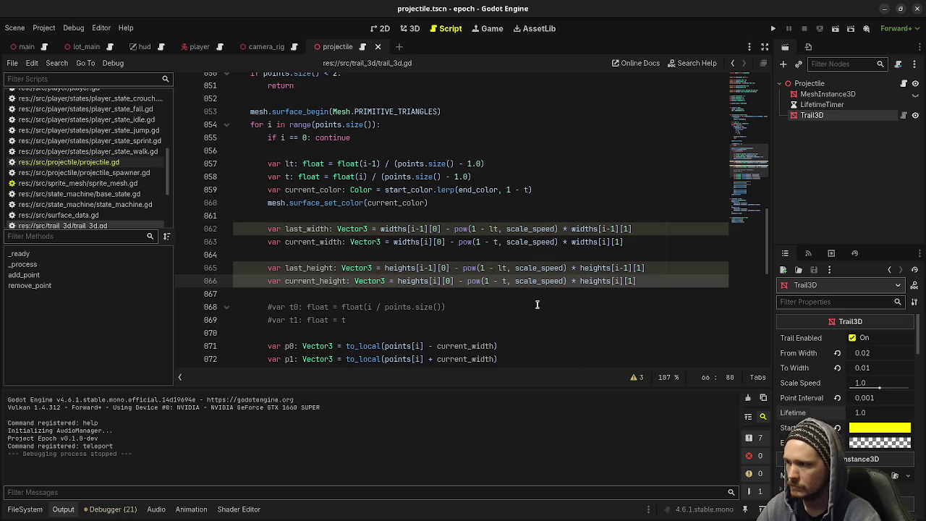
Put carets after p0, p1, p2 and p3 on the four corner-point lines.
scroll(537, 304, "down", 2)
mouse_move(537, 304)
left_mouse_down()
mouse_move(394, 294)
mouse_move(269, 267)
left_mouse_up()
left_click(347, 241)
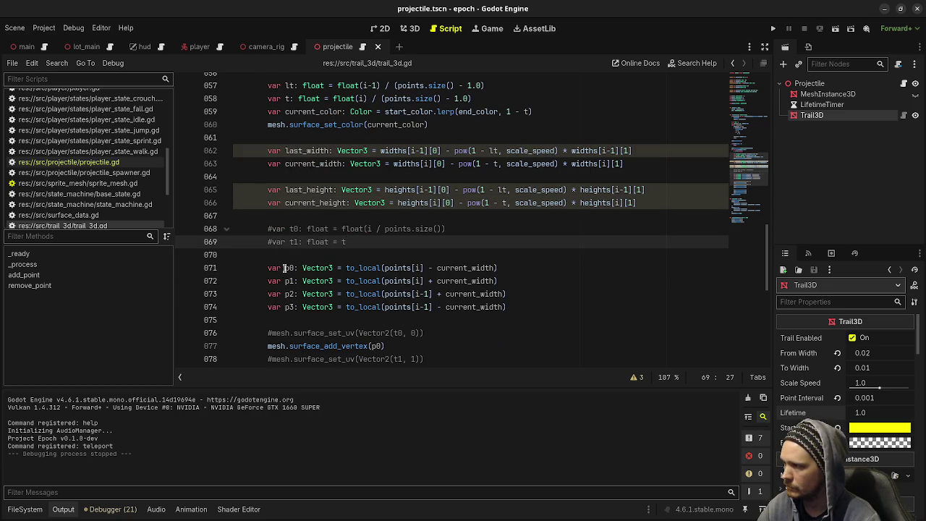
left_click(285, 268)
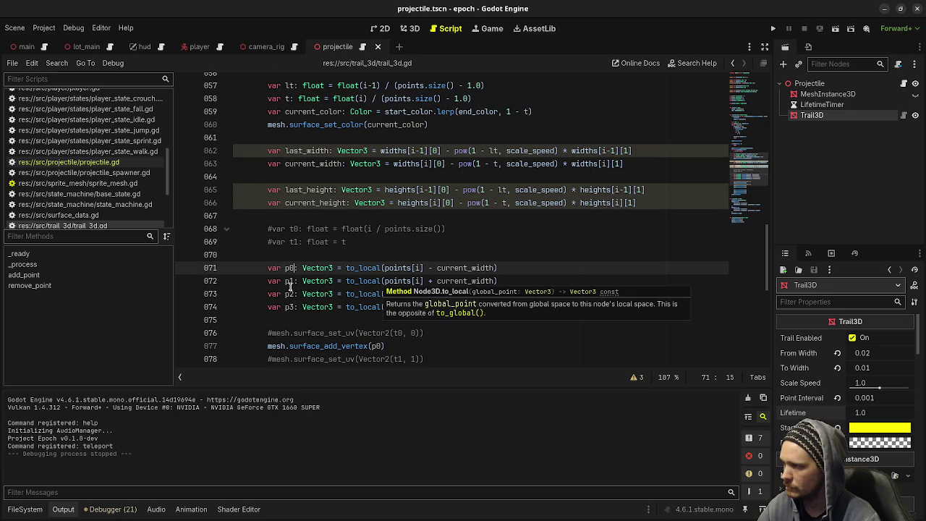
left_click(294, 280, "alt")
left_click(294, 293, "alt")
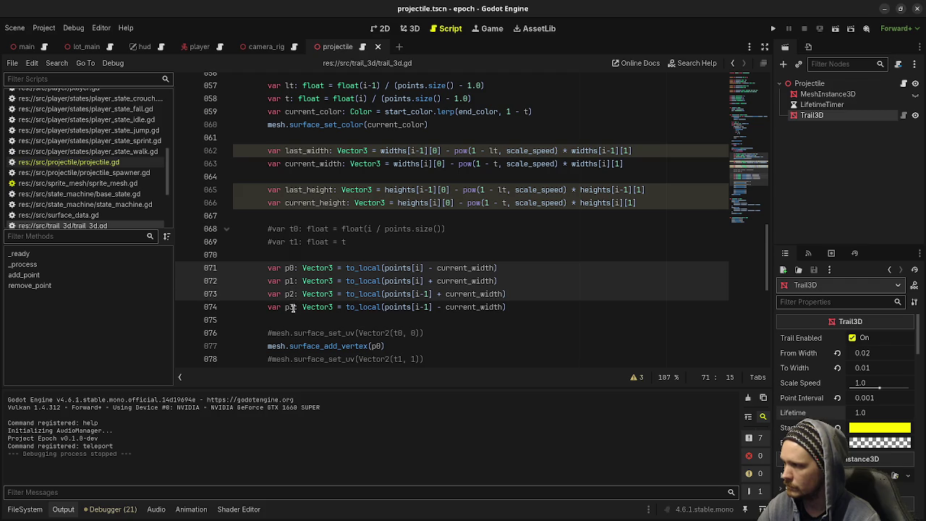
left_click(295, 307, "alt")
Rename corners p0–p3 to p0w–p3w in their declarations and the vertex calls.
type("w")
left_click(557, 281)
scroll(454, 320, "down", 2)
scroll(426, 313, "down", 1)
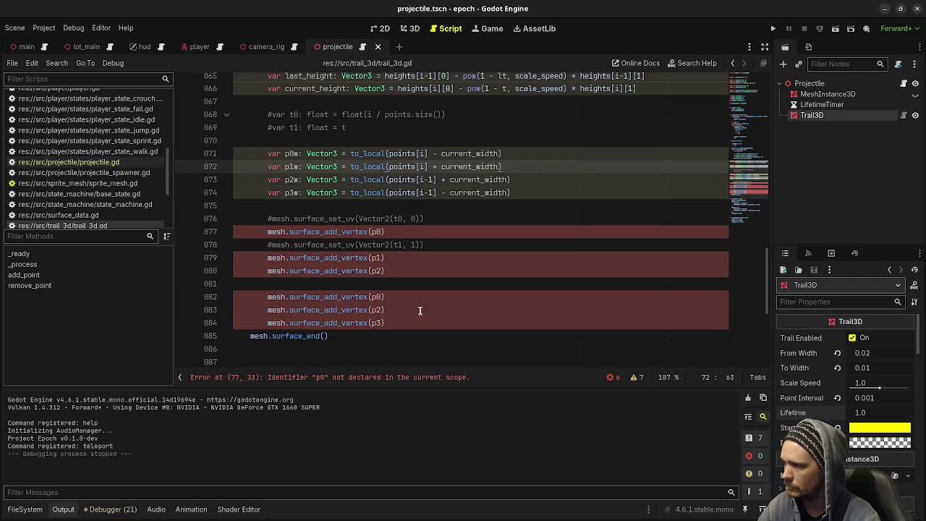
left_click(381, 229)
left_click(382, 255, "alt")
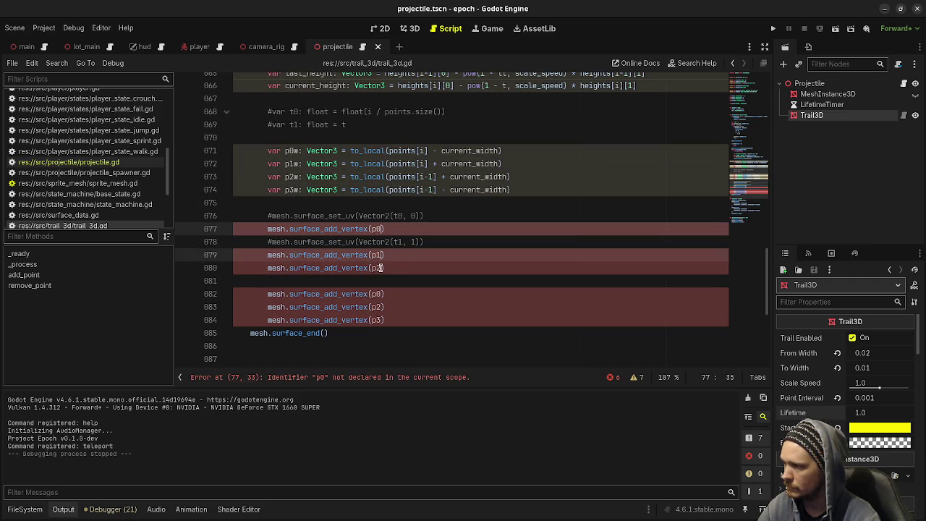
left_click(382, 268, "alt")
left_click(381, 294, "alt")
left_click(381, 307, "alt")
left_click(381, 320, "alt")
type("w")
left_click(459, 306)
Duplicate the four width corner lines as p0h–p3h height corners.
mouse_move(511, 190)
left_mouse_down()
mouse_move(452, 190)
mouse_move(265, 150)
left_mouse_up()
key("ctrl+c")
left_click(522, 190)
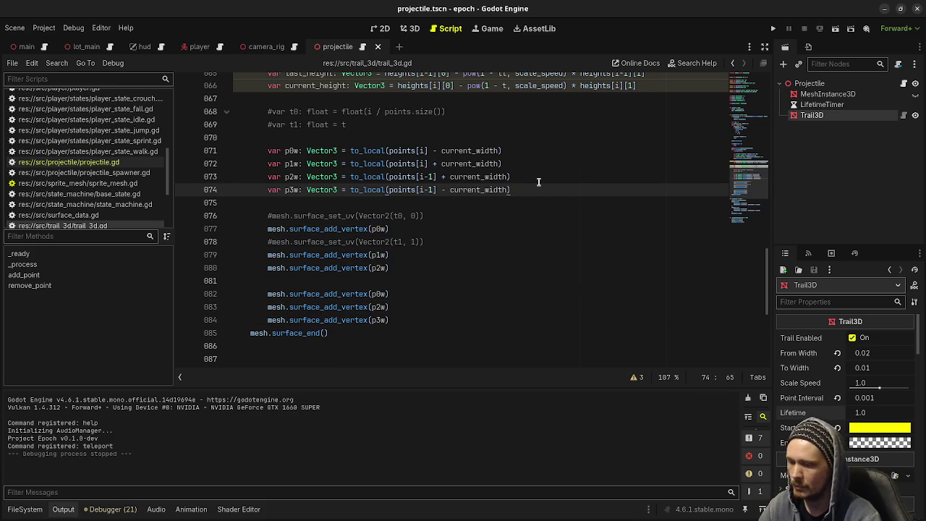
key("Return")
key("Return")
key("ctrl+v")
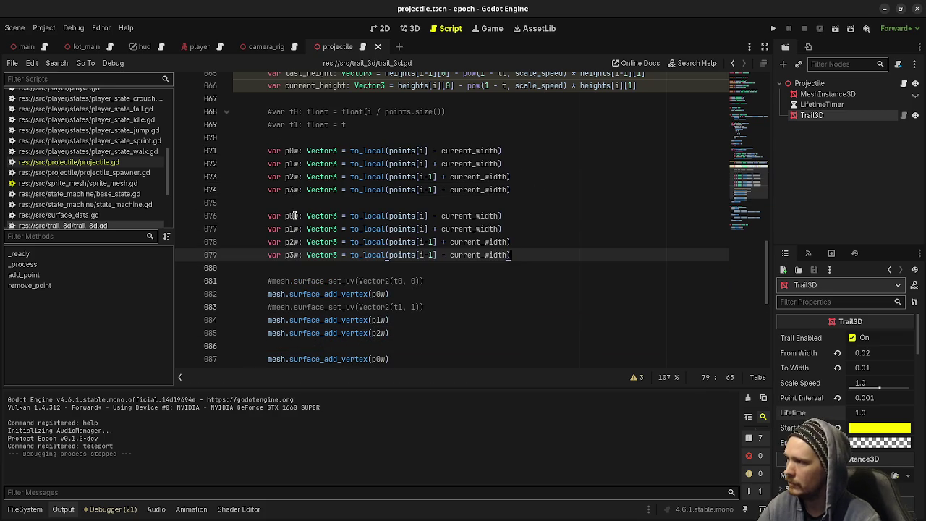
left_click(294, 215)
left_click(294, 229, "alt")
left_click(293, 242, "alt")
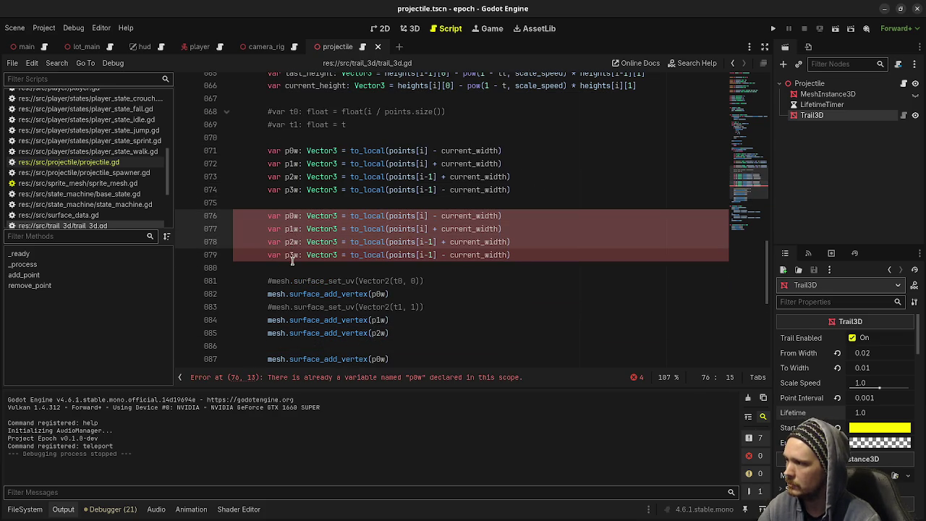
left_click(292, 259, "alt")
key("Delete")
type("h")
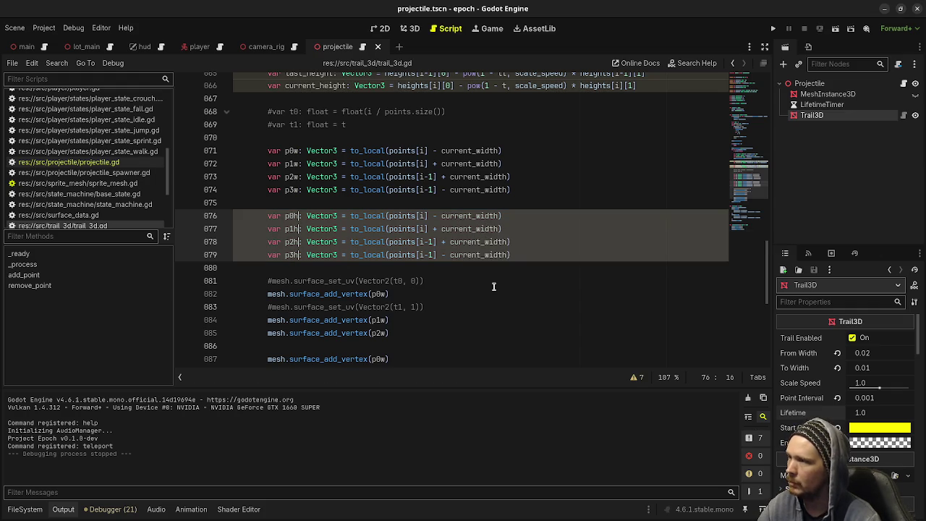
Make p0h and p1h use current_height instead of current_width.
scroll(492, 288, "up", 3)
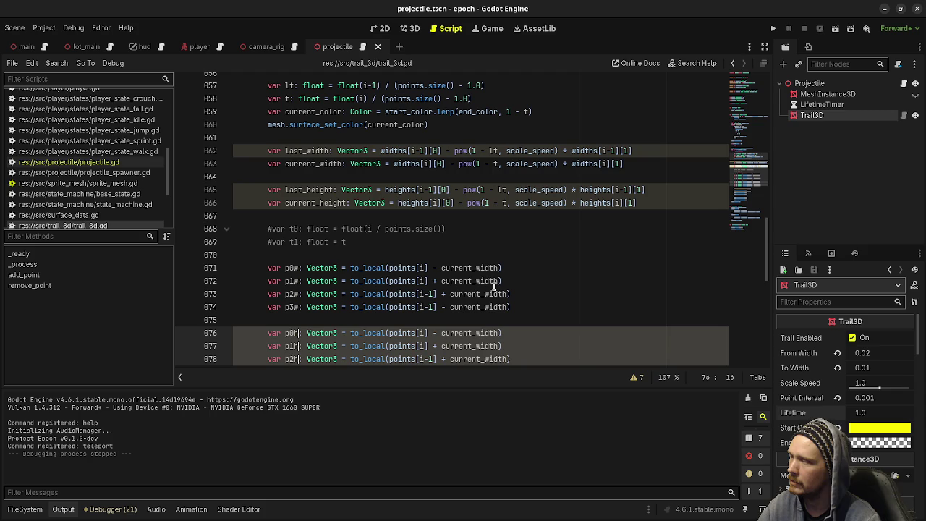
scroll(492, 286, "down", 3)
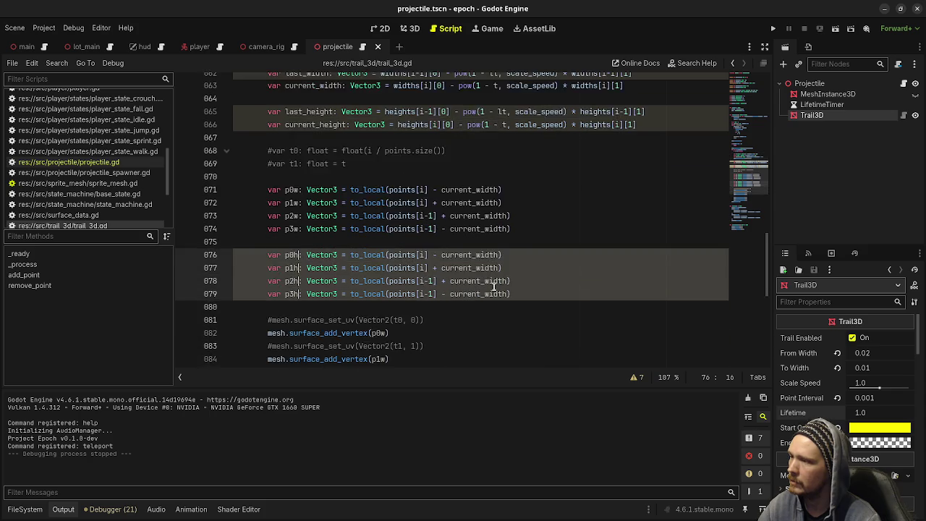
scroll(470, 279, "up", 4)
double_click(316, 241)
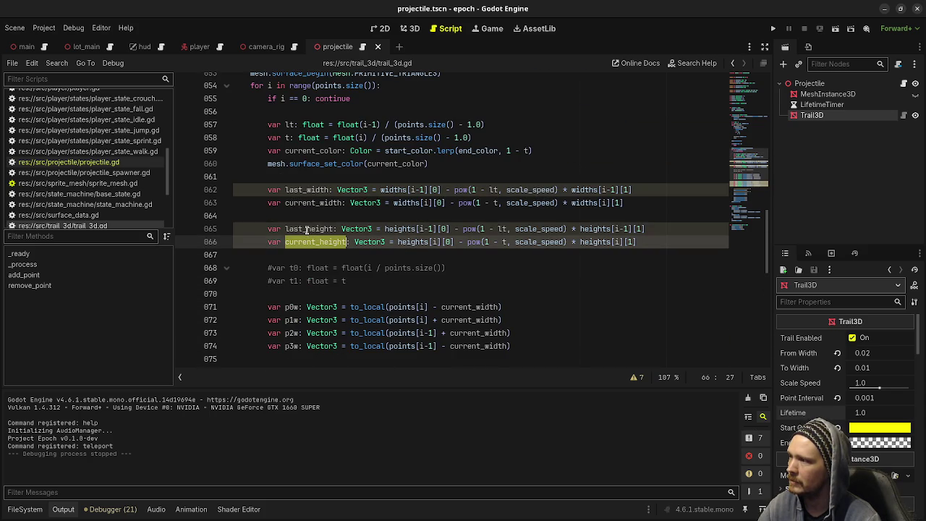
scroll(383, 243, "down", 2)
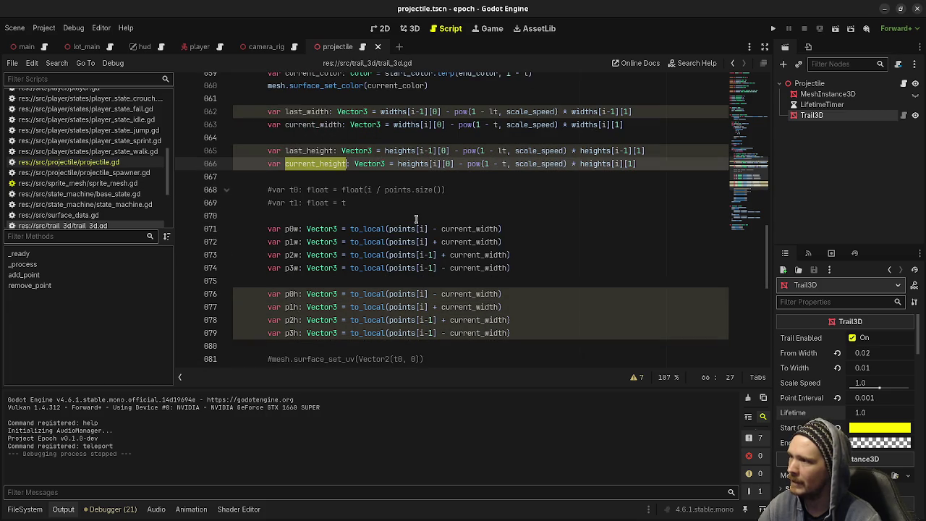
double_click(470, 294)
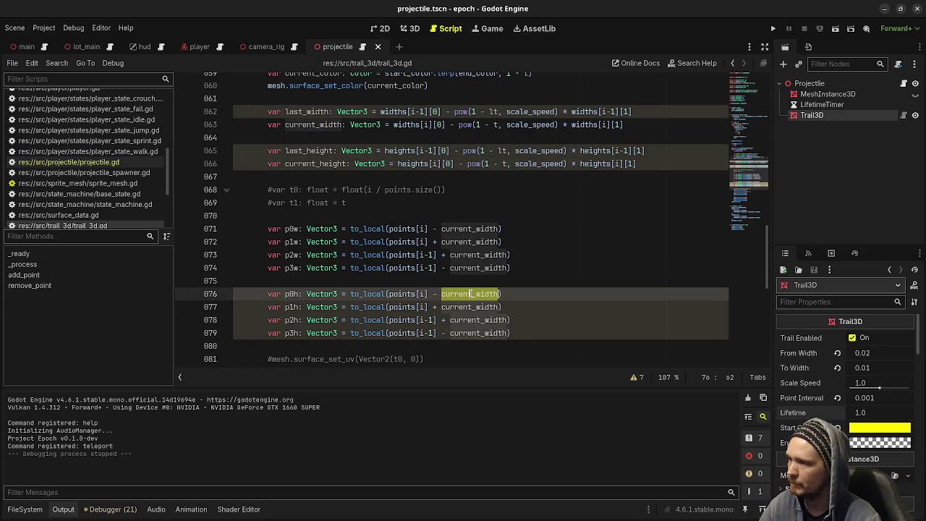
key("ctrl+d")
type("current_height")
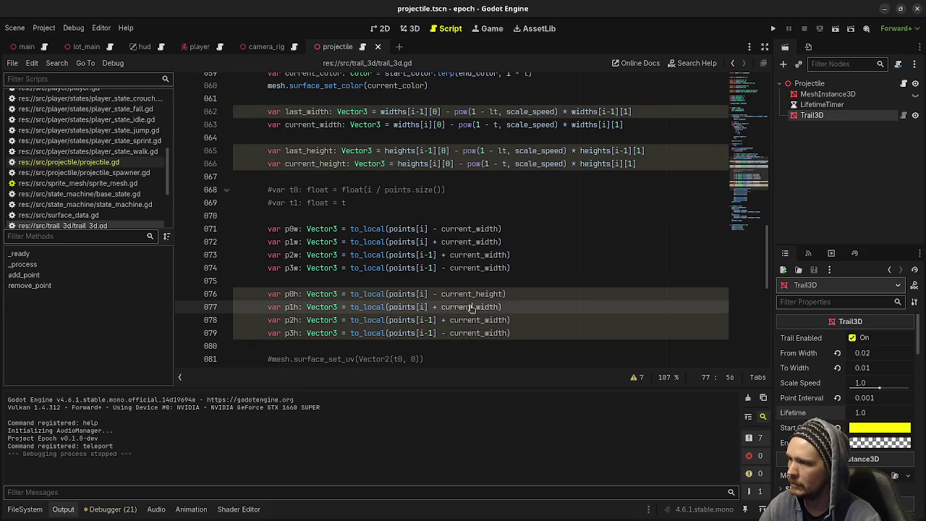
Make p2h and p3h use last_height instead of current_width.
double_click(301, 150)
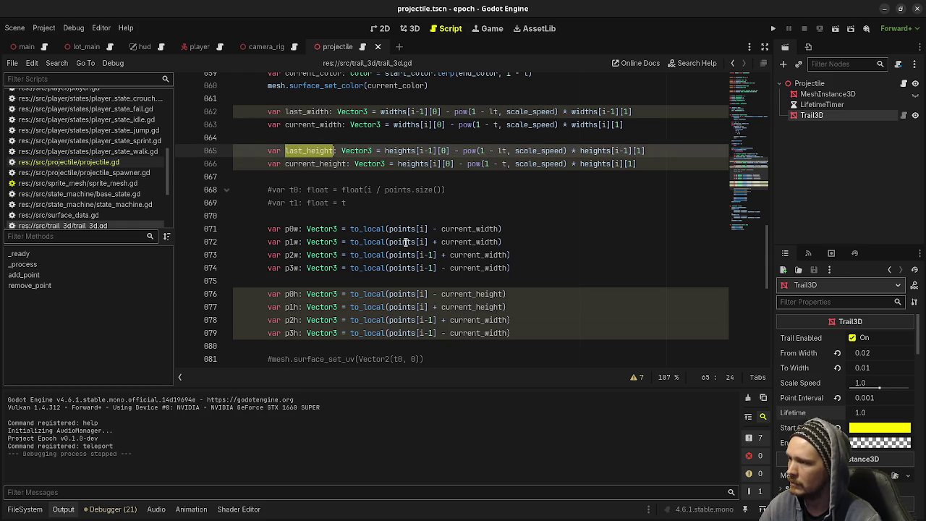
key("ctrl+c")
double_click(476, 320)
key("ctrl+v")
double_click(477, 333)
key("ctrl+v")
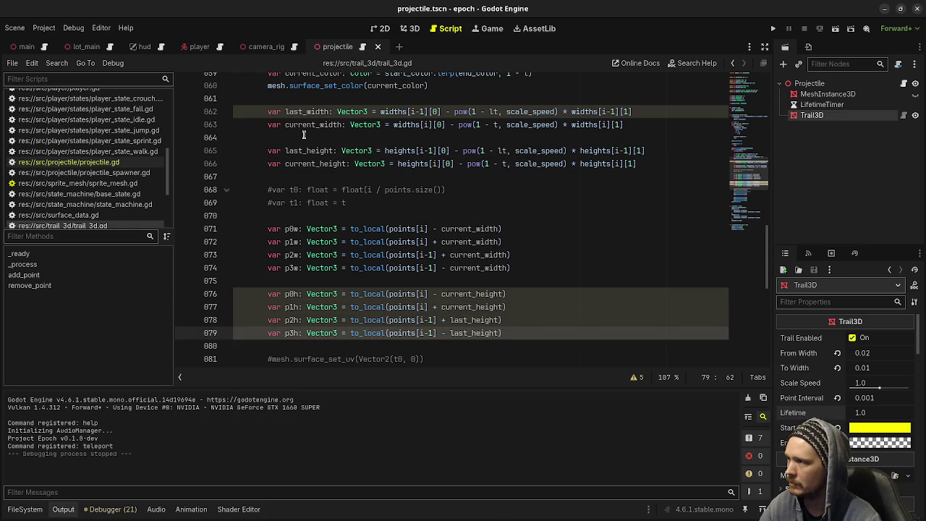
Make p2w and p3w use last_width, then run the project with F5.
double_click(306, 112)
key("ctrl+c")
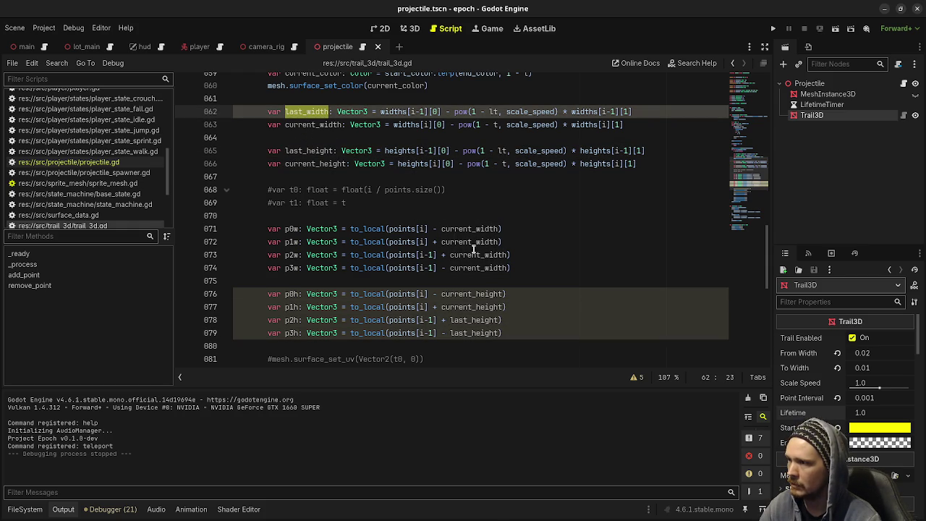
double_click(474, 254)
key("ctrl+v")
double_click(471, 268)
key("ctrl+v")
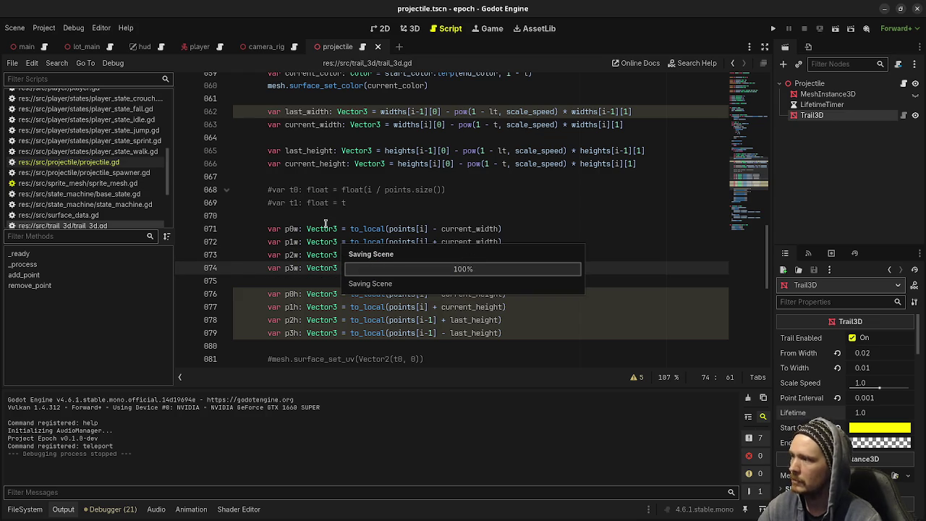
scroll(325, 223, "down", 3)
scroll(325, 223, "down", 1)
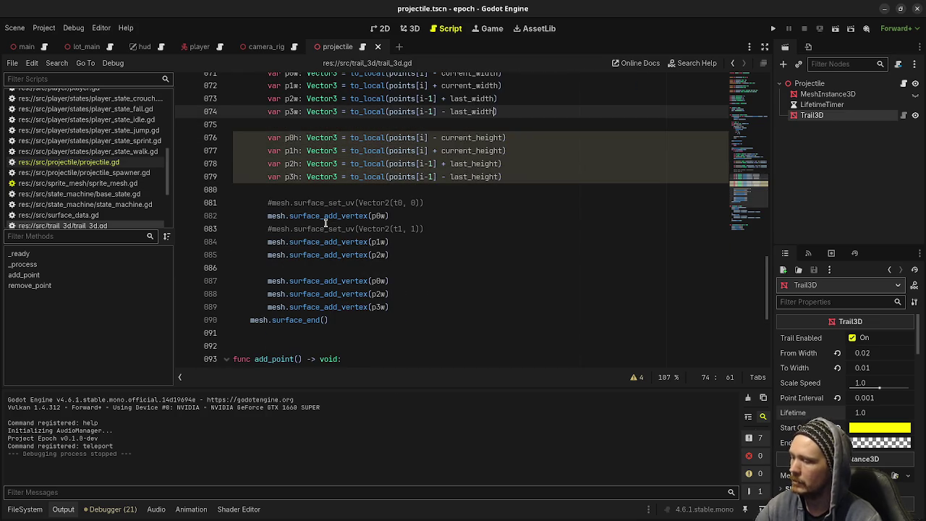
key("F5")
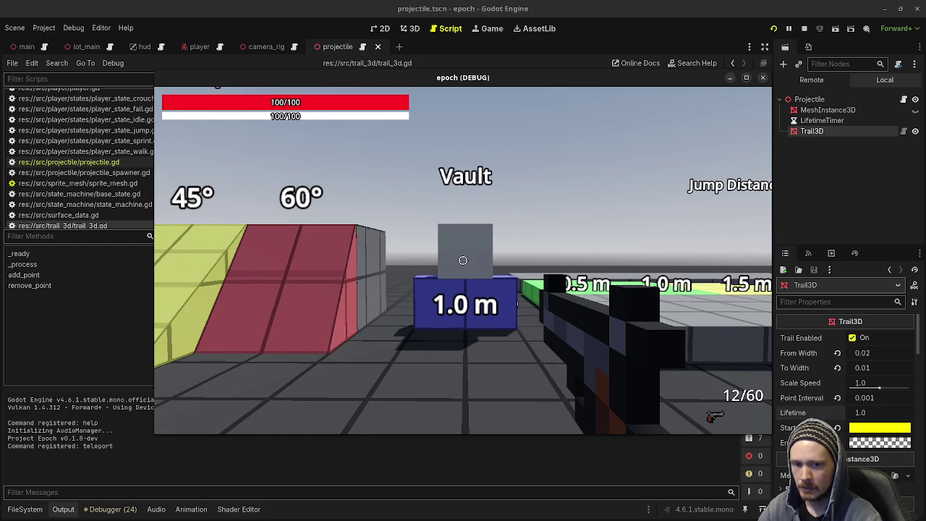
Fire a test shot, reset the trail's To Width to 0.0, and stop the game.
left_click(463, 260)
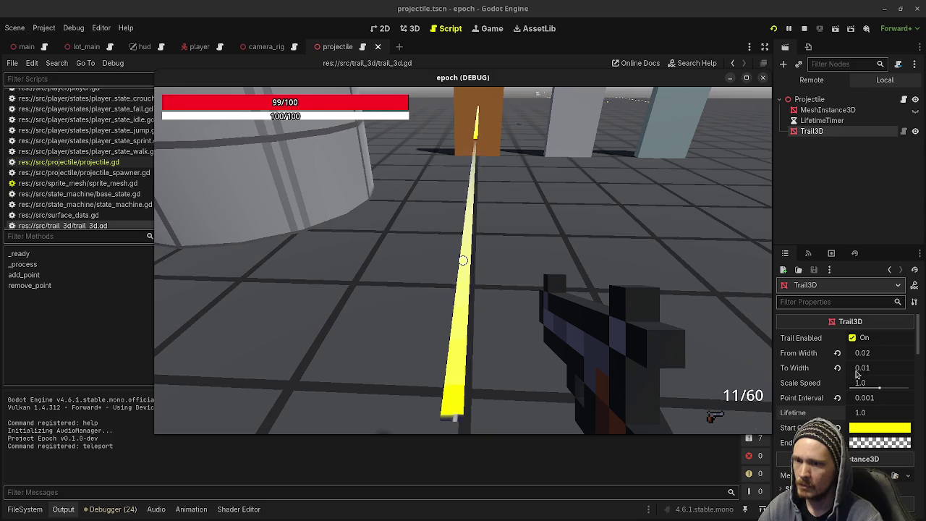
left_click(837, 368)
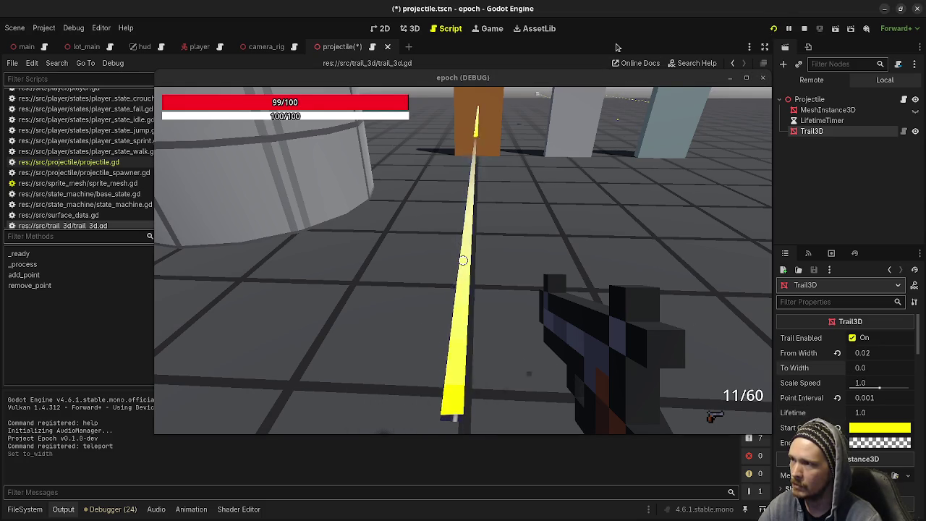
left_click(773, 29)
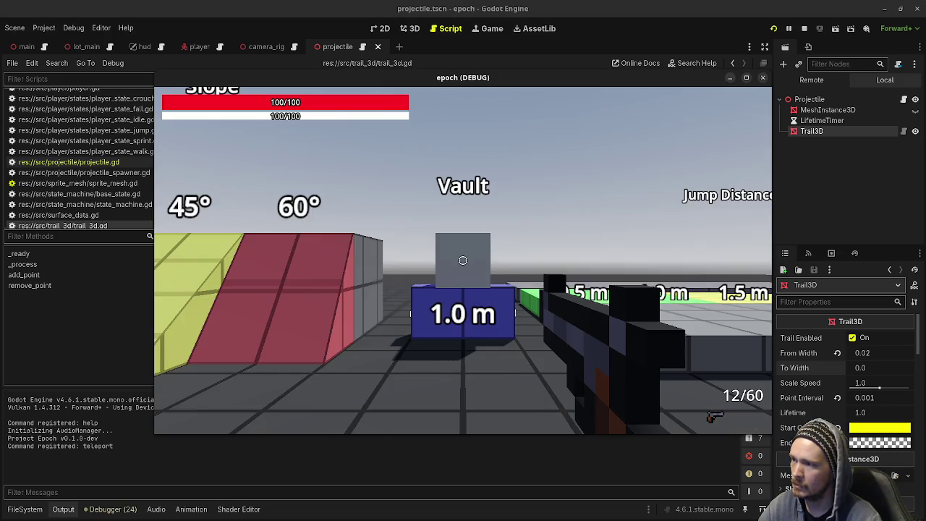
In the relaunched game, shoot toward the Wood target and move forward along the yellow trail.
left_click(463, 259)
key("w")
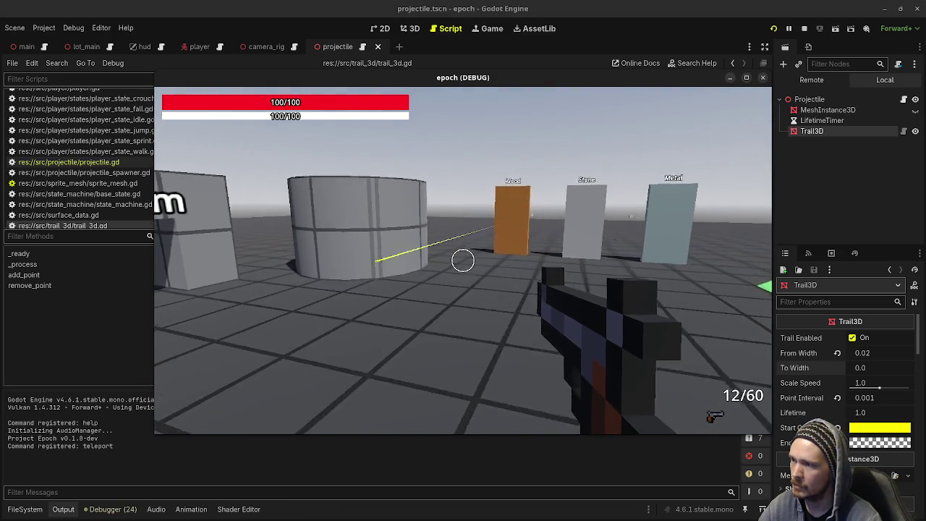
key("w")
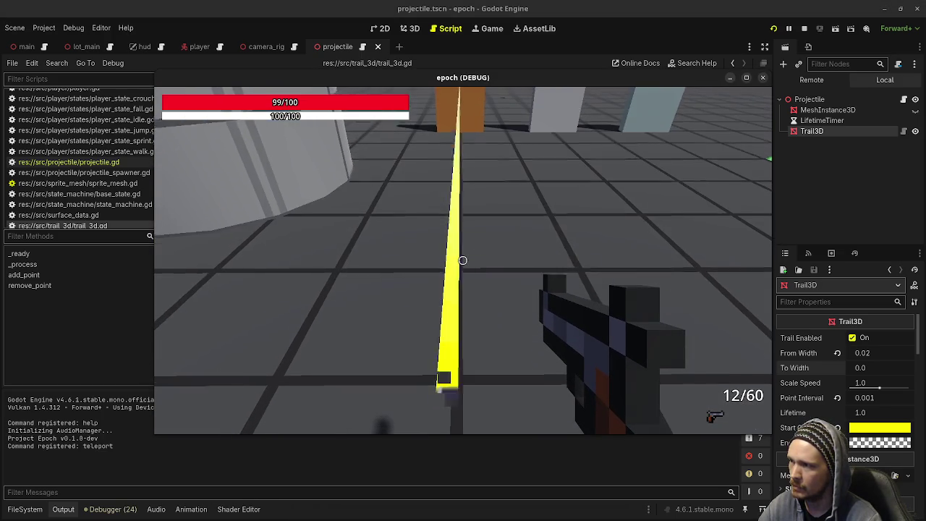
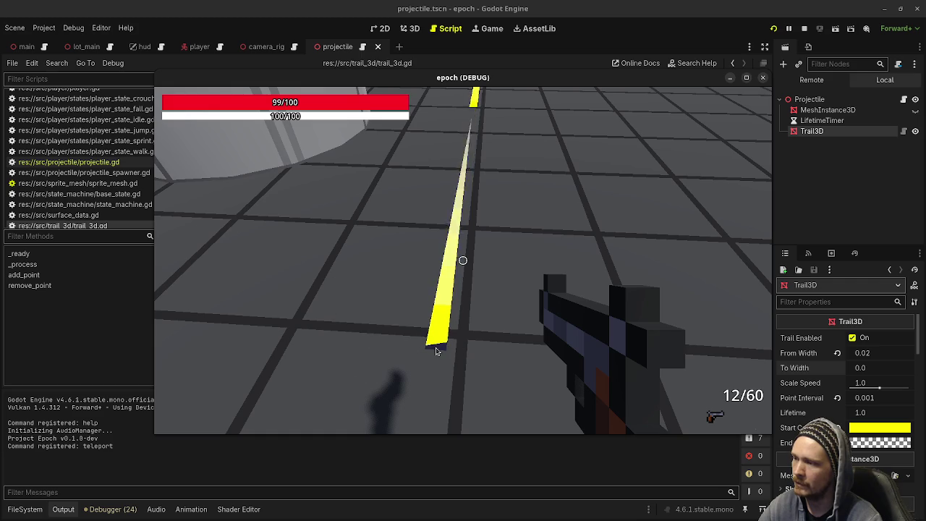
Fire one last test shot in the game, then stop the run.
left_click(509, 176)
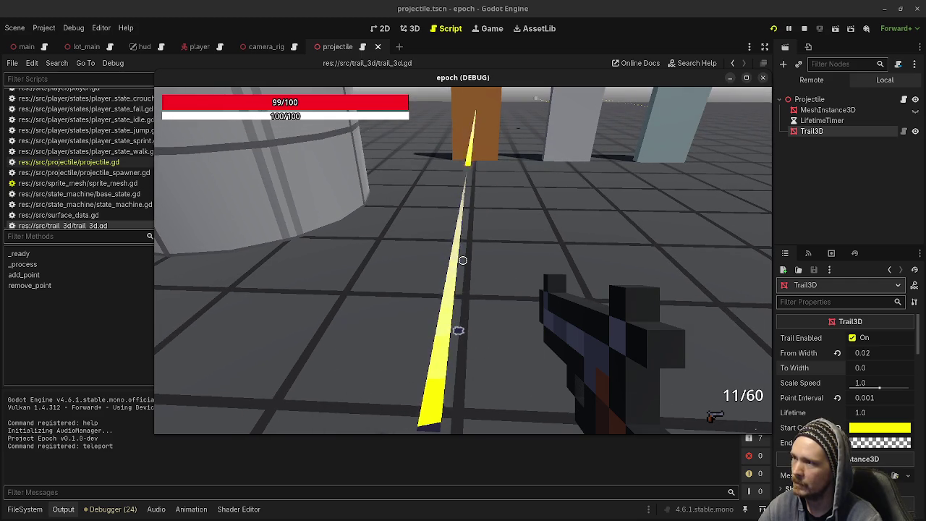
left_click(804, 29)
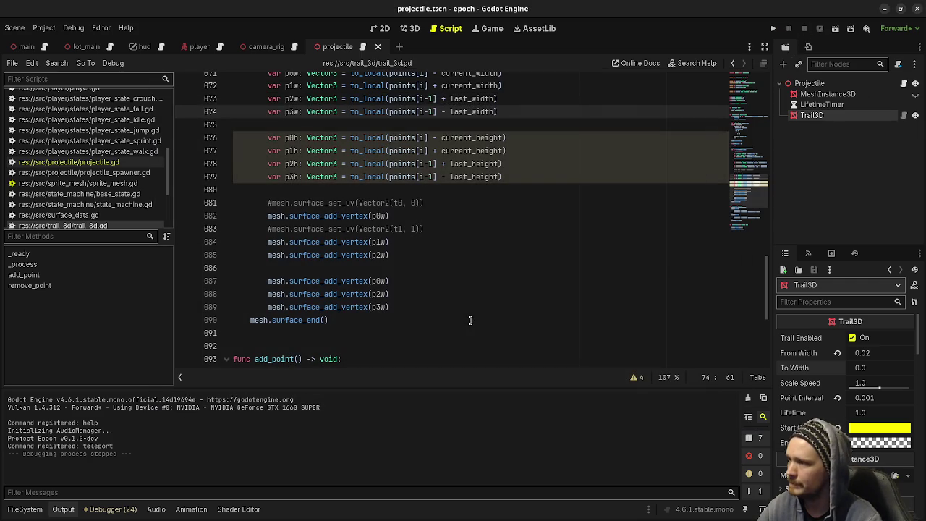
Move the commented set_uv line up and duplicate the vertex block from lines 83–89 below it.
left_click(368, 230)
key("alt+Up")
left_click_drag(391, 307, 267, 228)
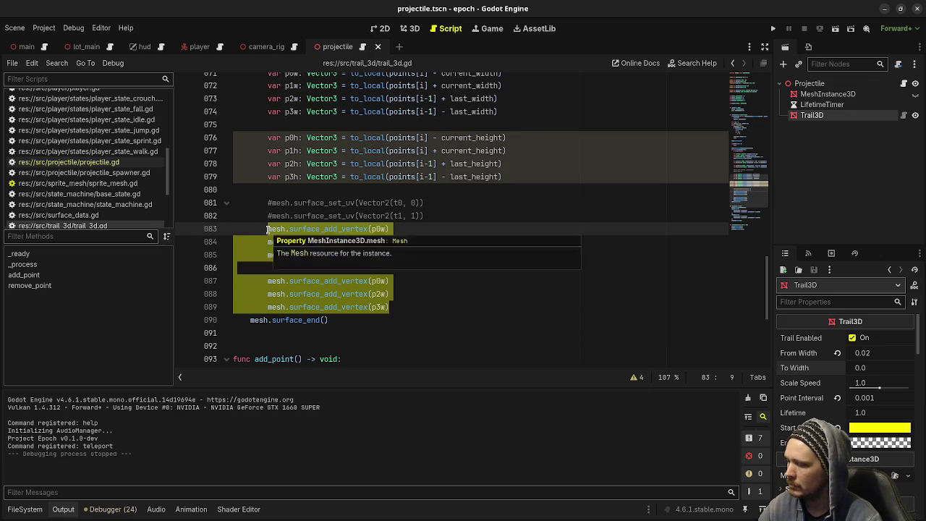
key("ctrl+c")
left_click(404, 309)
key("Return")
key("Return")
key("ctrl+v")
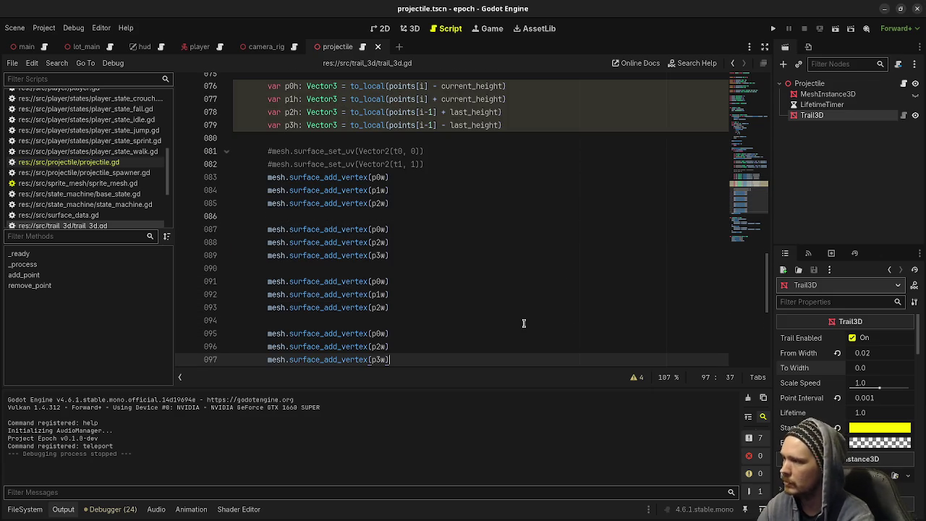
Rename the pasted points from p0w–p3w to p0h–p3h, save the script and run the game.
left_click(379, 281)
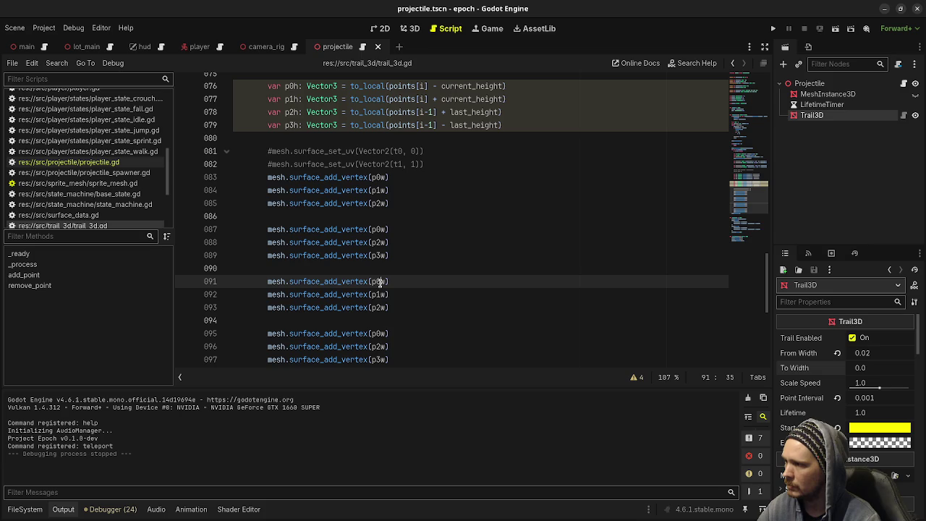
left_click(379, 295, "alt")
left_click(380, 308, "alt")
left_click(381, 333, "alt")
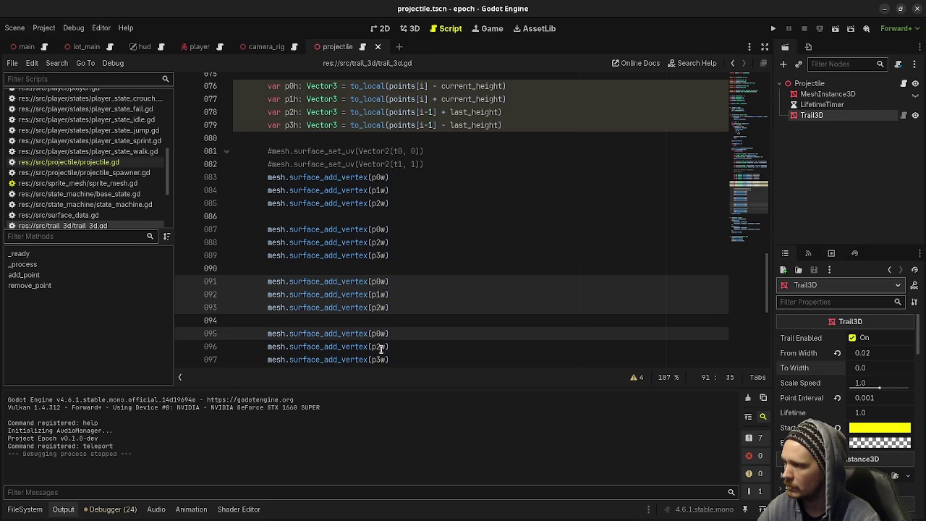
left_click(381, 346, "alt")
left_click(378, 360, "alt")
key("Delete")
type("h")
key("ctrl+s")
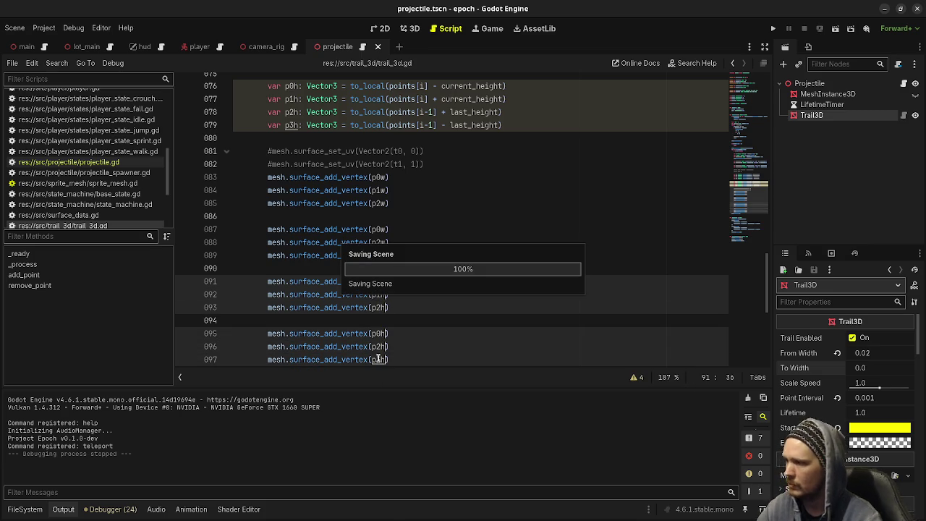
key("F5")
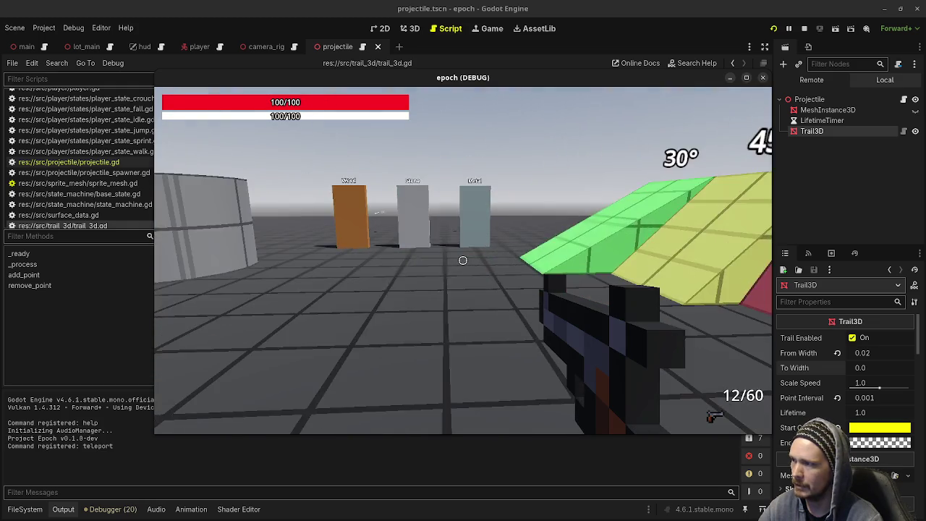
Walk toward the material pillars and fire shots at the slope ramps, Jump Distance and Jump Height areas.
key("w")
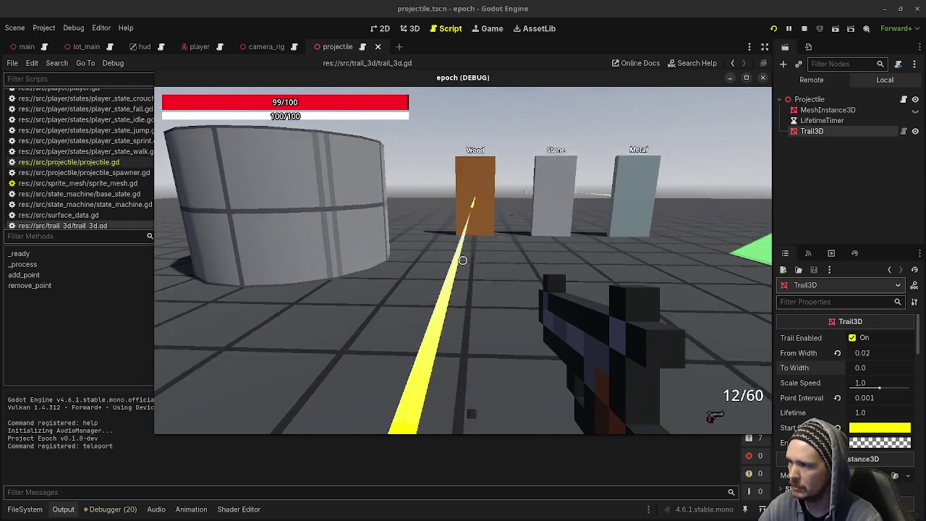
key("d")
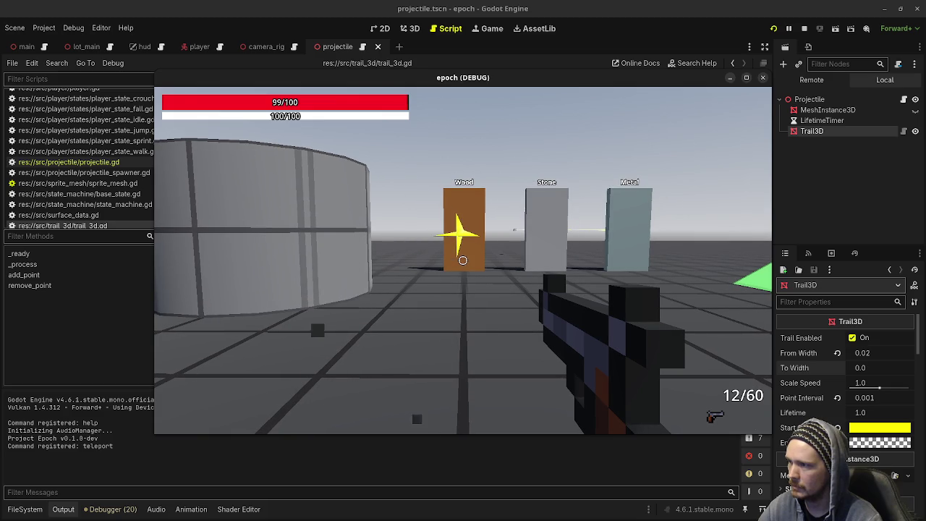
key("s")
key("a")
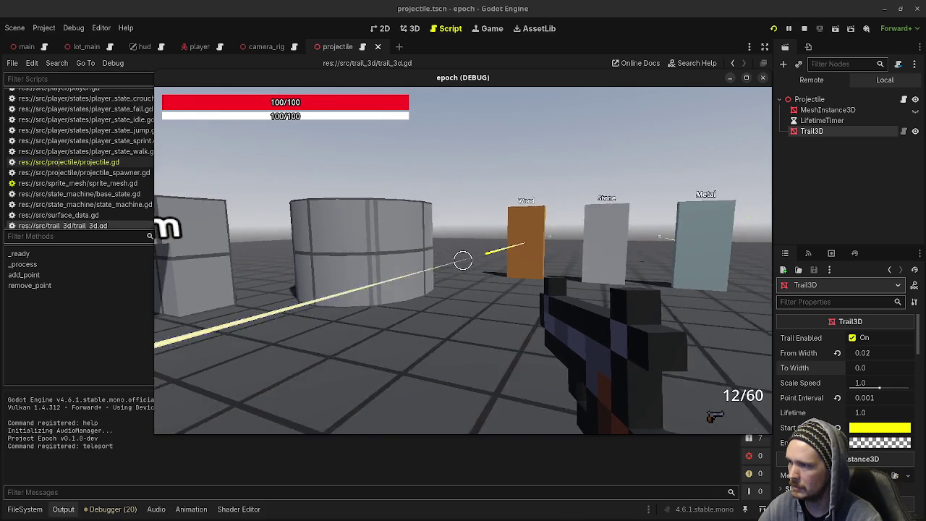
key("w")
key("d")
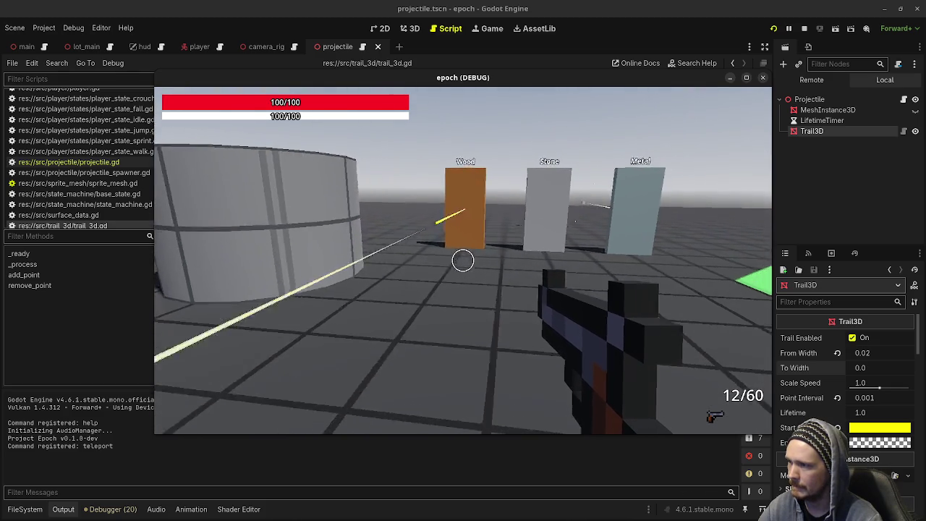
key("w")
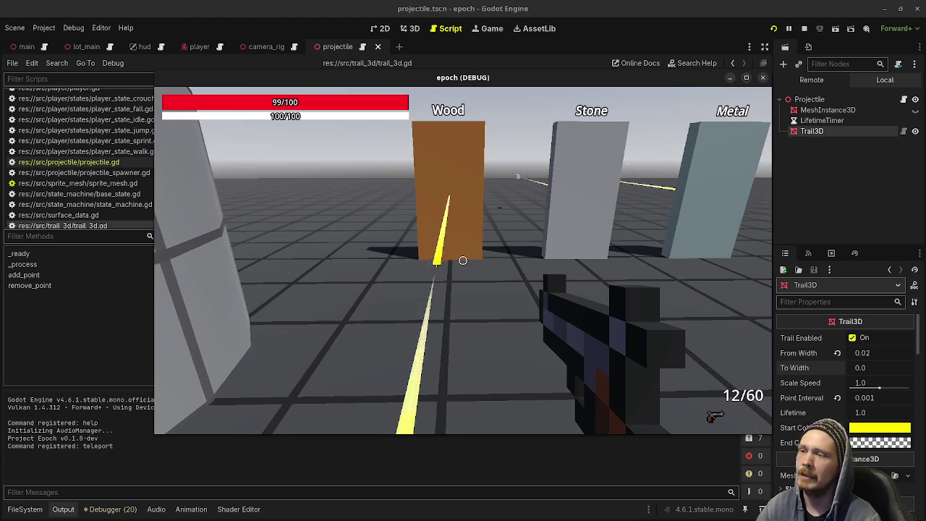
key("w")
key("a")
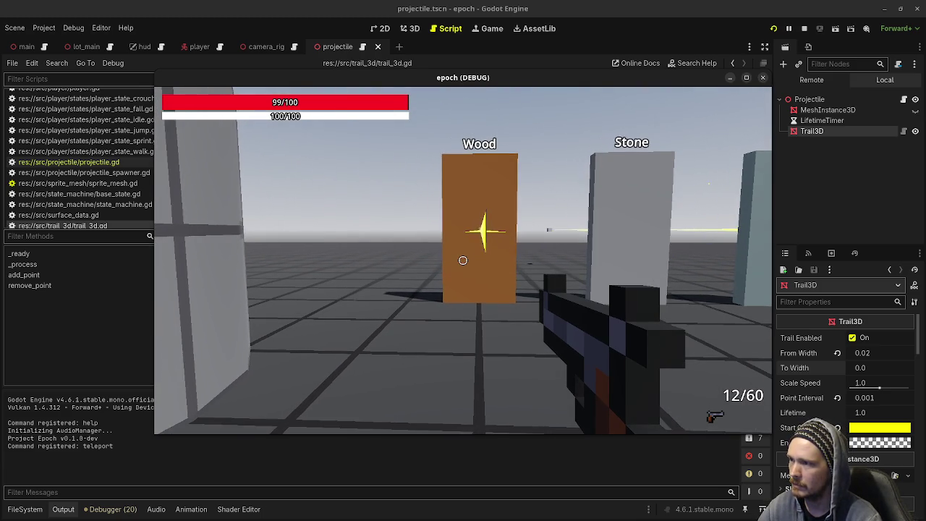
left_click(463, 260)
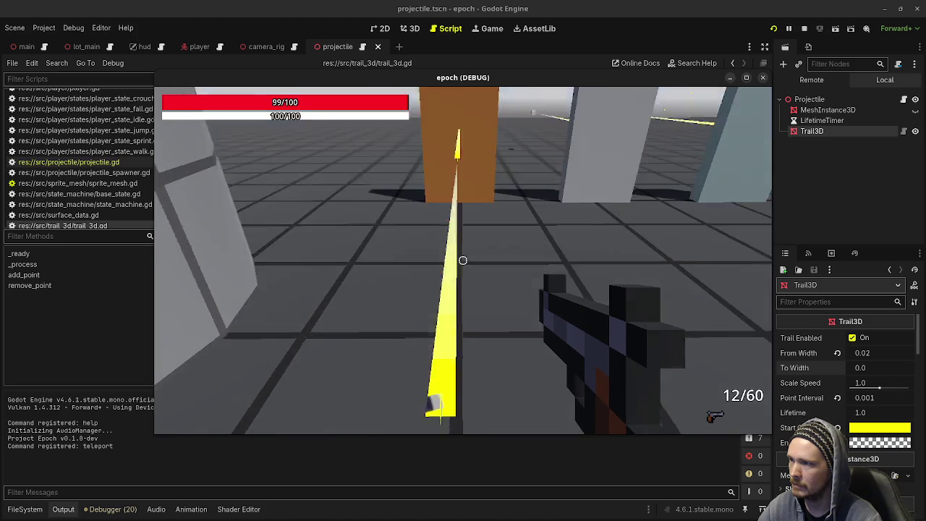
left_click(463, 260)
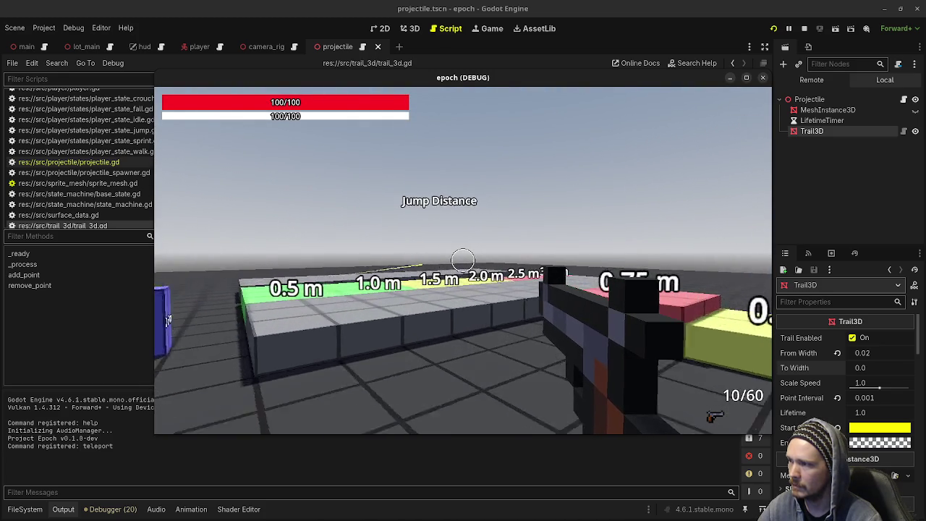
left_click(463, 260)
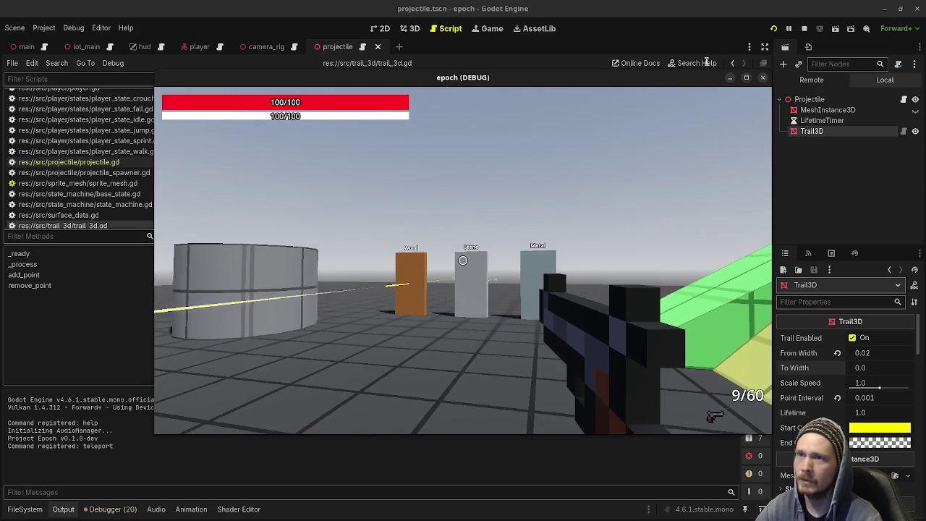
Stop the game and set the Trail3D Lifetime to 0.1.
key("F8")
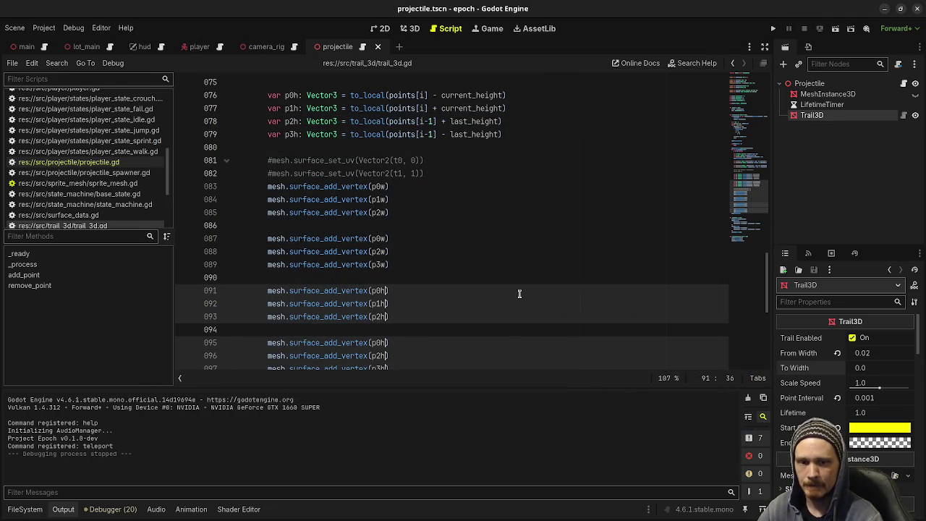
left_click(393, 324)
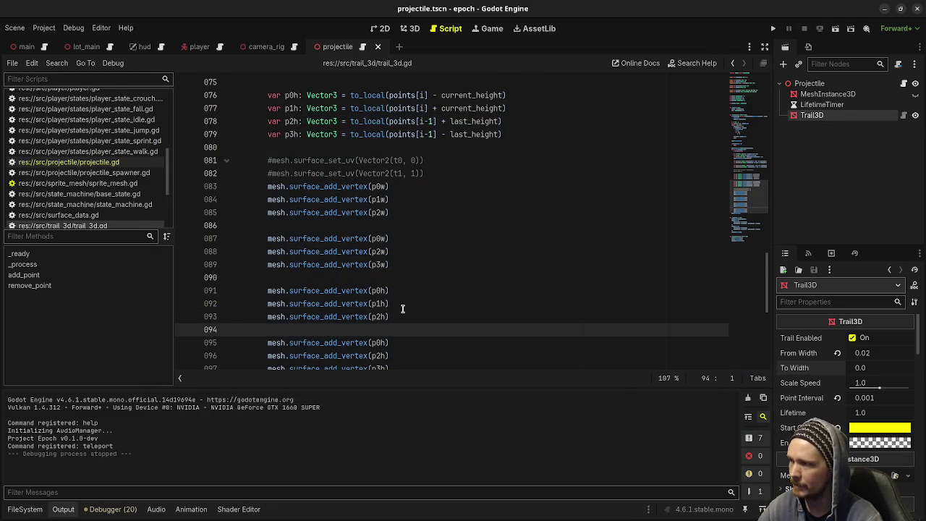
scroll(252, 196, "down", 2)
scroll(403, 293, "up", 7)
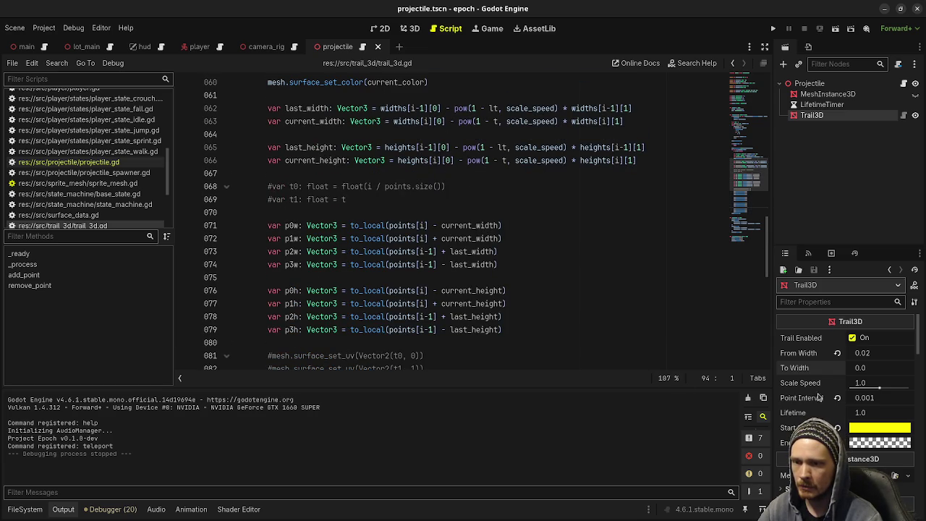
left_click(872, 413)
type("0.1")
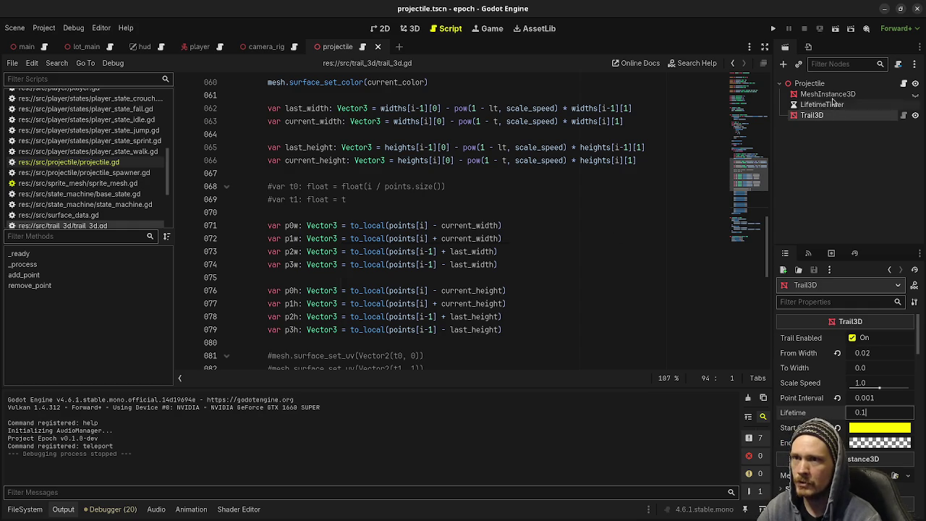
Uncomment the gravity line 42 in projectile.gd and save.
left_click(904, 83)
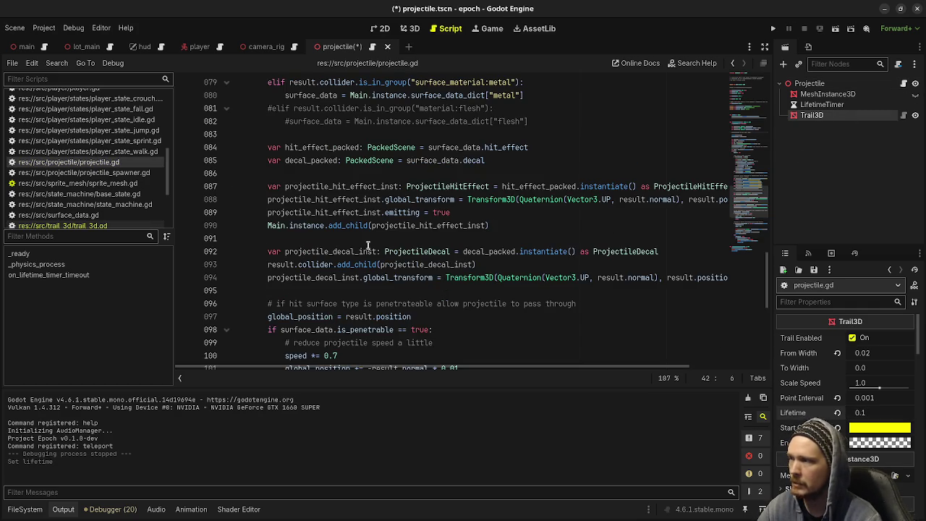
scroll(368, 247, "up", 7)
scroll(367, 247, "up", 8)
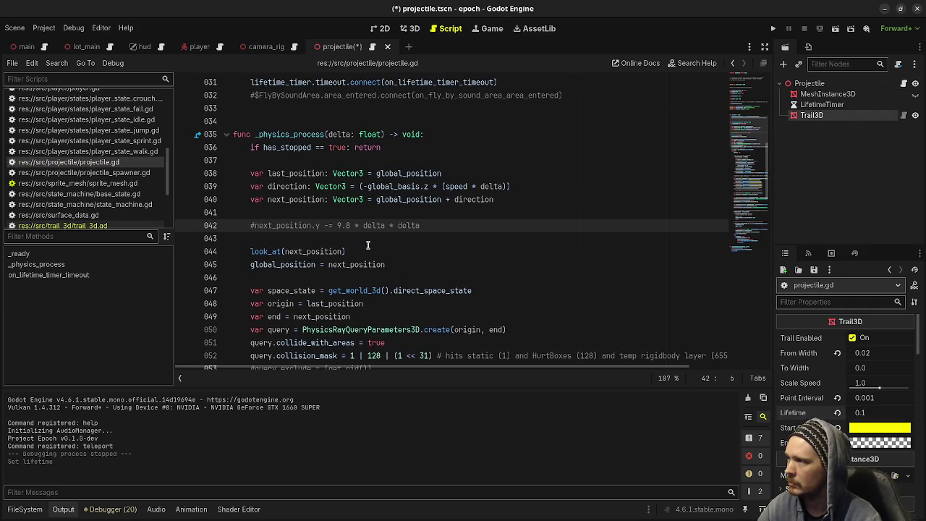
key("ctrl+k")
key("ctrl+s")
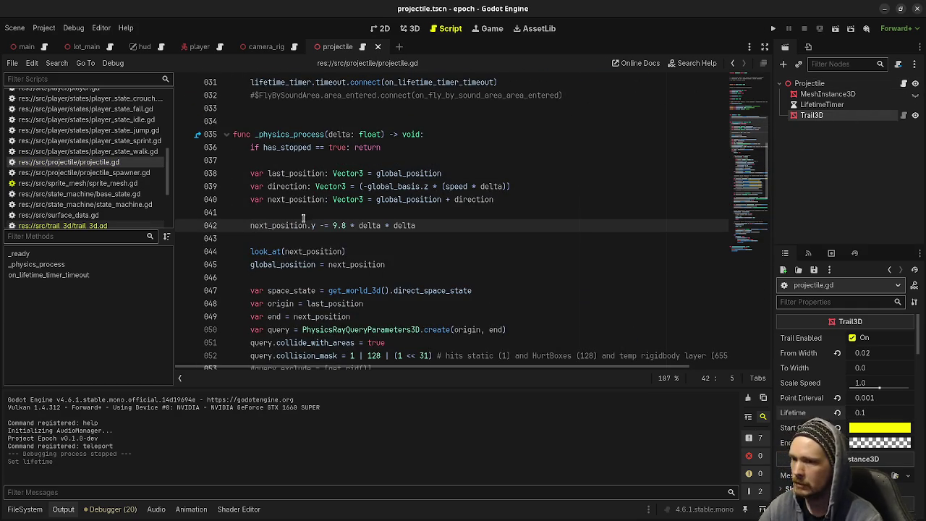
key("ctrl+s")
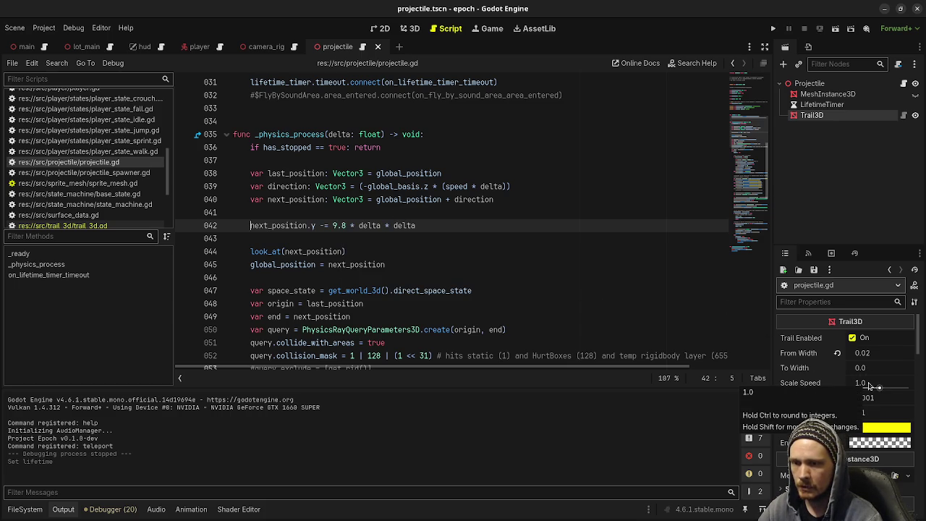
Run the game, fire gravity-affected shots across the level down to 5/60, then stop it.
left_click(772, 29)
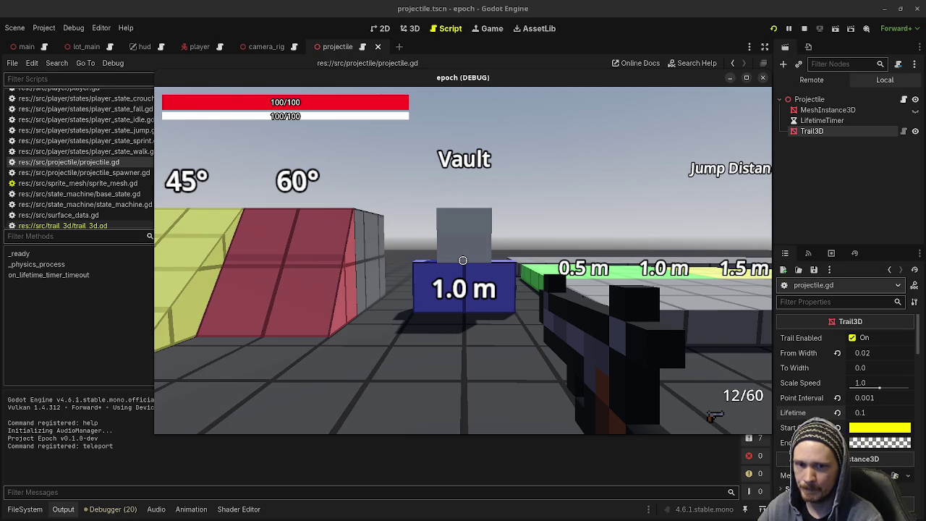
left_click(463, 261)
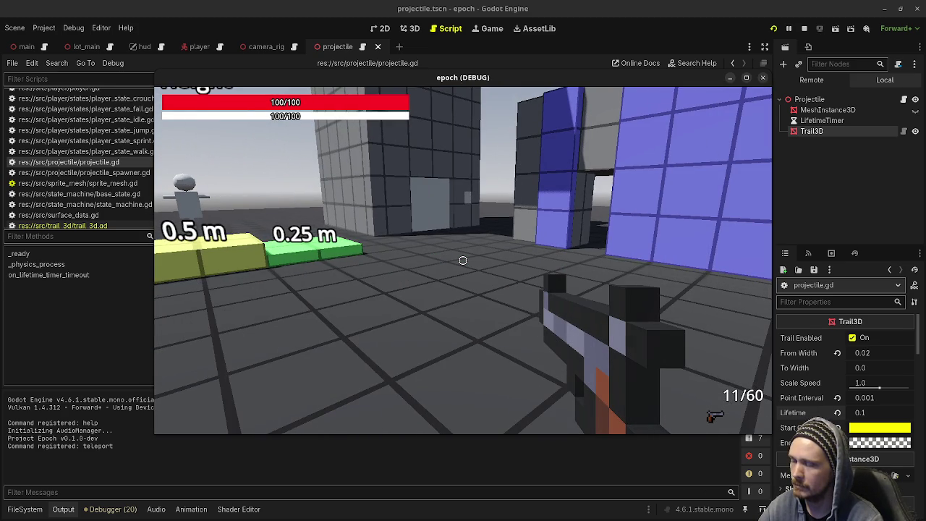
left_click(463, 260)
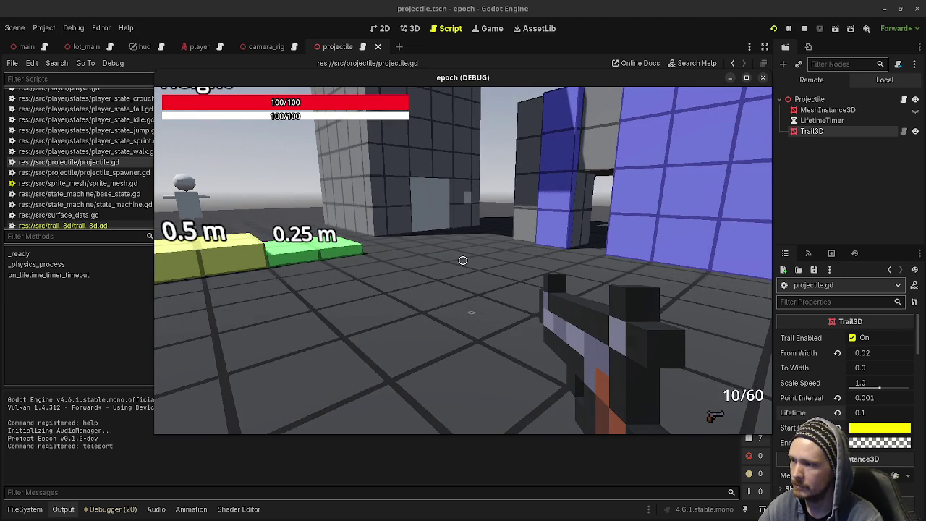
left_click(463, 261)
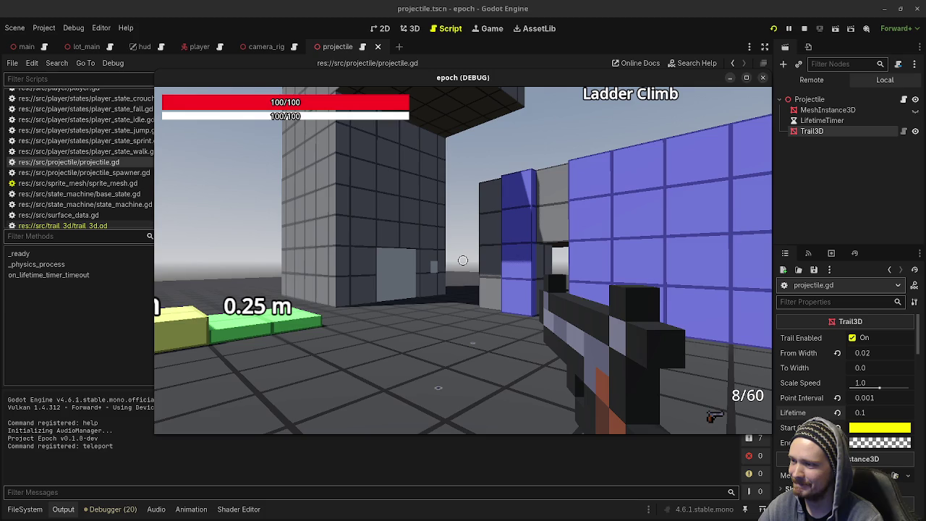
left_click(463, 260)
key("shift+w")
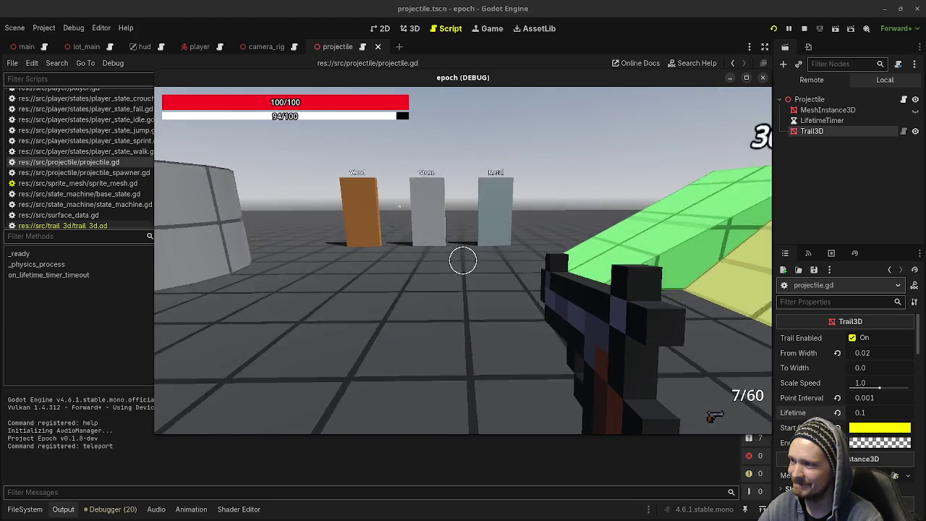
key("w")
left_click(463, 260)
key("w")
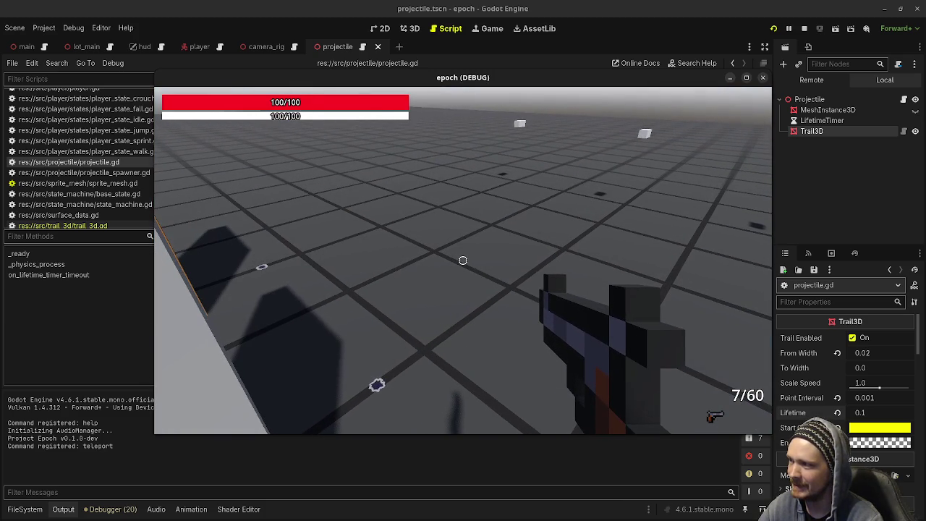
key("Escape")
left_click(463, 261)
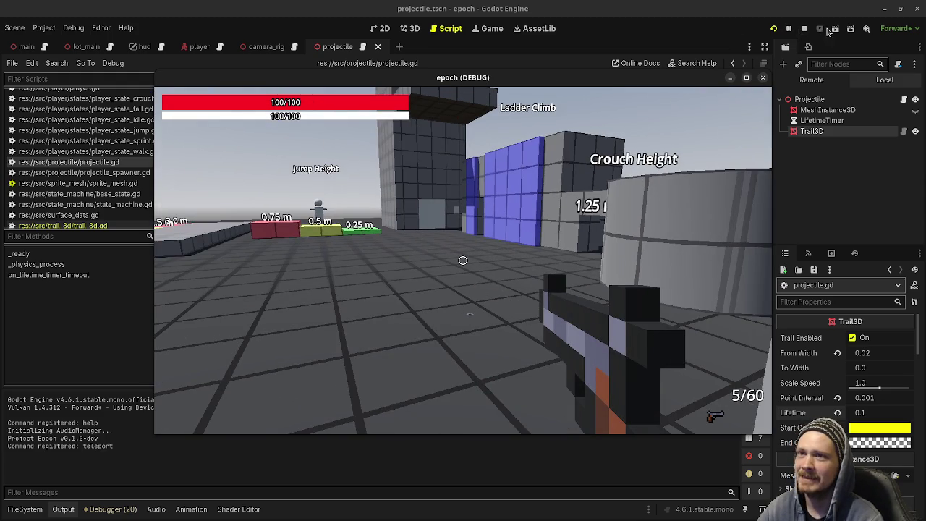
left_click(805, 28)
Set the Projectile Speed to 300.0, save, and open the projectile.tscn diff in VS Code.
left_click(808, 83)
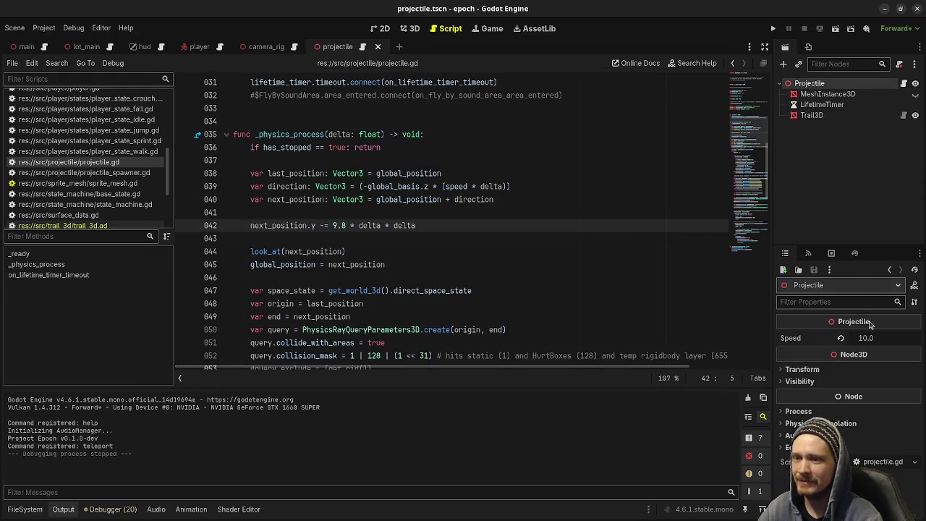
key("ctrl+z")
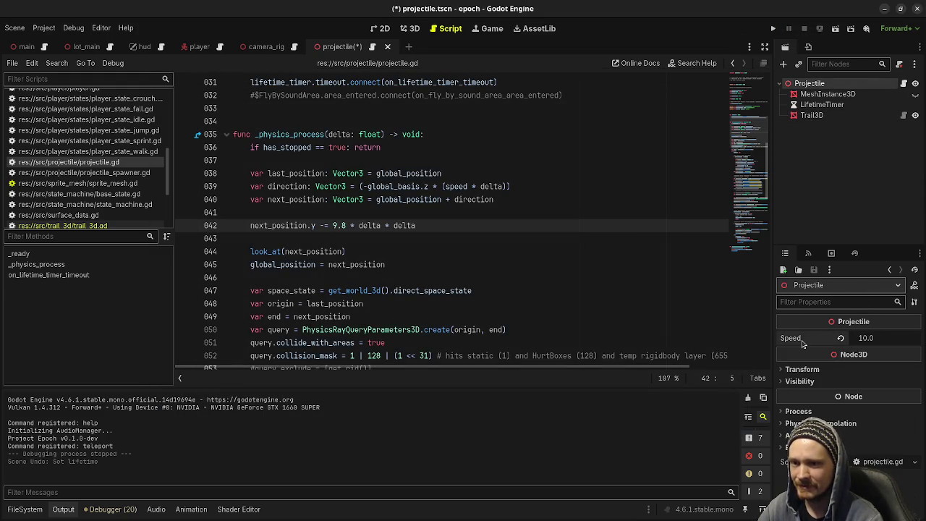
key("ctrl+shift+z")
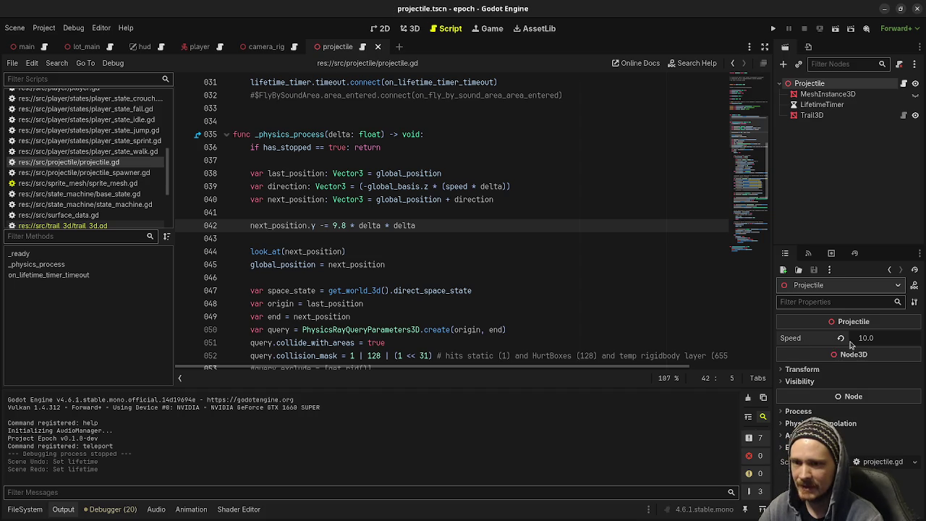
left_click(872, 340)
type("300")
key("Return")
key("ctrl+s")
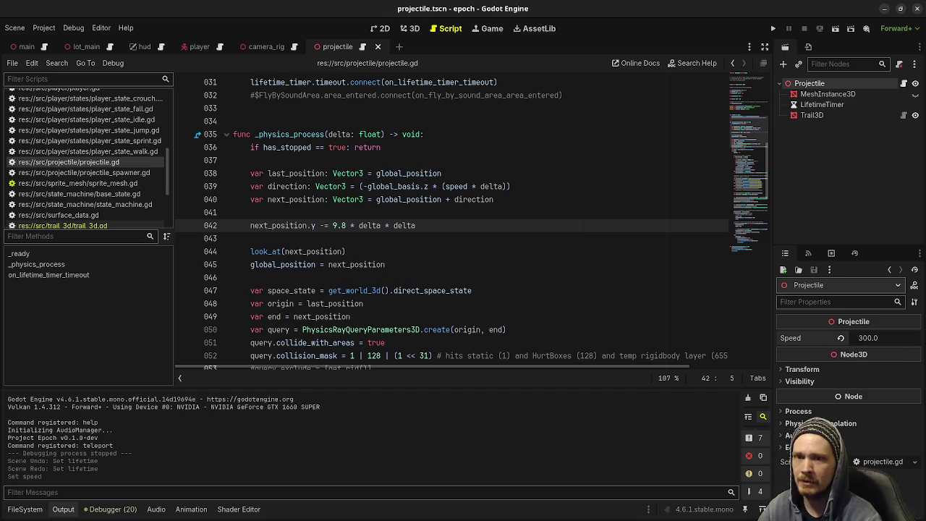
key("alt+Tab")
left_click(91, 95)
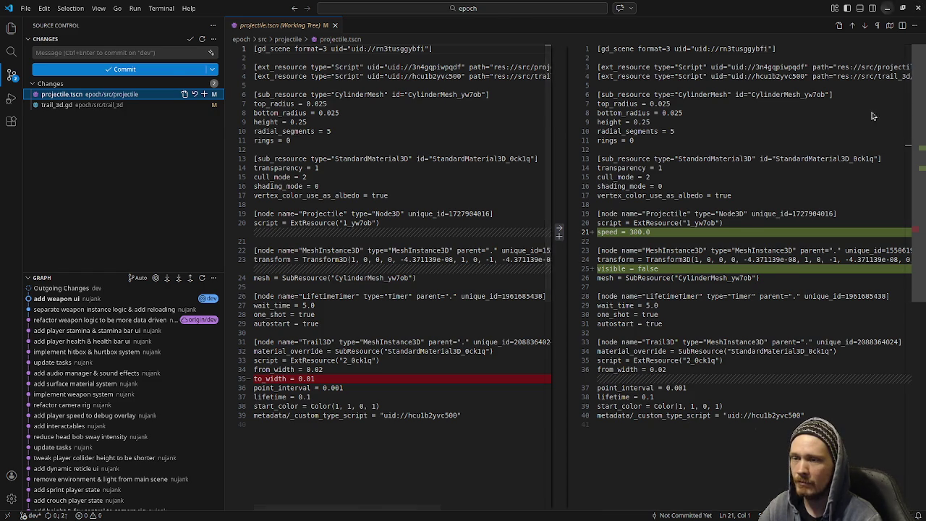
Back in Godot, lower the projectile Speed to 200.0 and run the game.
left_click(915, 6)
left_click_drag(841, 340, 842, 51)
left_click(772, 28)
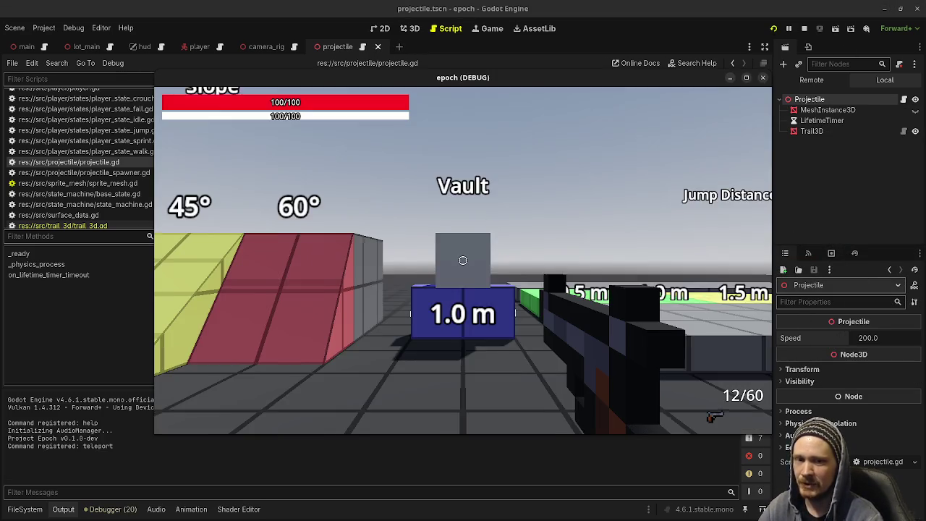
Walk past the Wood, Stone and Metal targets to the blue wall and fire two pistol shots.
mouse_move(463, 261)
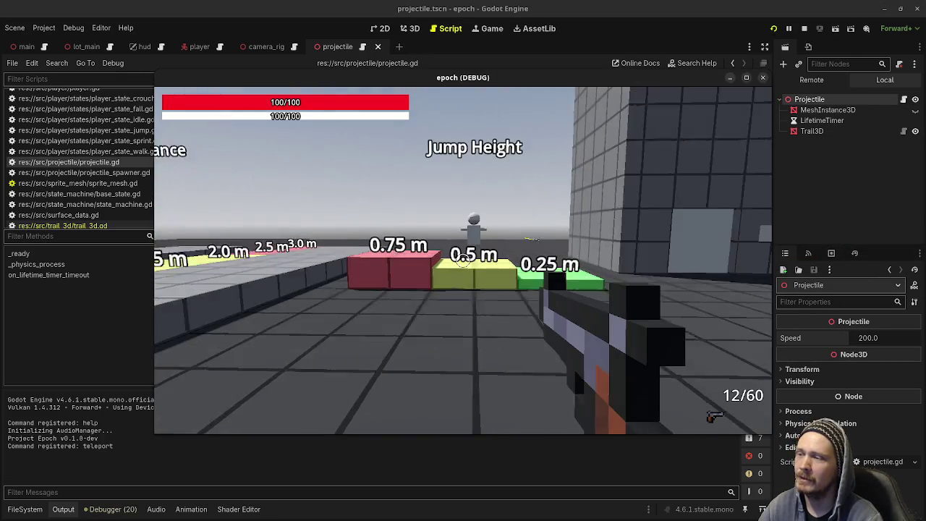
key("w")
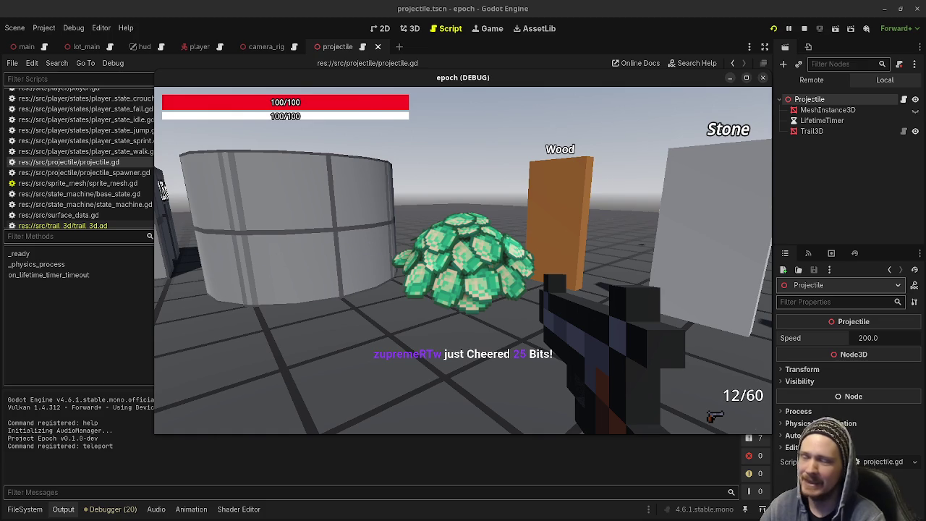
left_click(163, 188)
key("w")
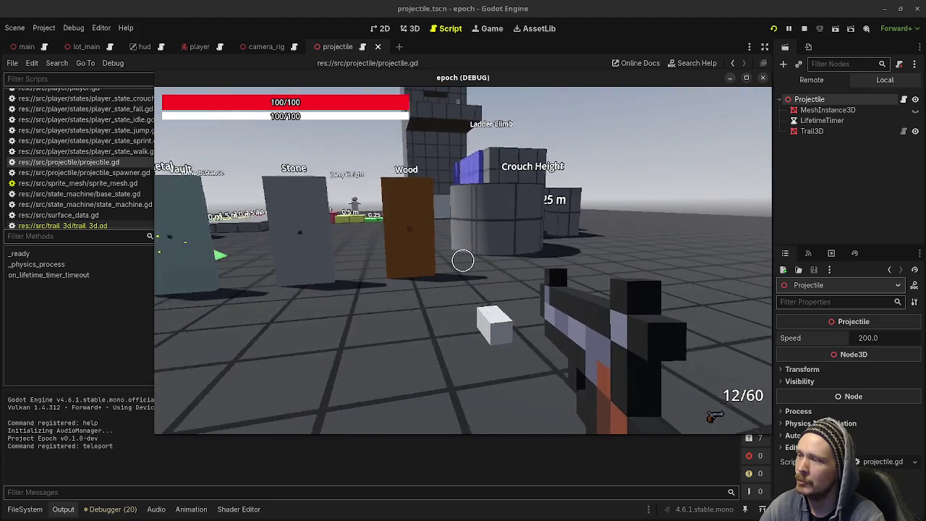
key("w")
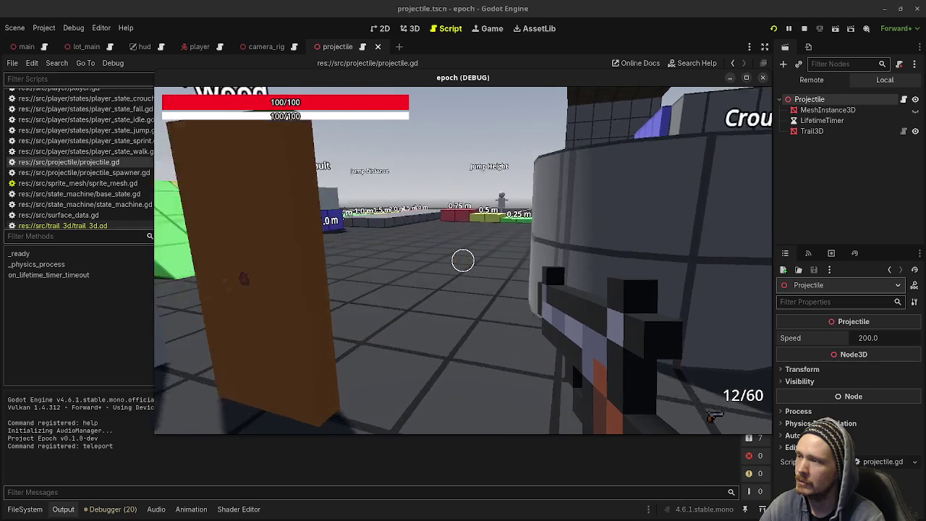
key("w")
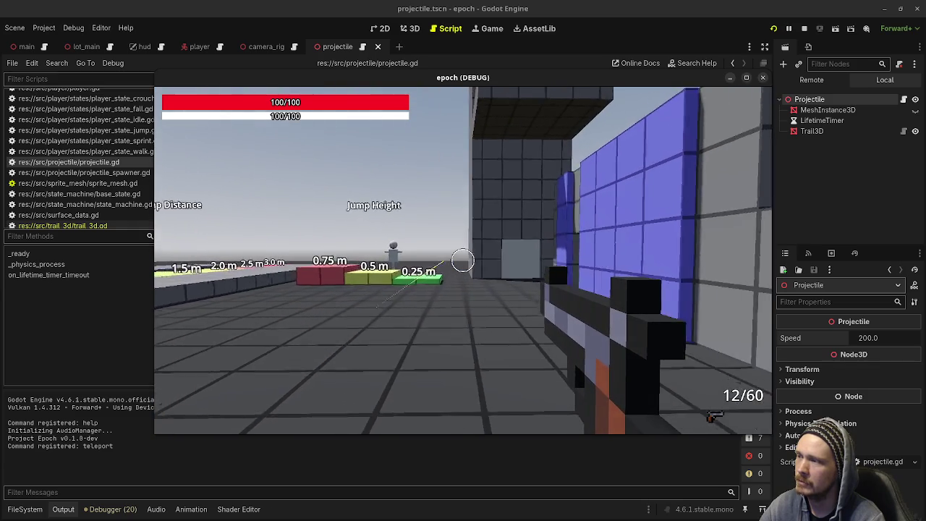
left_click(464, 260)
left_click(463, 260)
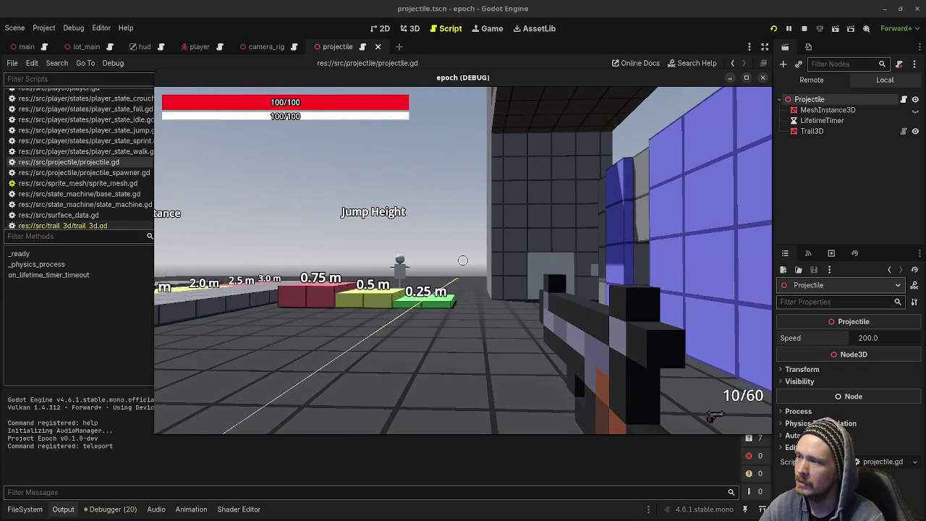
Switch to the shotgun, empty it at the blue wall, reload and fire again.
key("2")
left_click(463, 261)
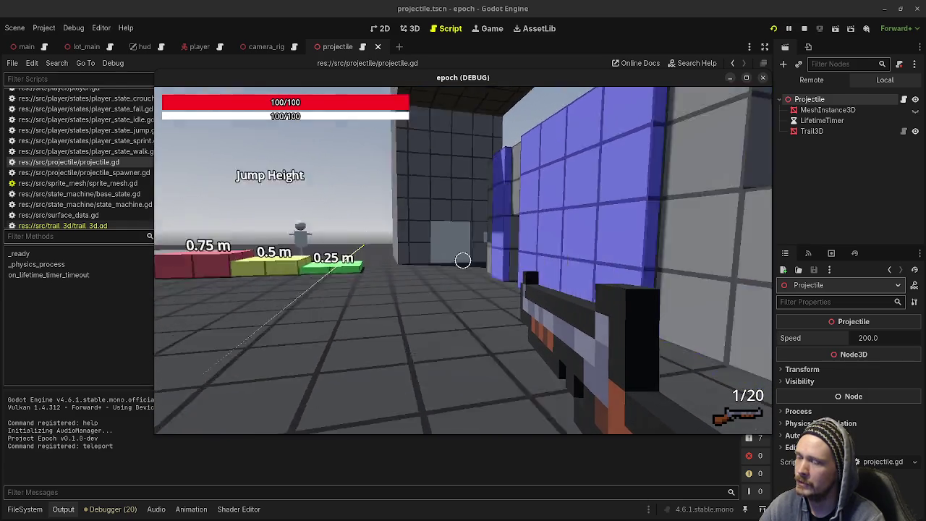
left_click(463, 260)
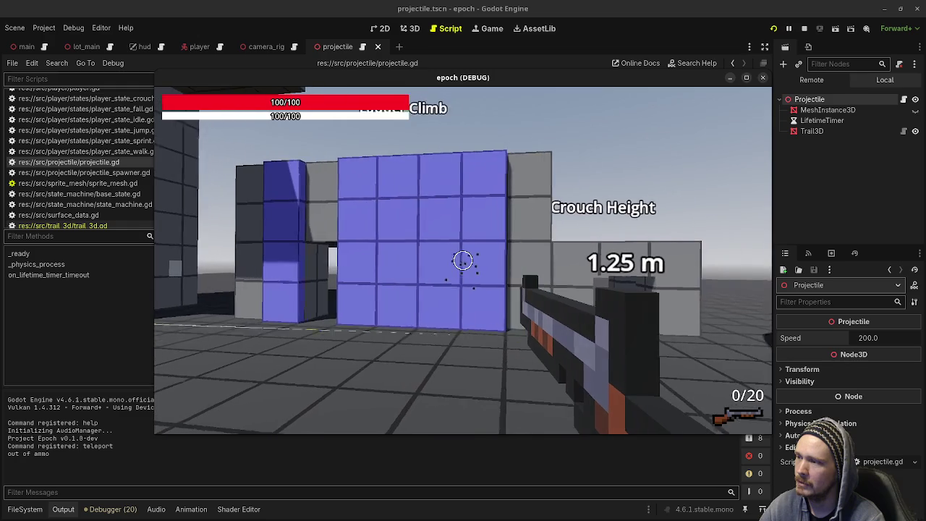
key("s")
left_click(463, 261)
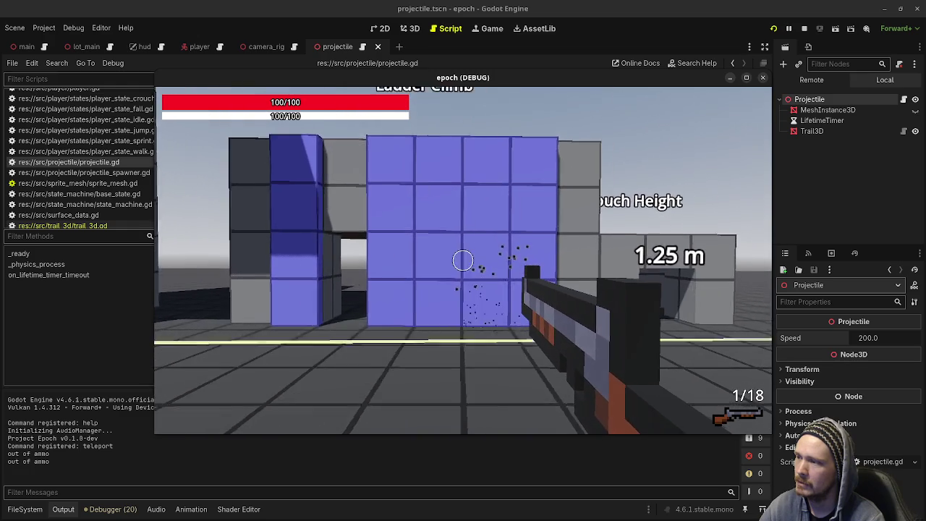
key("r")
key("w")
left_click(463, 260)
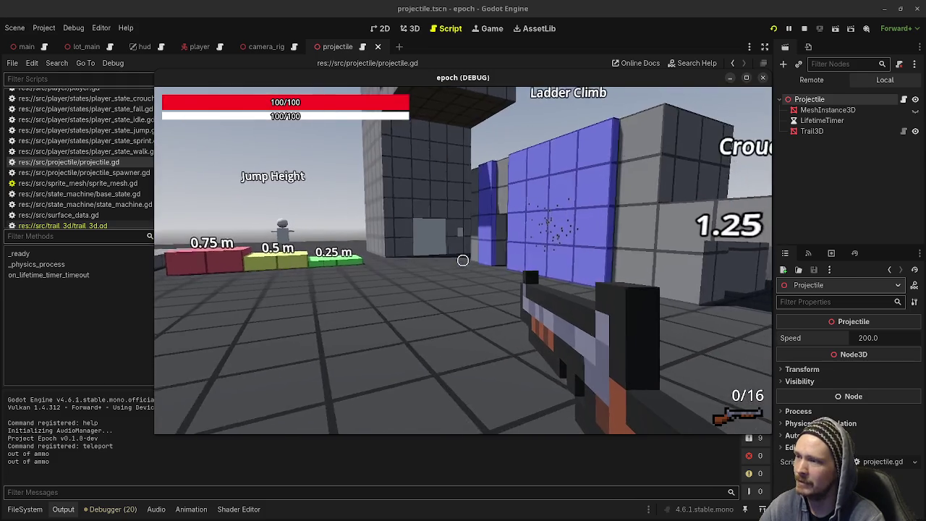
left_click(463, 261)
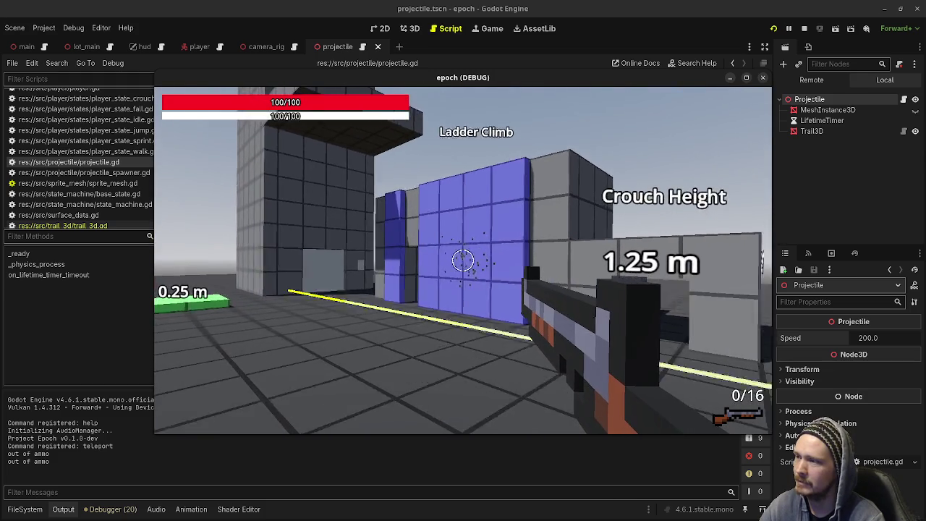
Keep firing and reloading the shotgun at the wall, ending at 1/9.
key("w")
key("r")
left_click(463, 261)
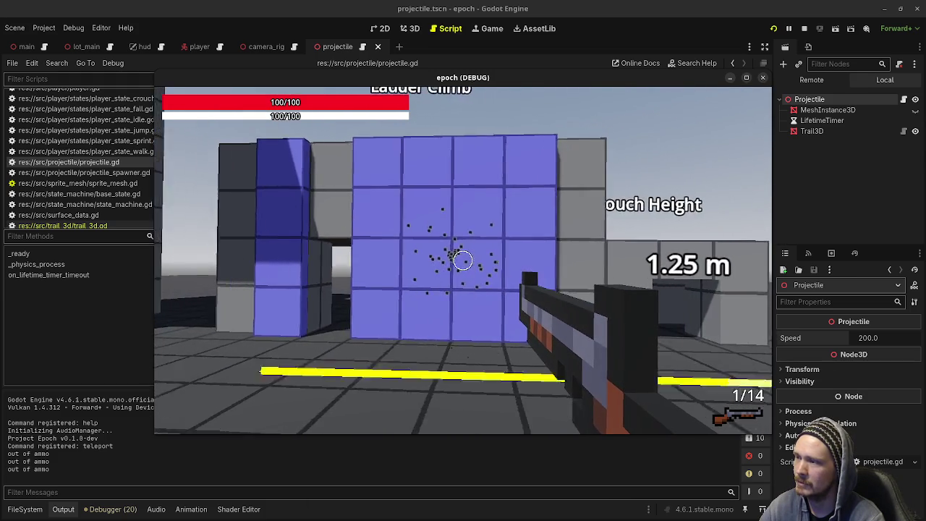
left_click(463, 260)
key("r")
left_click(463, 260)
left_click(463, 260)
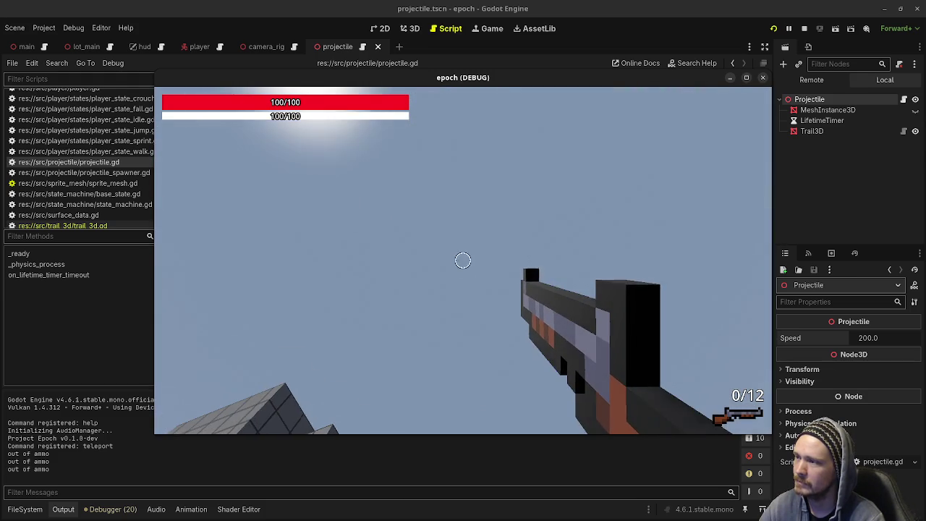
left_click(463, 261)
key("r")
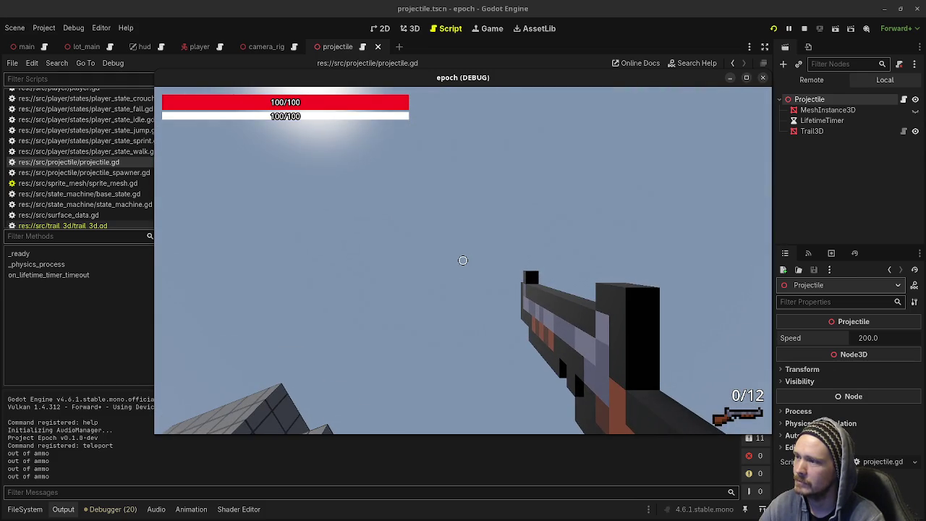
left_click(463, 260)
left_click(463, 260)
Switch back to the pistol and fire three shots, leaving 7/60.
key("2")
left_click(463, 261)
left_click(463, 261)
left_click(463, 261)
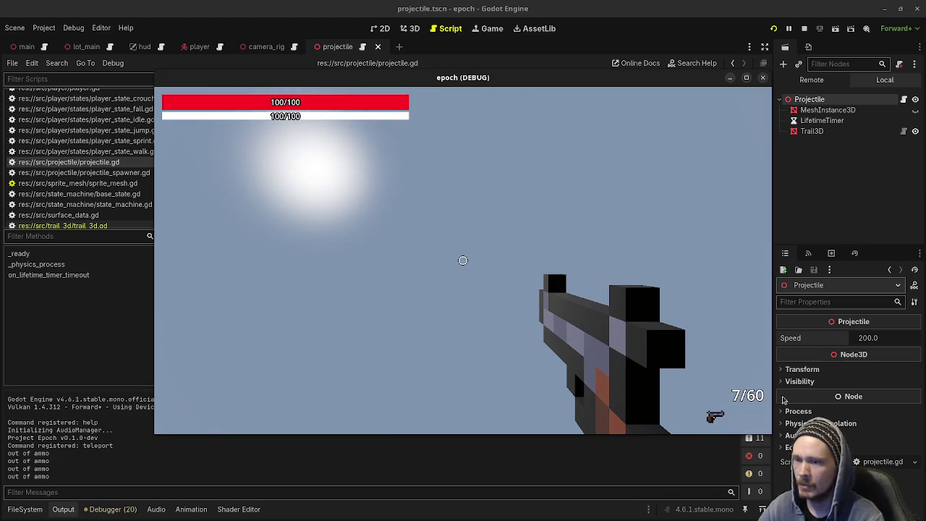
Change pistol.tres Fire Rate from 0.75 to 0.1 and test the rapid fire in game.
left_click(24, 509)
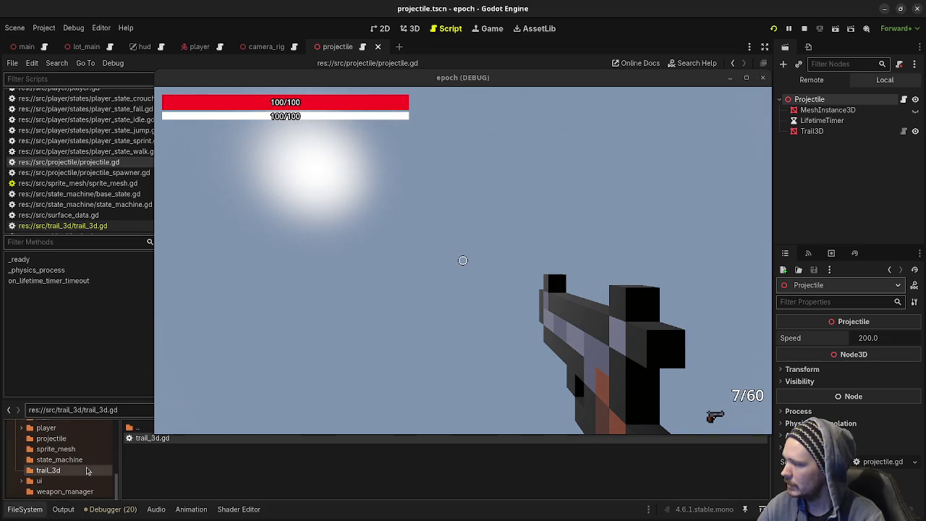
scroll(87, 471, "up", 5)
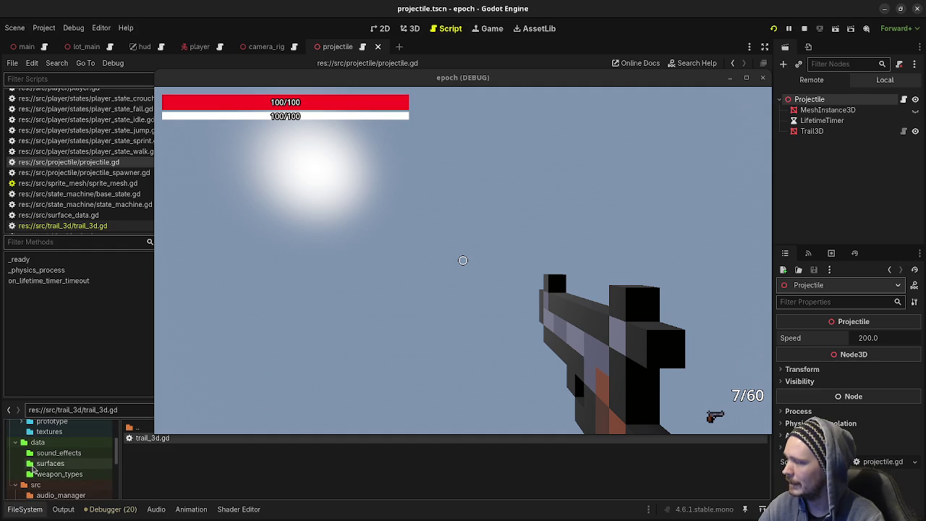
left_click(62, 474)
left_click(148, 438)
left_click(169, 439)
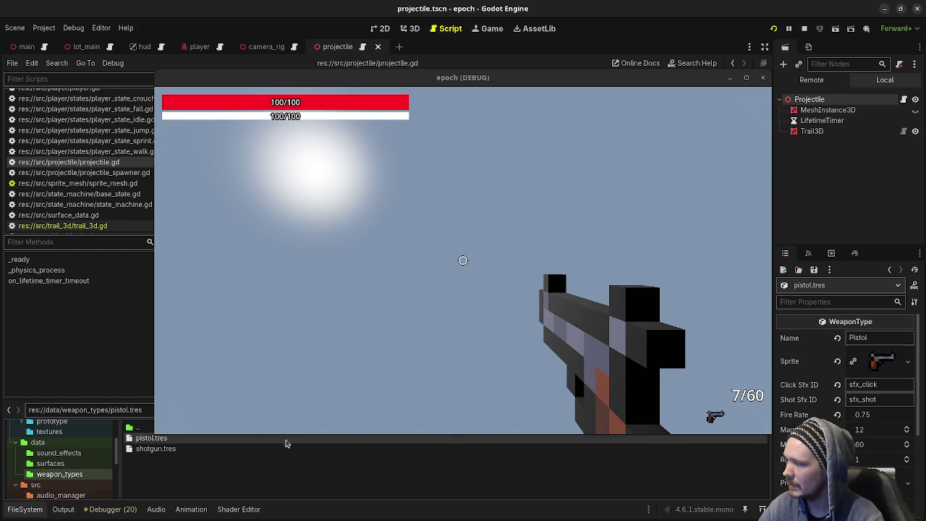
left_click(875, 415)
type("0.1")
key("Return")
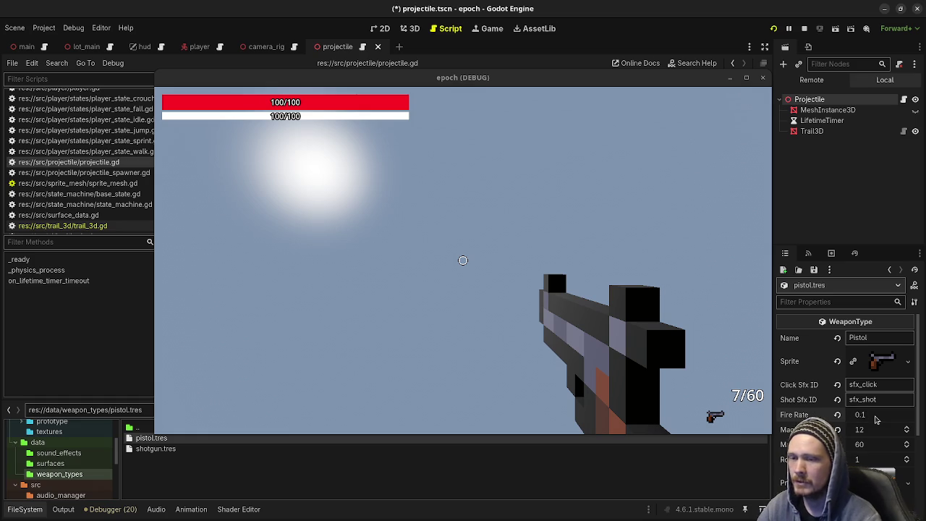
left_click_drag(463, 261, 463, 261)
Switch to the shotgun, fire at the Metal target and reload.
key("r")
key("2")
key("r")
key("w")
key("s")
left_click(463, 261)
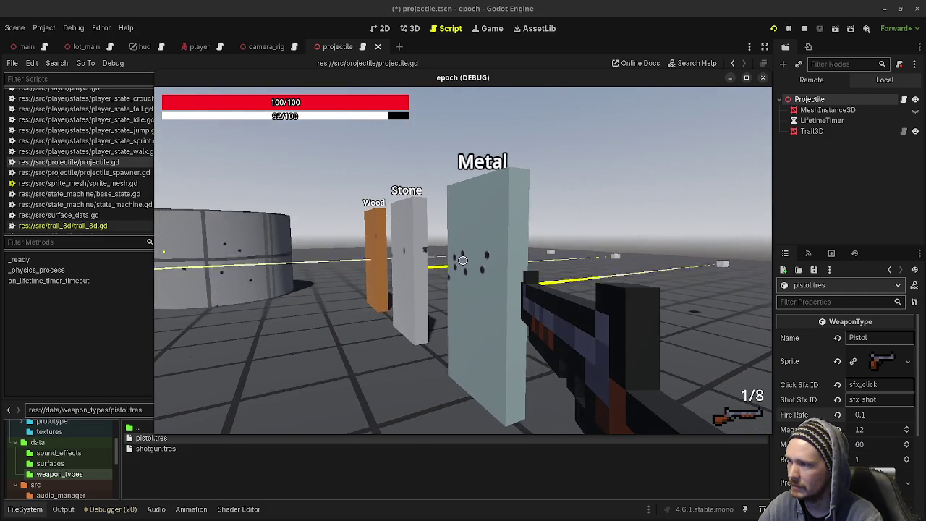
left_click(463, 260)
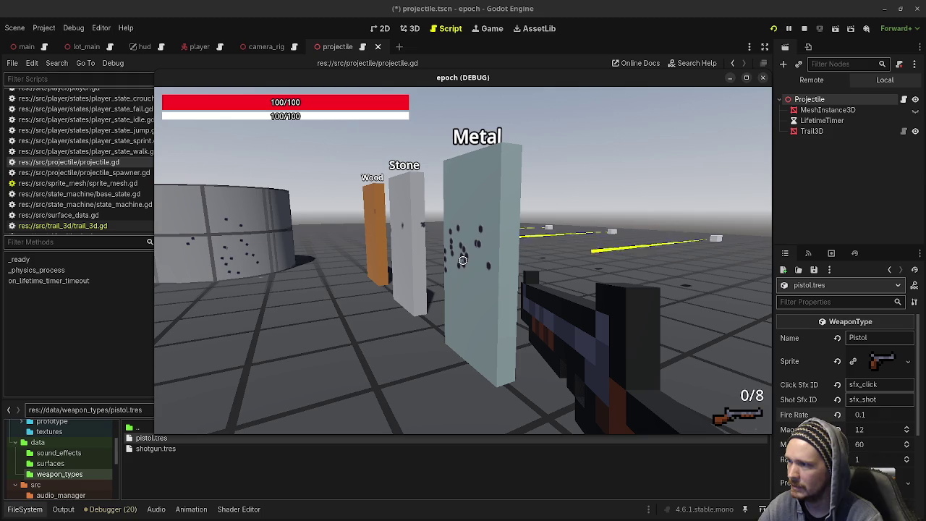
key("r")
Fire the remaining shotgun volleys at the Metal wall and cylinder down to 0/4, then stop the game.
left_click(463, 260)
left_click(463, 261)
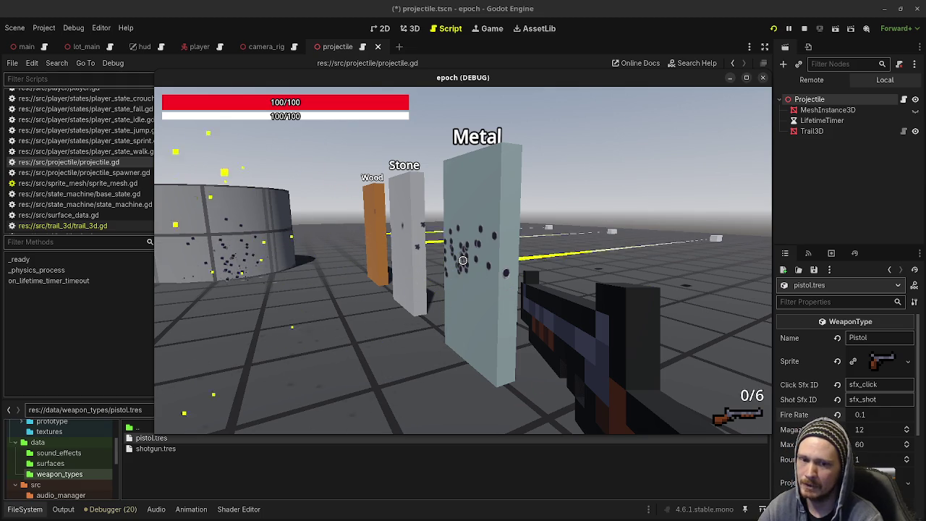
key("r")
left_click(463, 261)
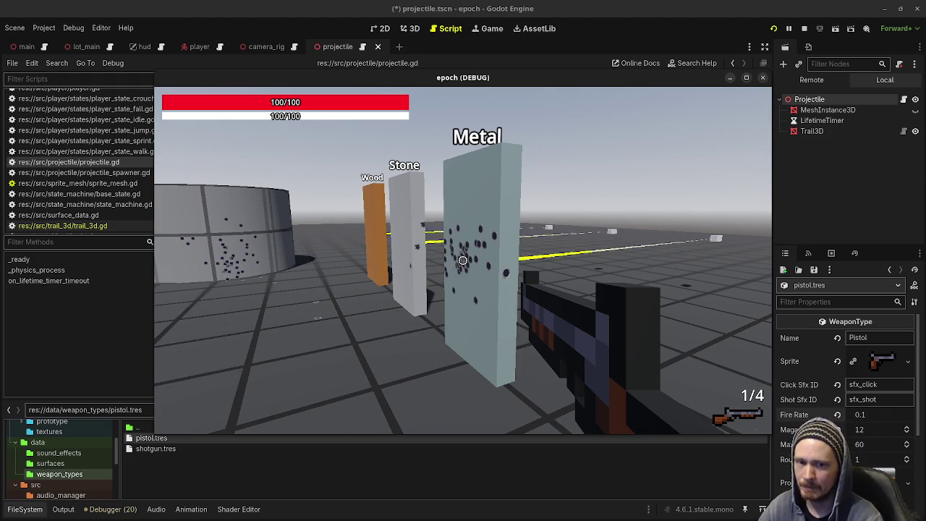
left_click(463, 261)
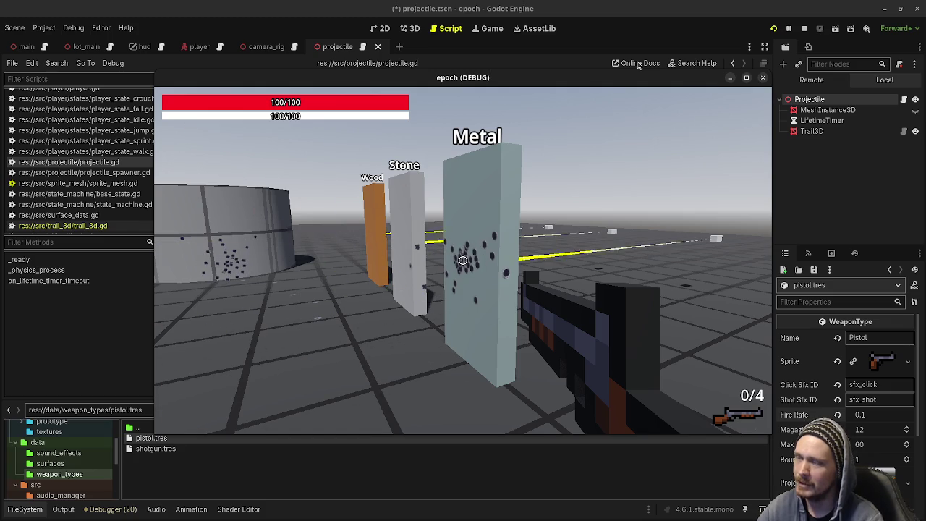
left_click(804, 28)
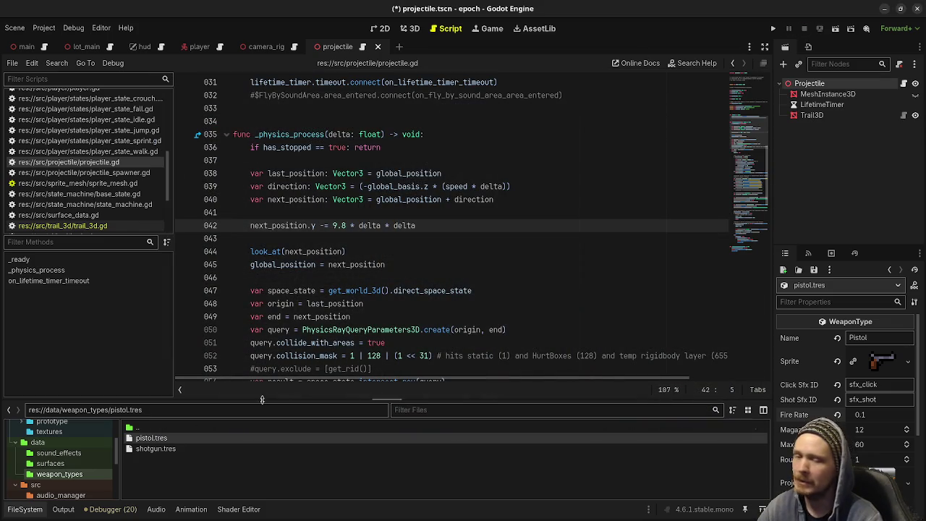
Restore the pistol Fire Rate to 0.75, then test-fire it from 12 down to 9 rounds.
key("ctrl+z")
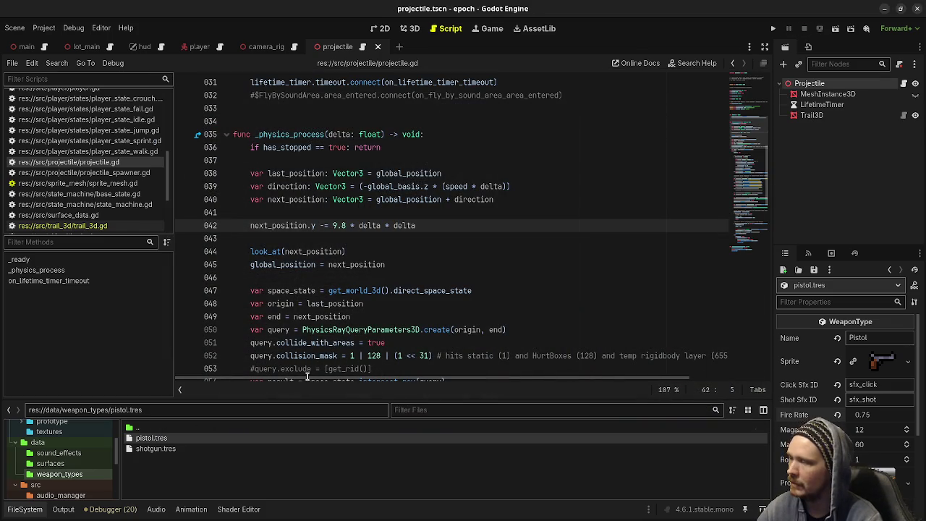
left_click(773, 28)
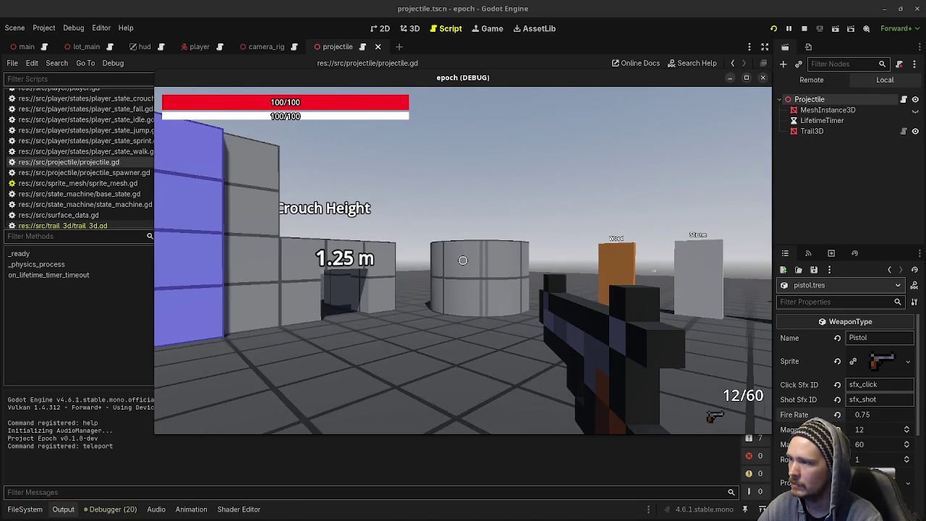
left_click(463, 261)
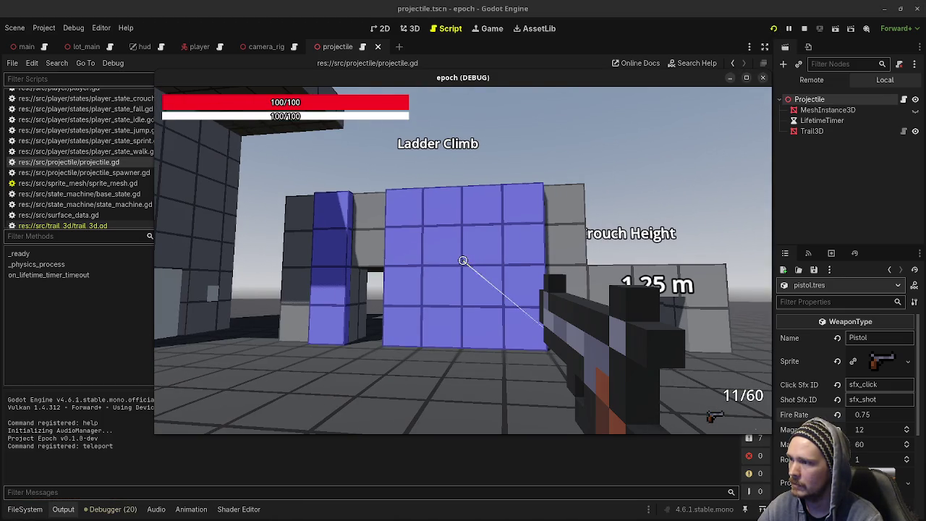
left_click(463, 260)
left_click(463, 261)
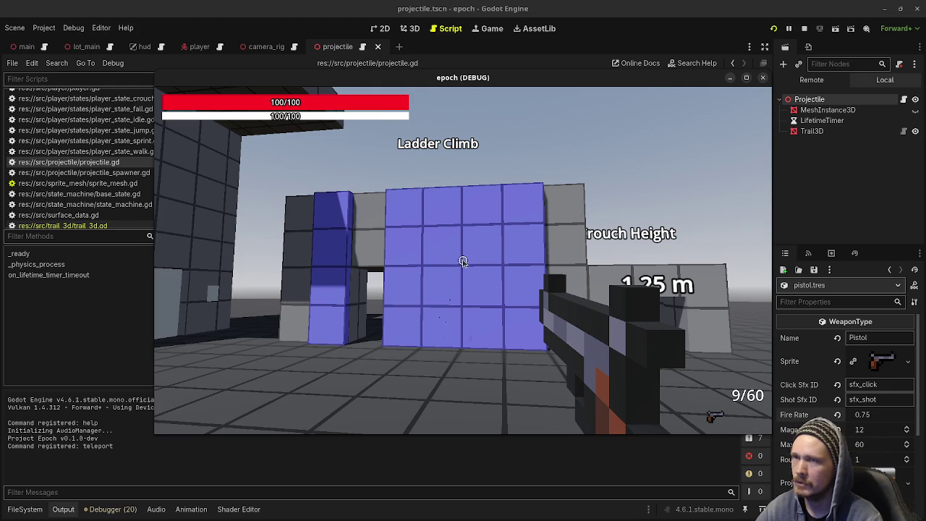
left_click(805, 28)
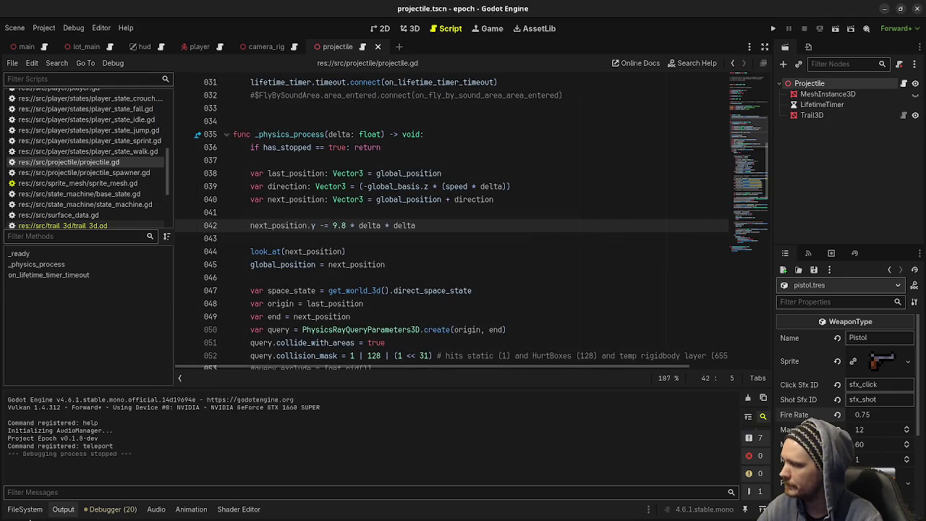
left_click(24, 509)
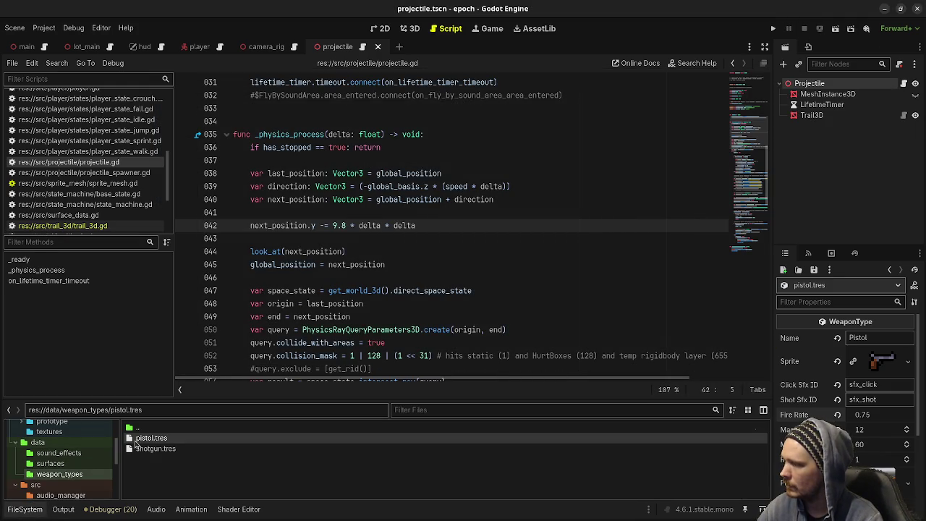
Duplicate pistol.tres as smg.tres and change its weapon Name to SMG.
key("ctrl+d")
type("smg.tres")
key("Return")
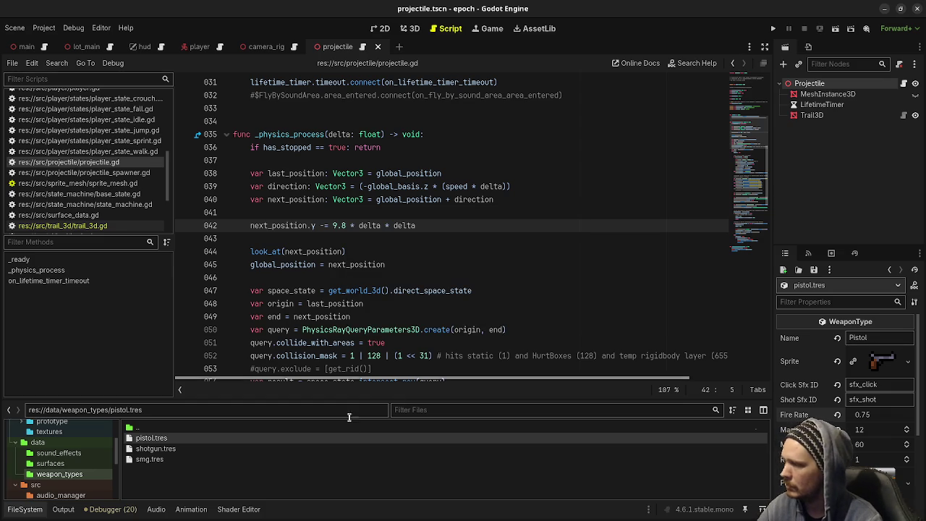
left_click(210, 460)
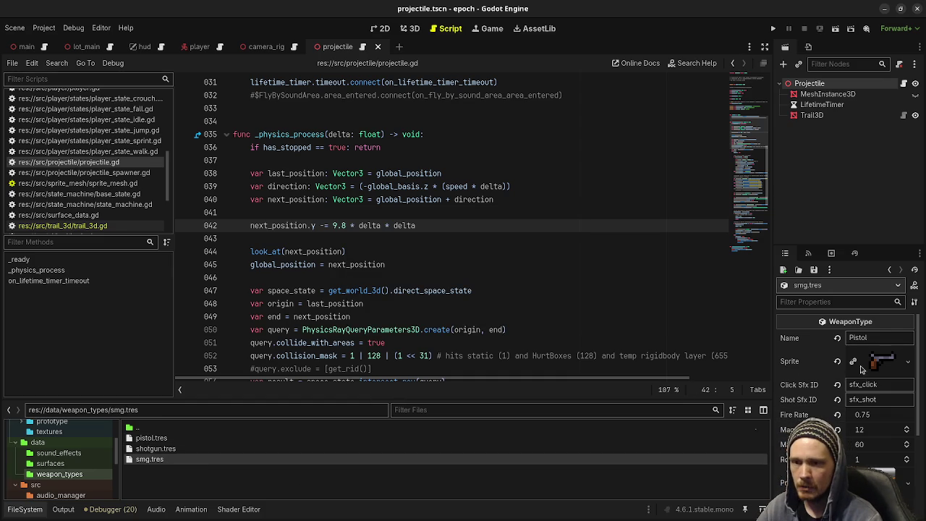
key("ctrl+a")
type("SMG")
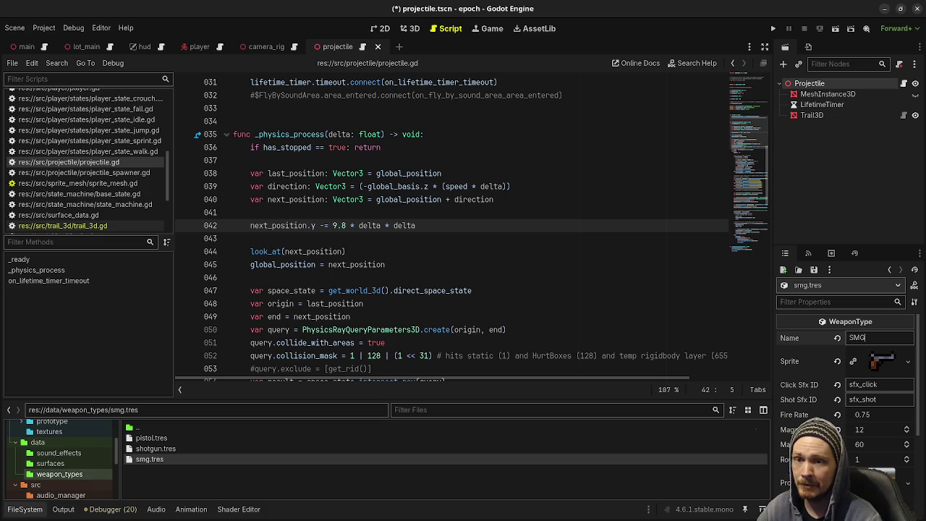
key("alt+Tab")
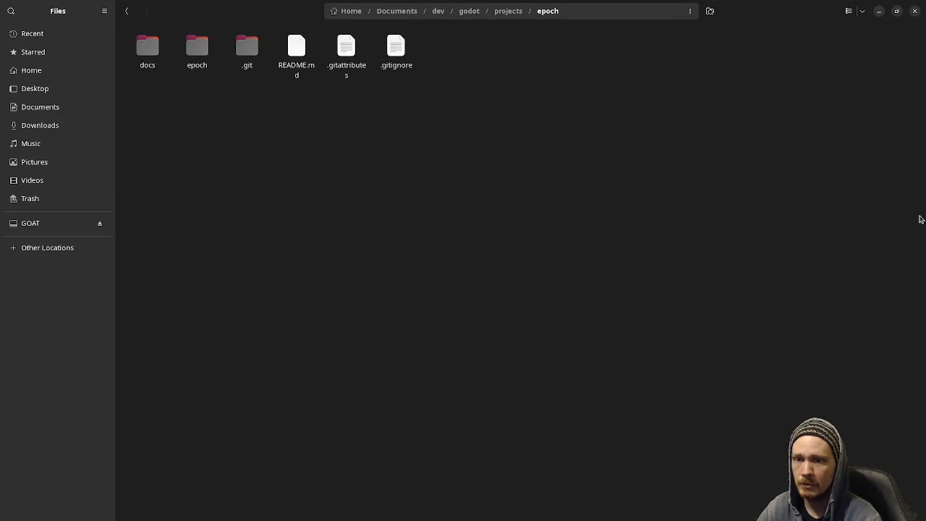
key("alt+Tab")
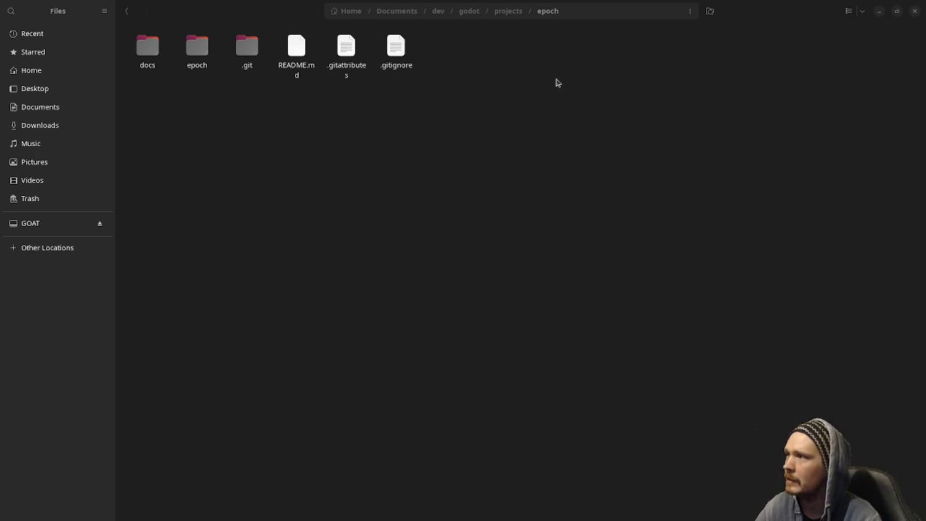
left_click(879, 11)
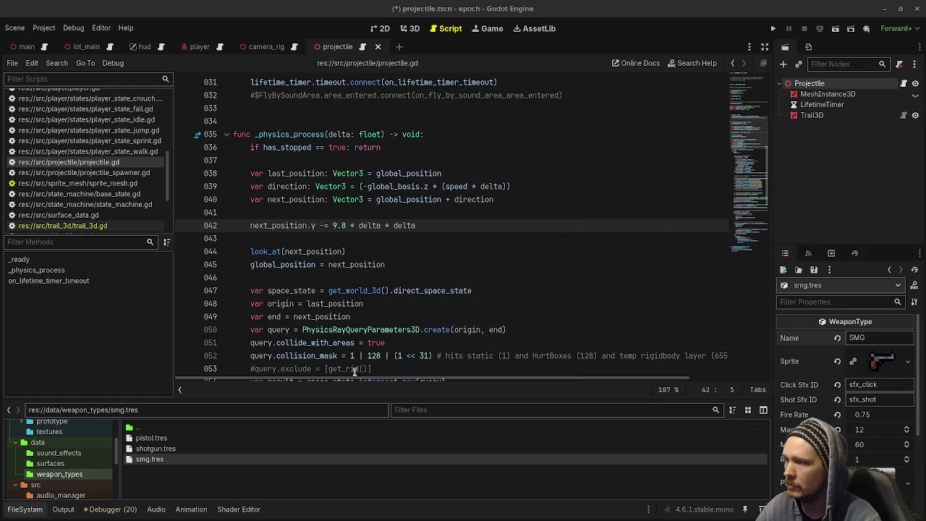
Delete smg.tres from the weapon_types folder via the FileSystem dock.
right_click(149, 459)
left_click(192, 458)
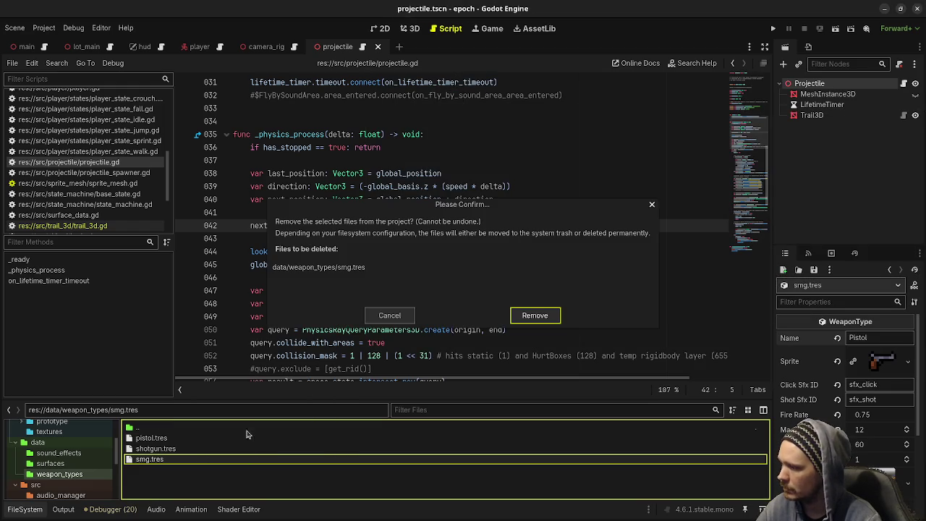
left_click(542, 309)
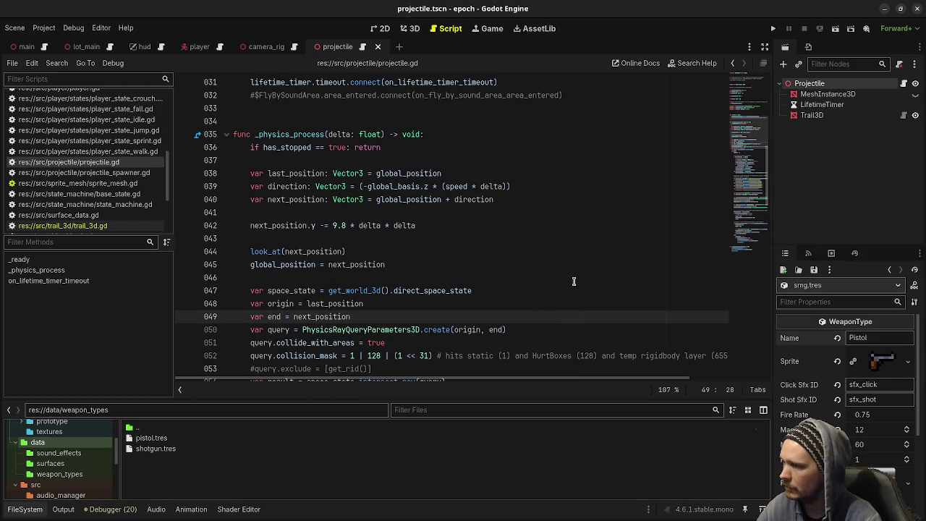
key("alt+Tab")
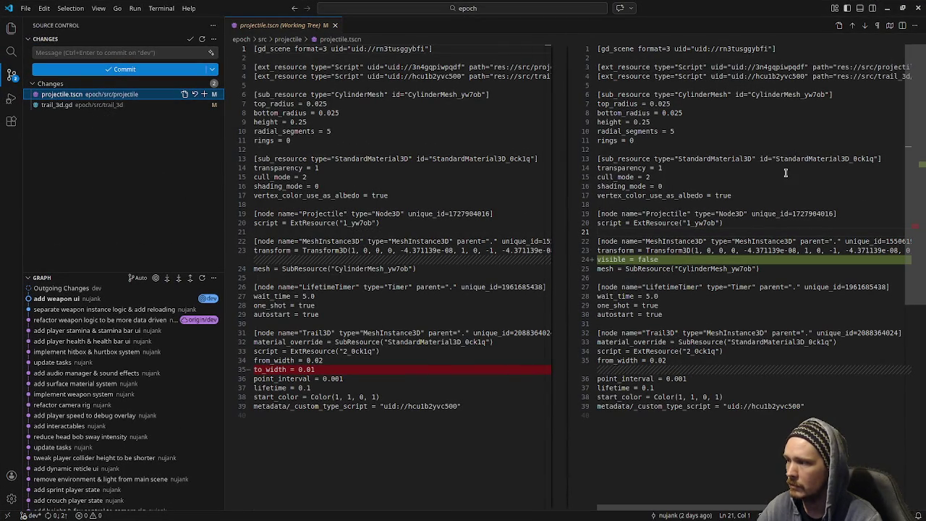
Set the Trail3D node's To Width to 0.01 and save the projectile scene.
key("alt+Tab")
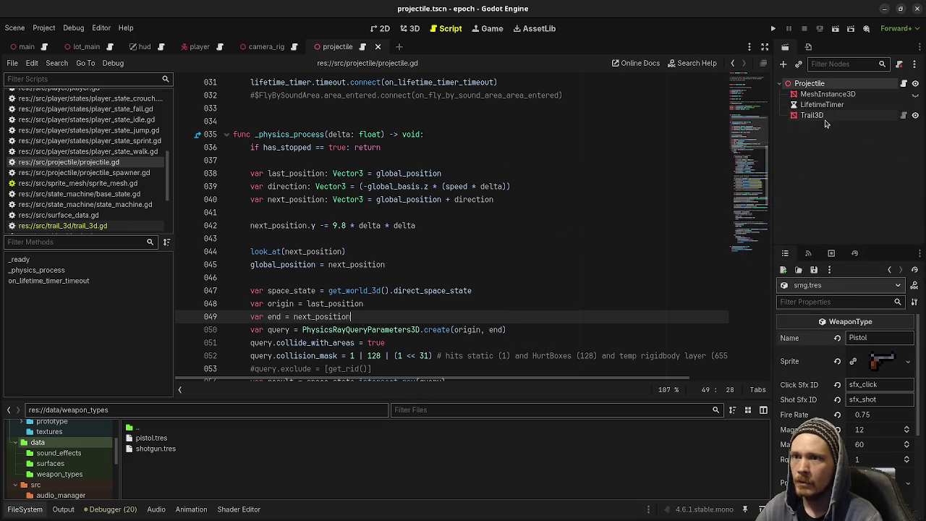
left_click(821, 116)
left_click(861, 369)
type("1")
key("Return")
key("ctrl+s")
Review the trail_3d.gd diff in VS Code Source Control, then relaunch the game.
key("alt+Tab")
left_click(55, 93)
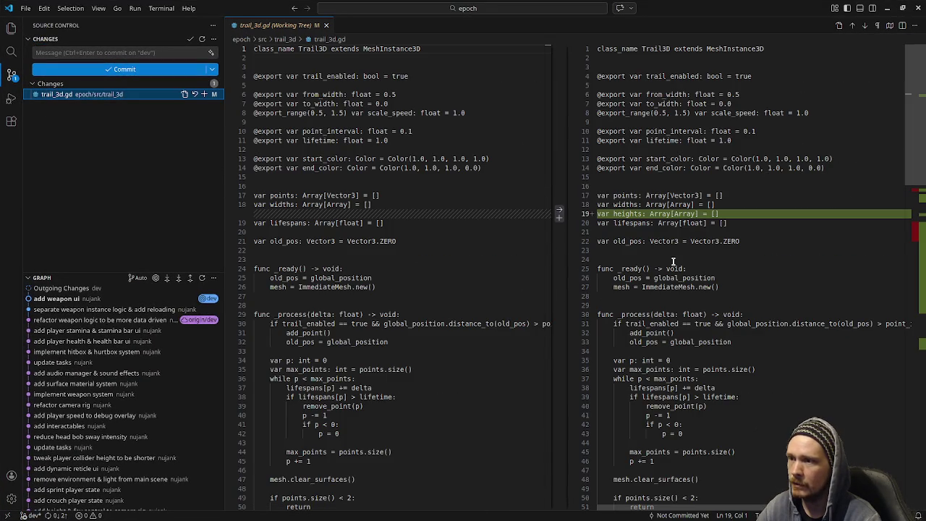
scroll(673, 262, "down", 20)
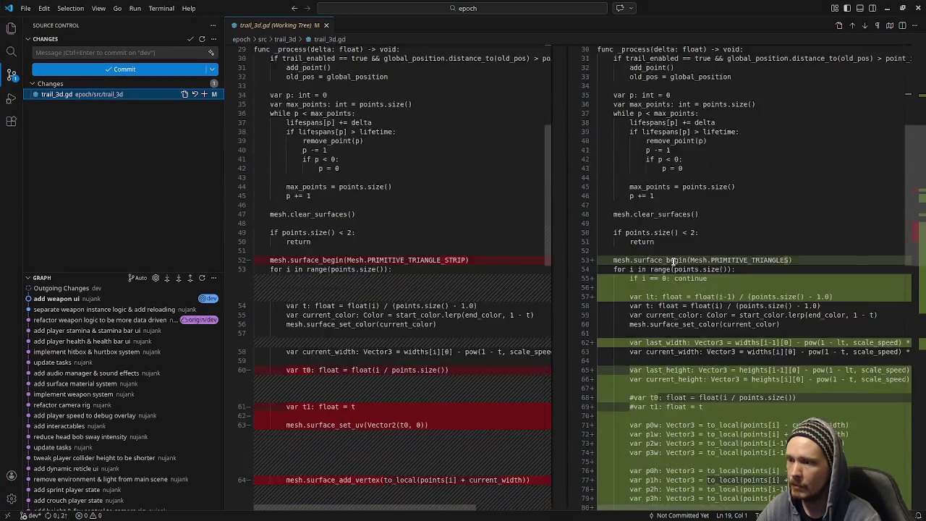
scroll(673, 261, "up", 20)
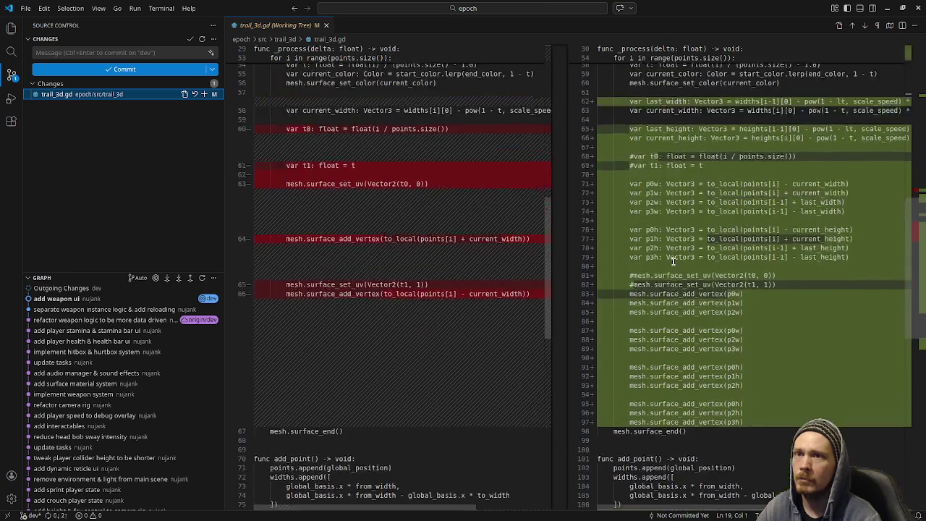
scroll(672, 262, "up", 2)
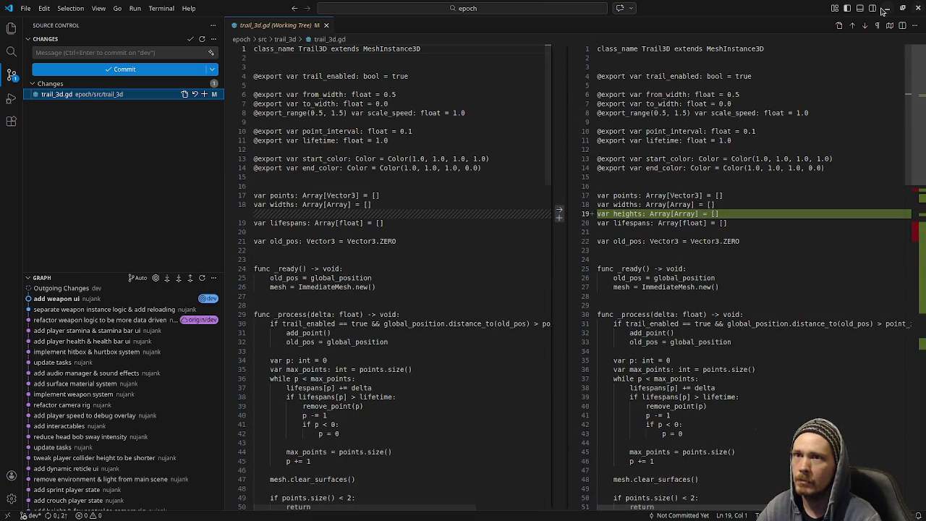
key("alt+Tab")
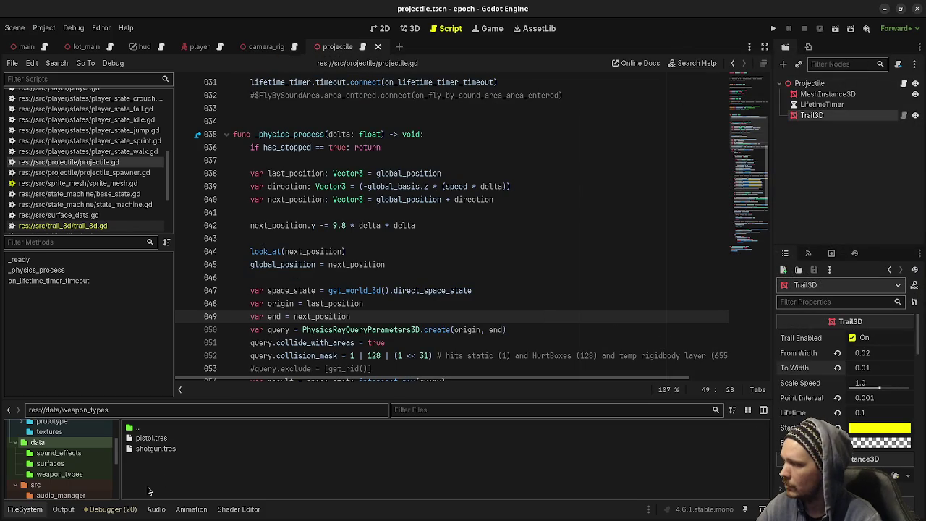
key("alt+Tab")
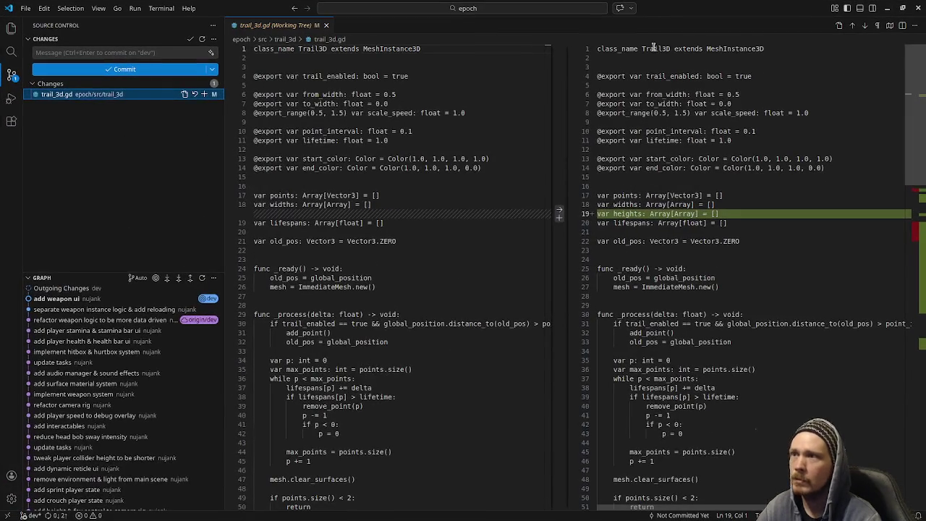
key("alt+Tab")
left_click(770, 28)
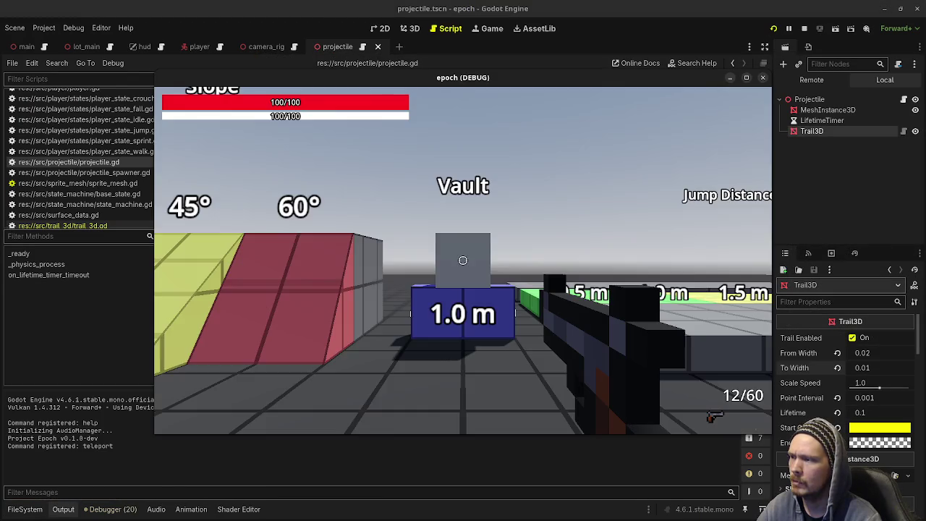
Test the trail by firing the pistol and shotgun, then stop the game.
left_click(463, 261)
left_click(463, 261)
key("2")
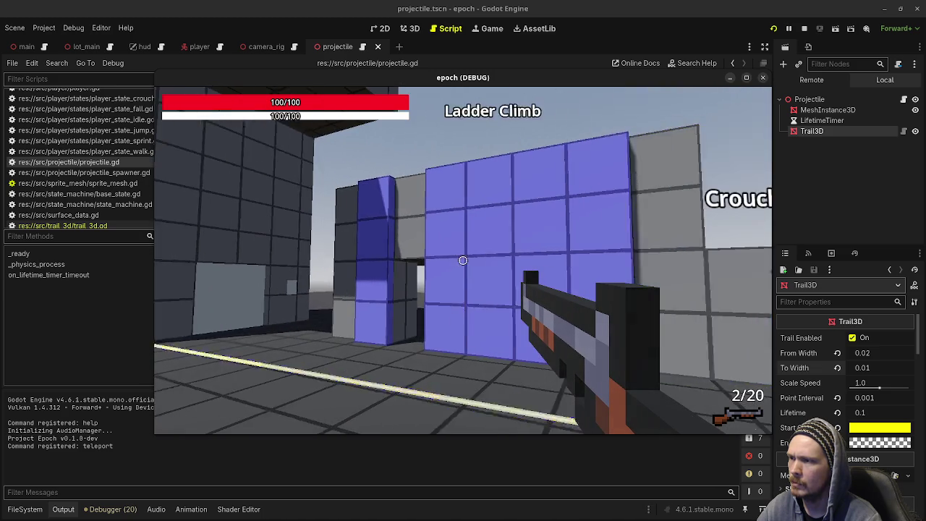
left_click(463, 260)
left_click(463, 260)
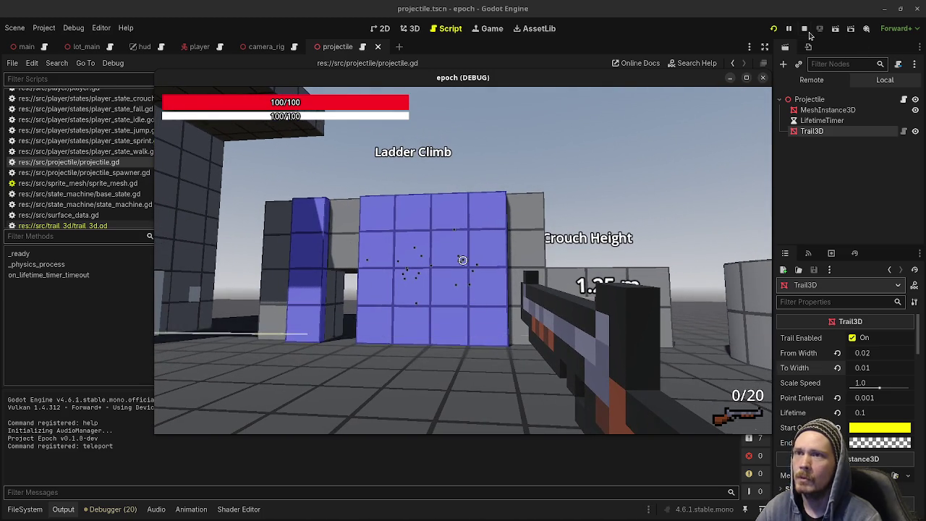
left_click(804, 28)
Close the trail_3d.gd diff and move the Trail3D cross-mesh card to v0.1.0-dev.
key("alt+Tab")
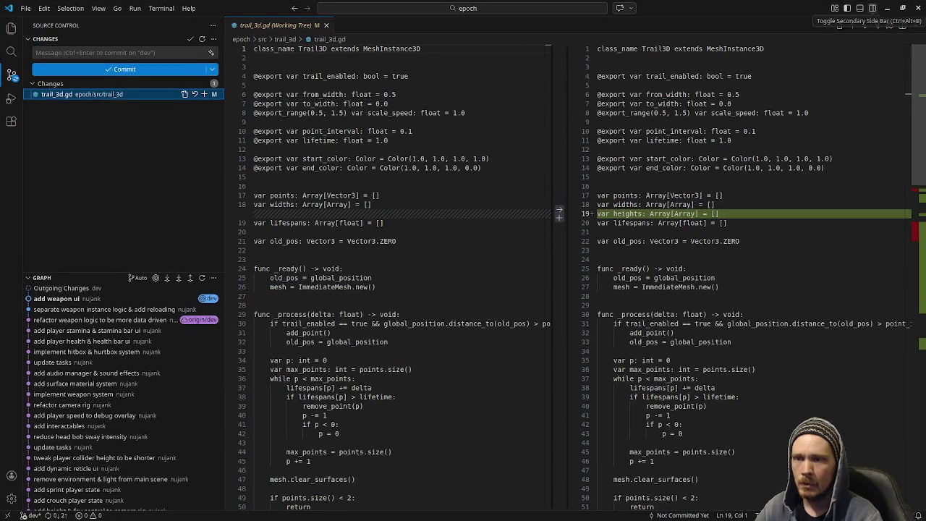
key("ctrl+w")
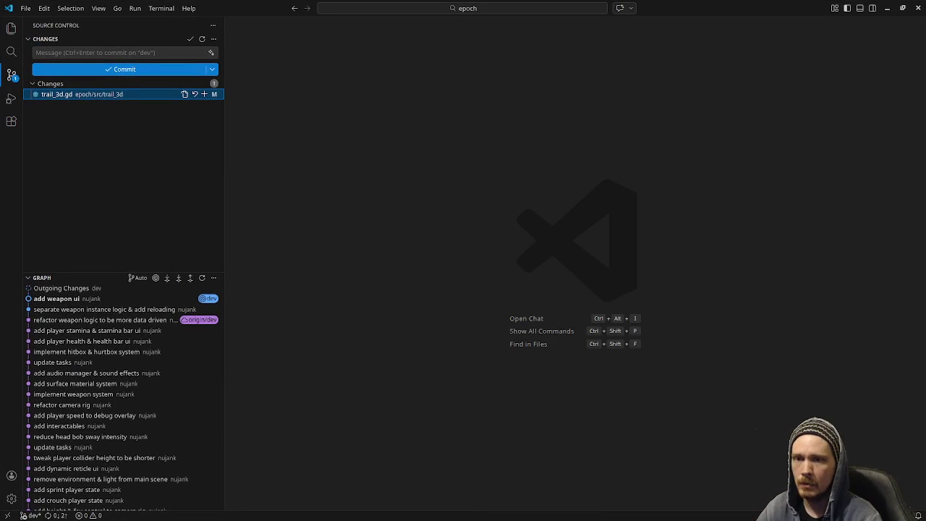
key("alt+Tab")
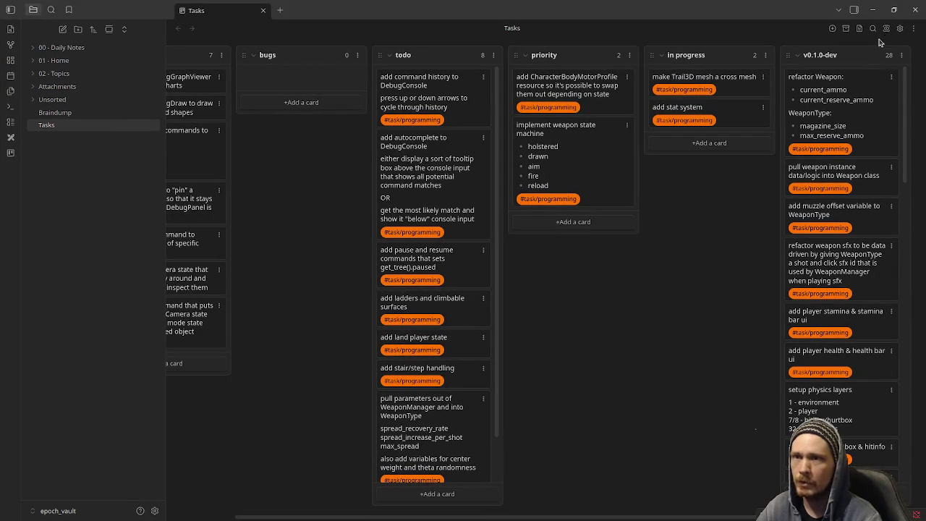
left_click_drag(816, 77, 818, 78)
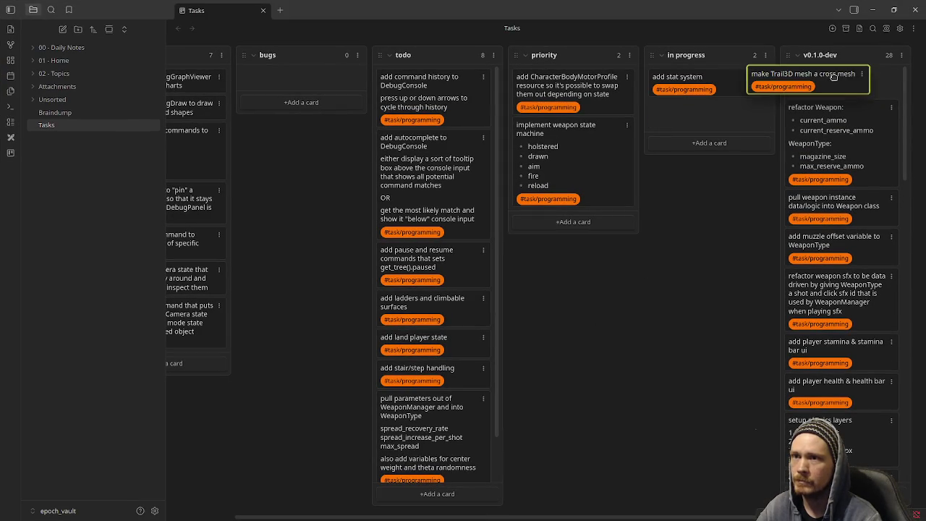
key("alt+Tab")
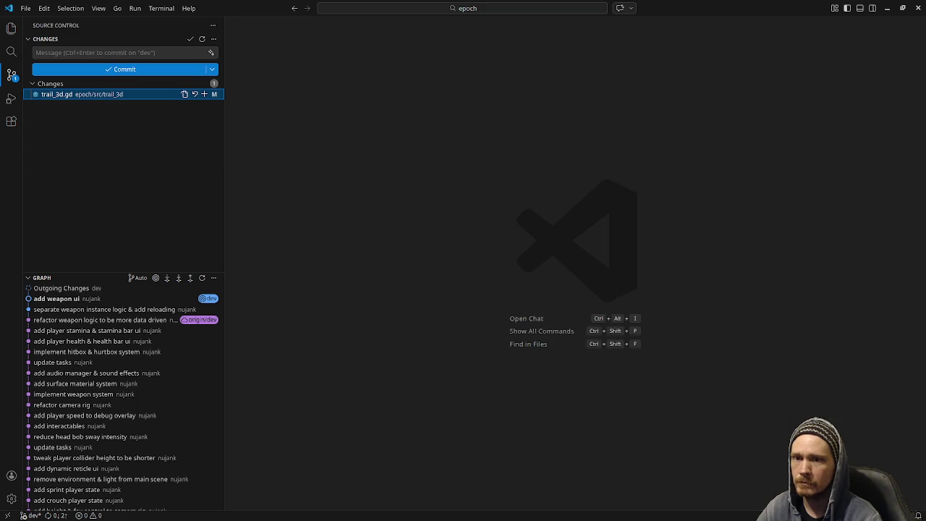
Run git status, stage everything with git add ., and draft commit message "make trail".
key("alt+Tab")
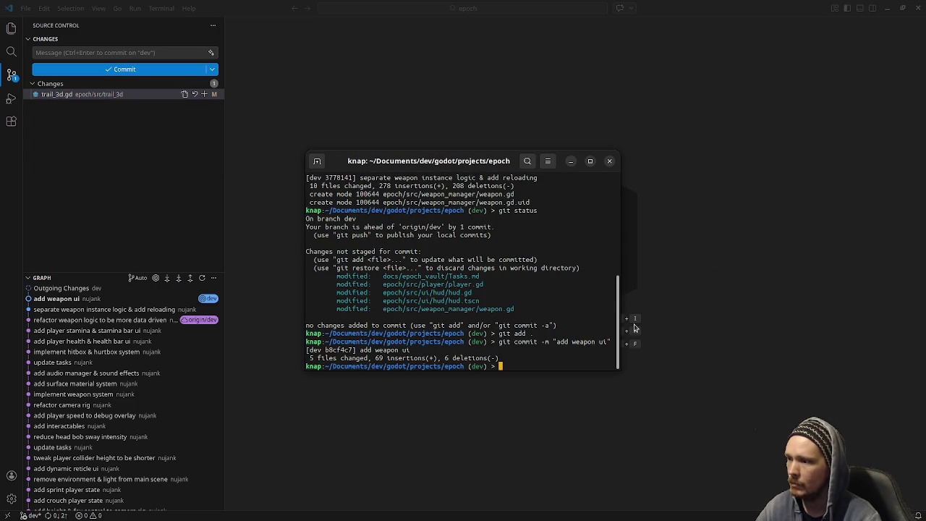
type("git status")
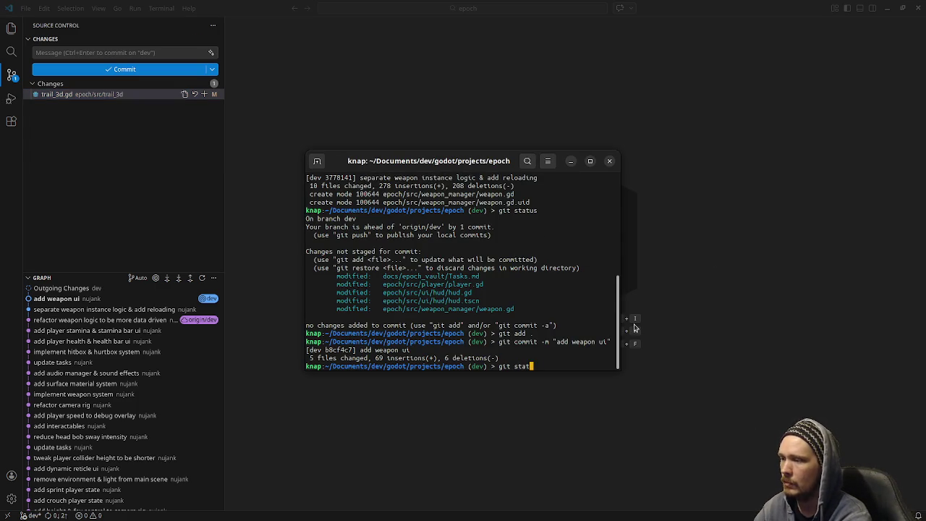
key("Return")
type("git add .")
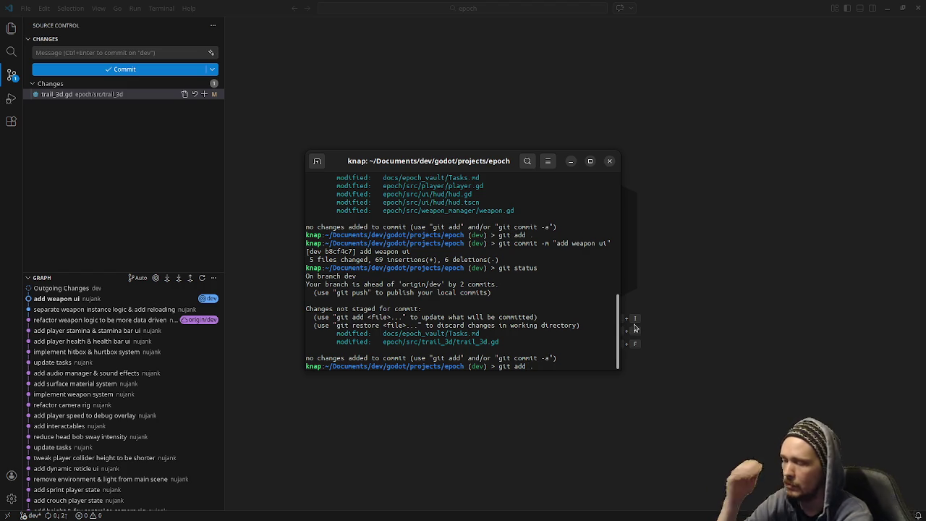
key("Return")
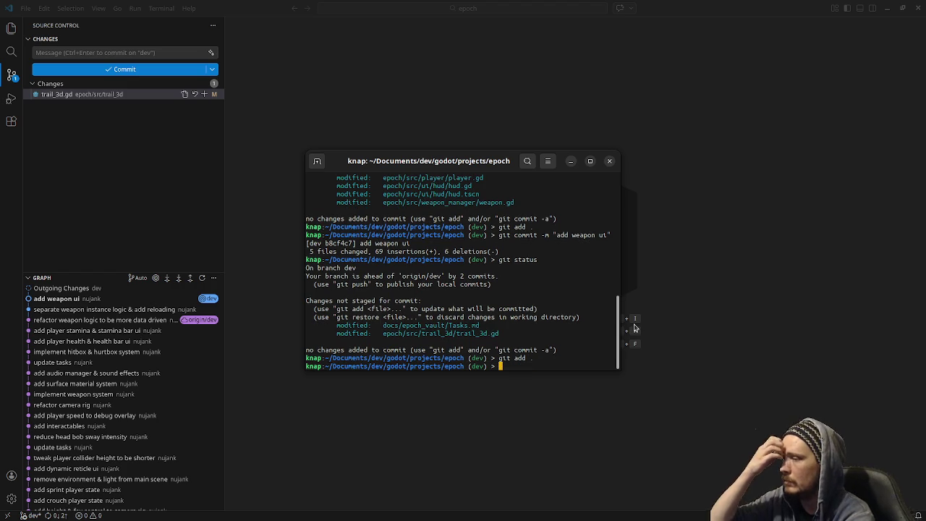
type("commit -m \"")
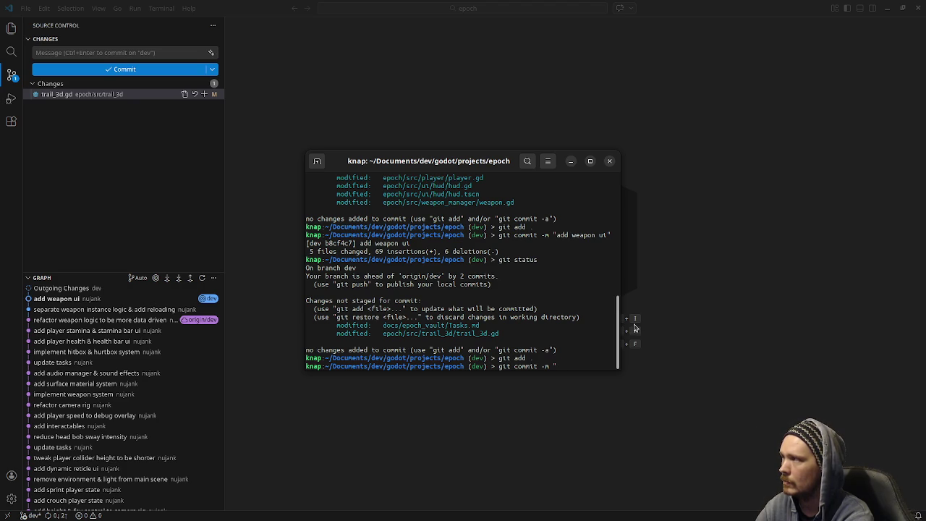
type("make trail")
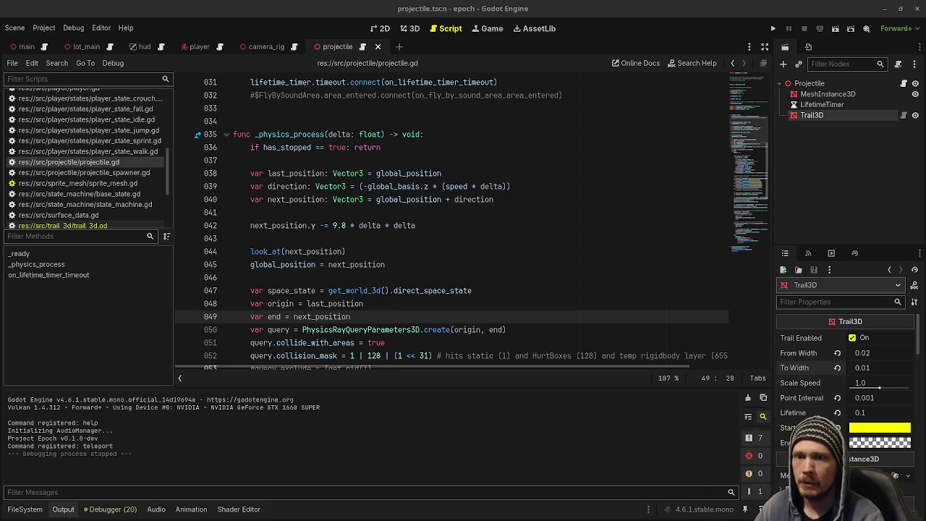
Rework the draft commit message, trying "add vertical mesh to trail" before reverting to "make trail".
key("alt+Tab")
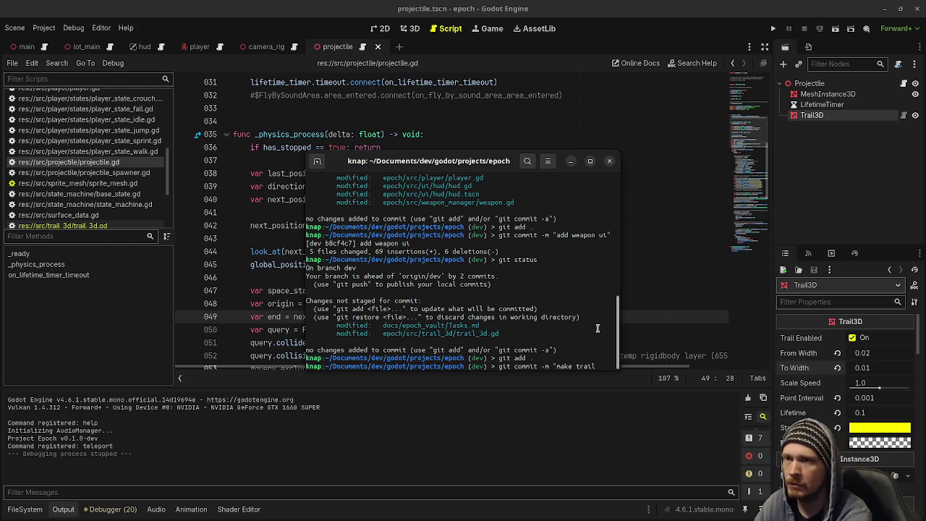
key("BackSpace")
key("BackSpace")
key("BackSpace")
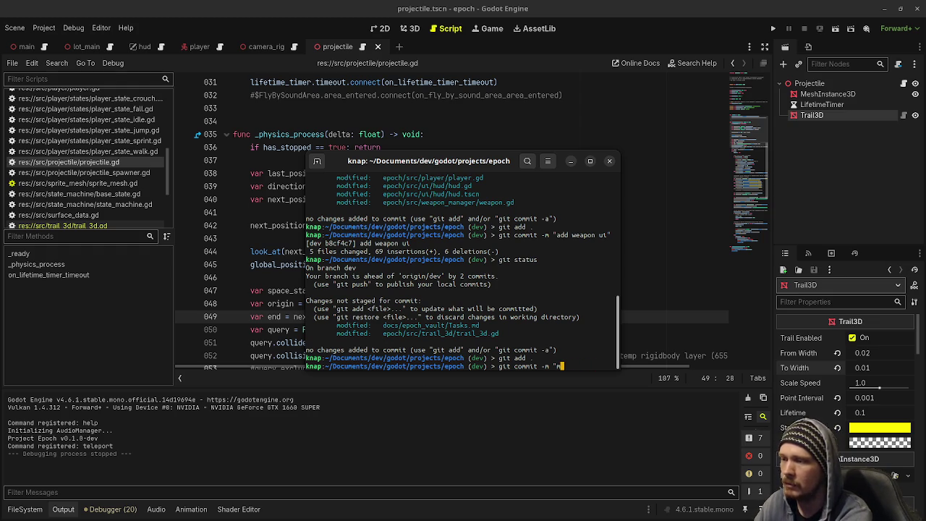
key("BackSpace")
type("give ")
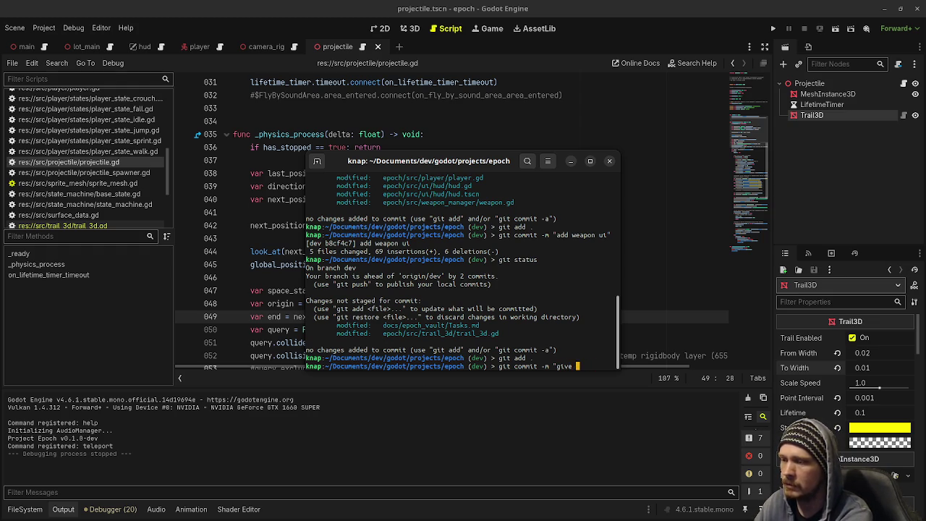
key("BackSpace")
key("BackSpace")
key("BackSpace")
key("BackSpace")
key("BackSpace")
type("m")
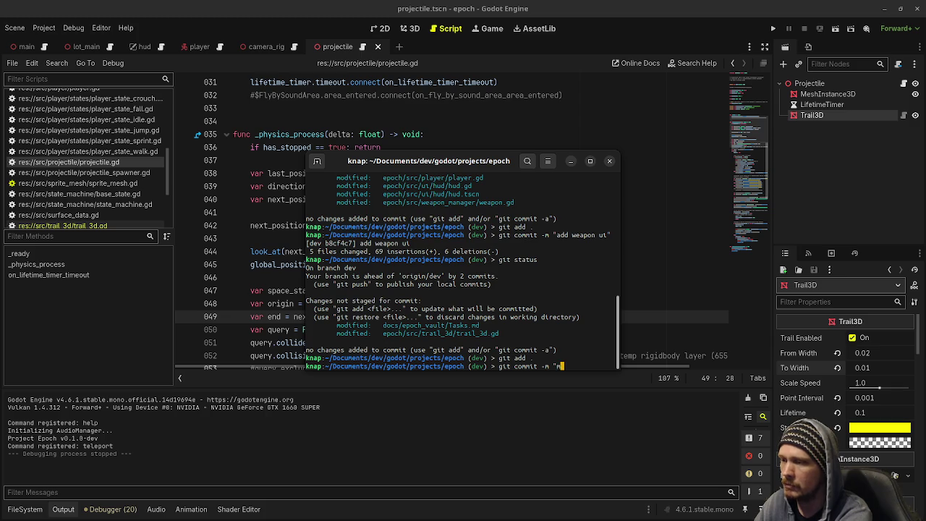
type("ake trail")
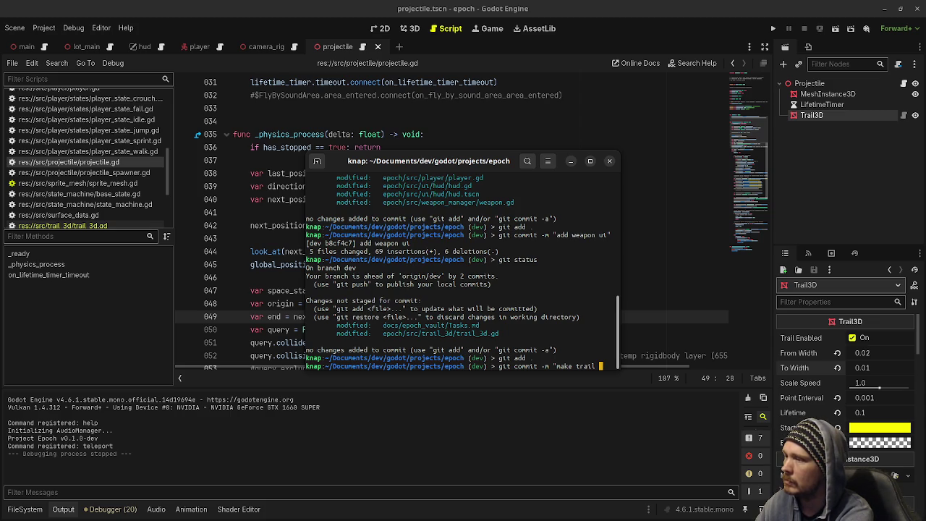
key("BackSpace")
key("BackSpace")
key("BackSpace")
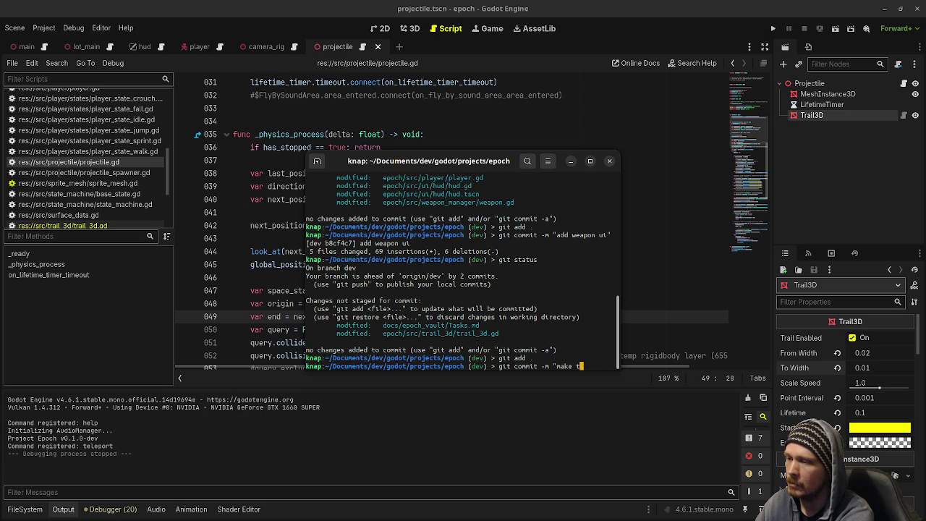
key("BackSpace")
type("ad")
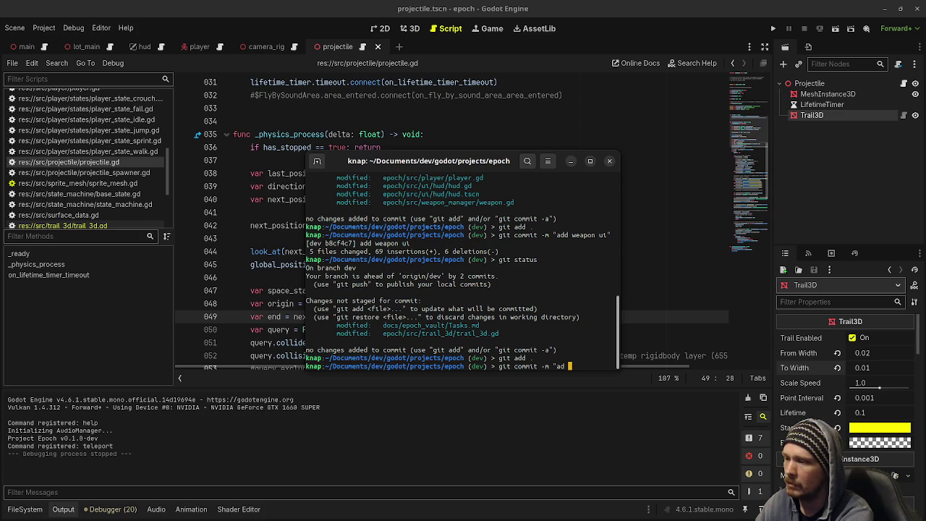
type("d vertical ")
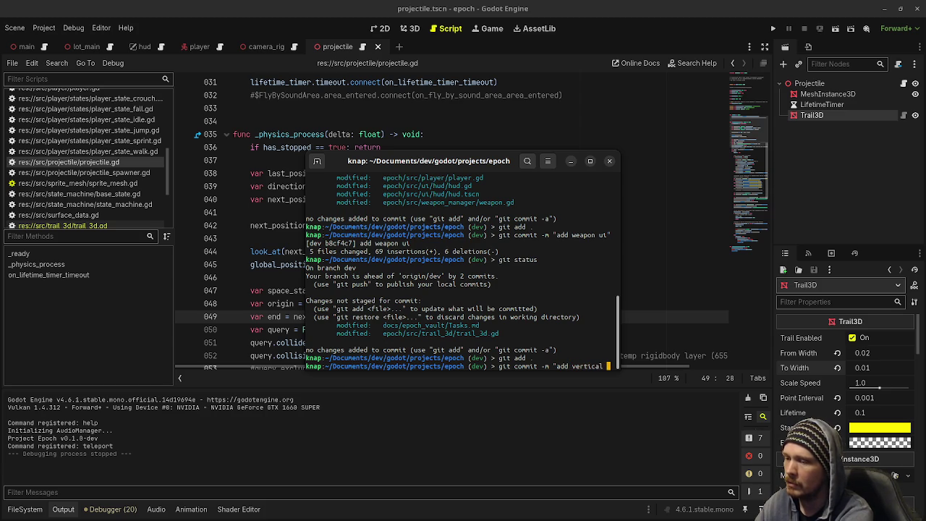
type("mesh to trail\"")
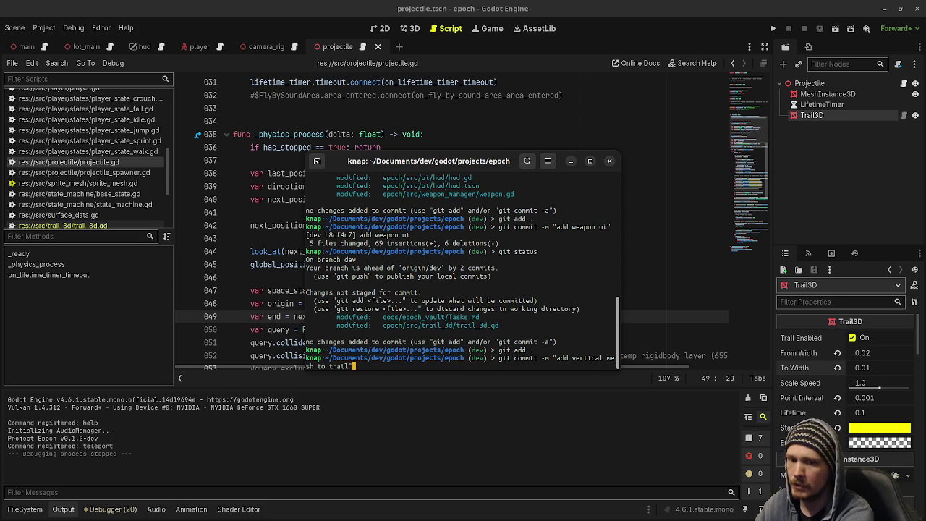
key("BackSpace")
key("BackSpace")
key("BackSpace")
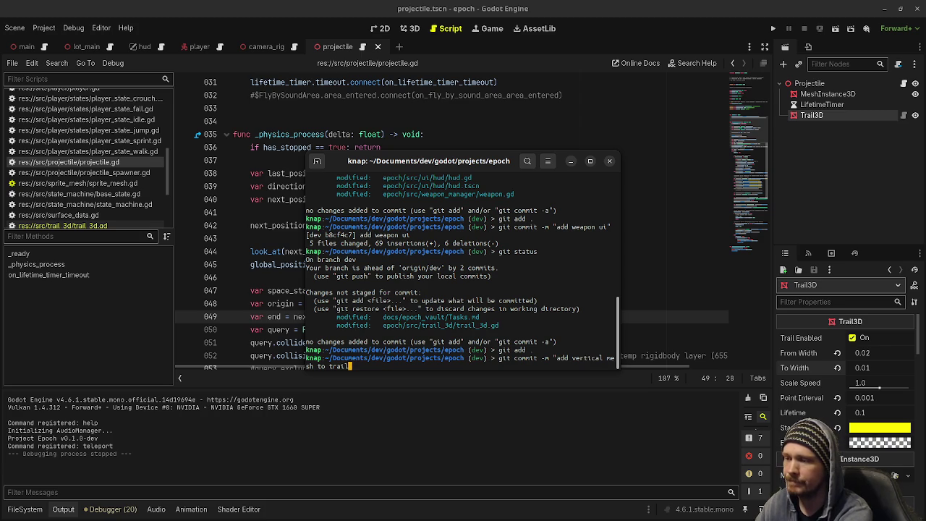
key("BackSpace")
key("BackSpace")
key("BackSpace")
type("make")
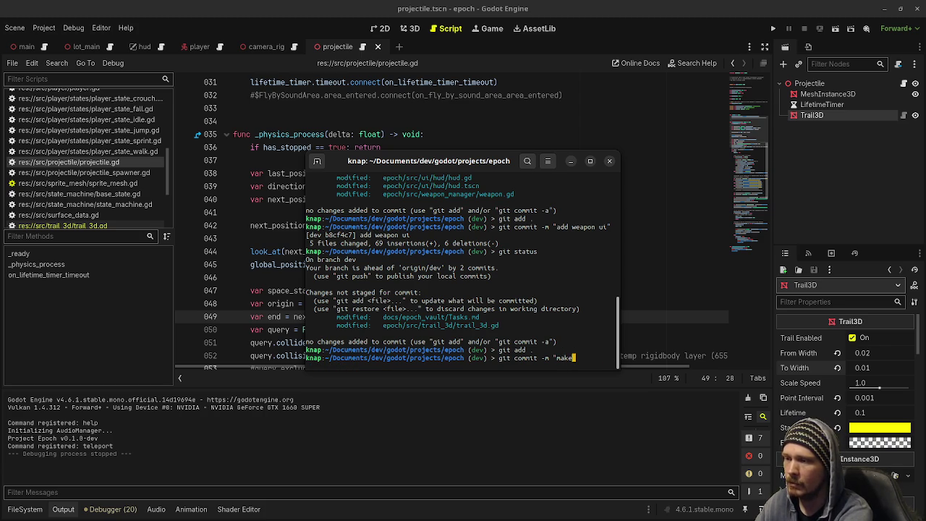
type(" trail")
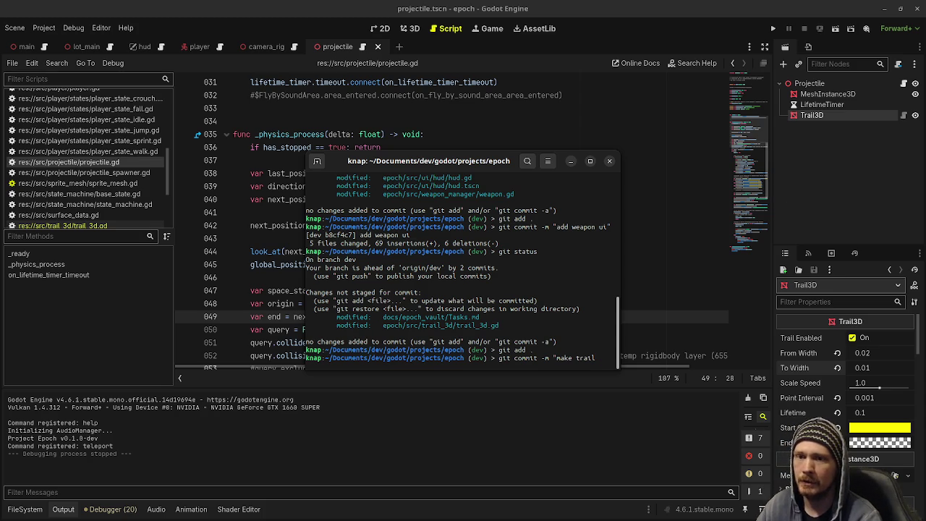
Commit with message "make trail mesh a cross mesh" and minimize VS Code.
key("alt+Tab")
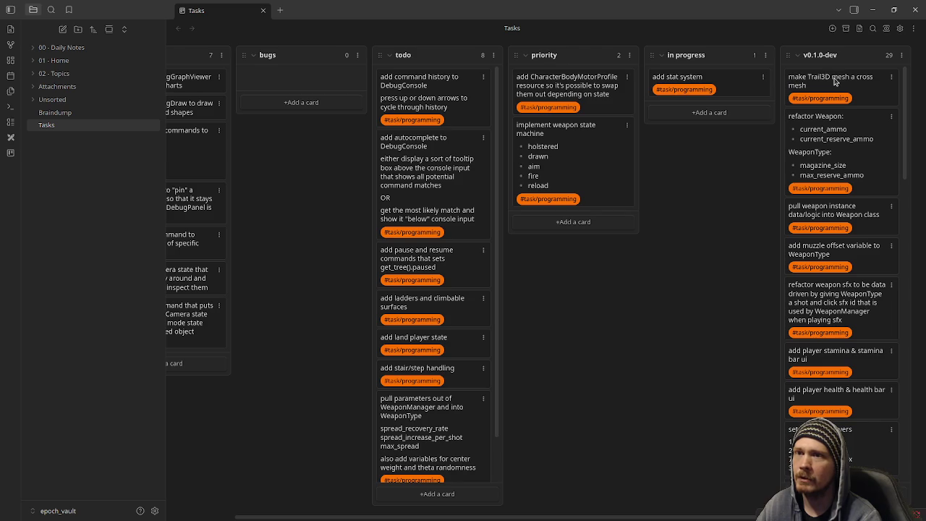
left_click(873, 11)
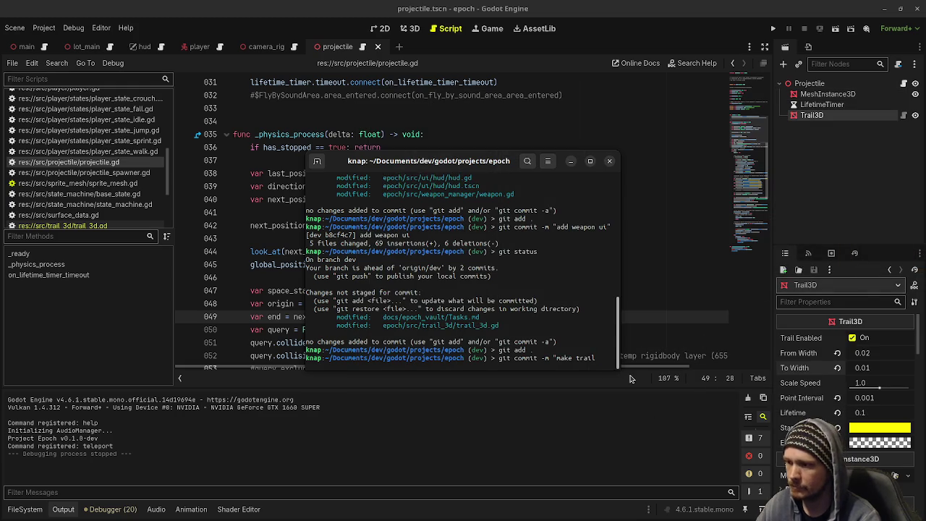
type(" mesh a")
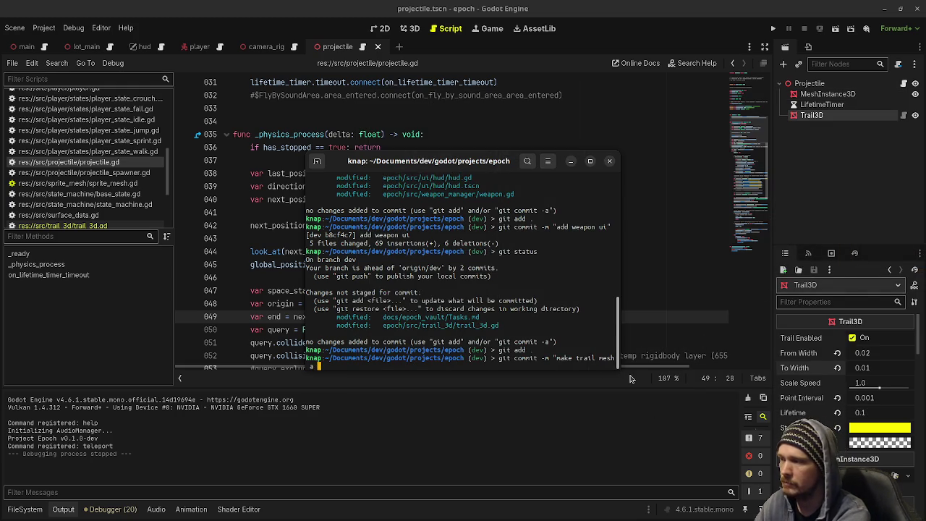
type(" cross mesh\"")
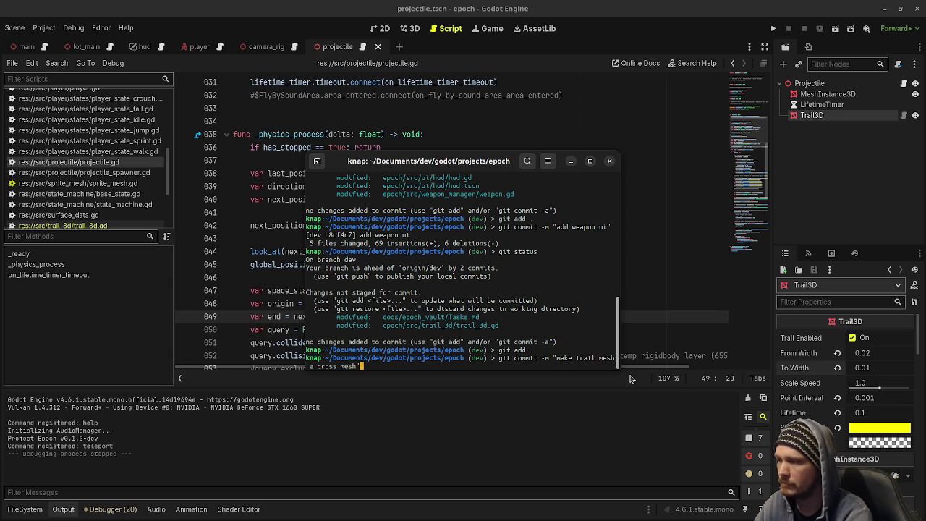
key("ctrl+Left")
key("ctrl+Left")
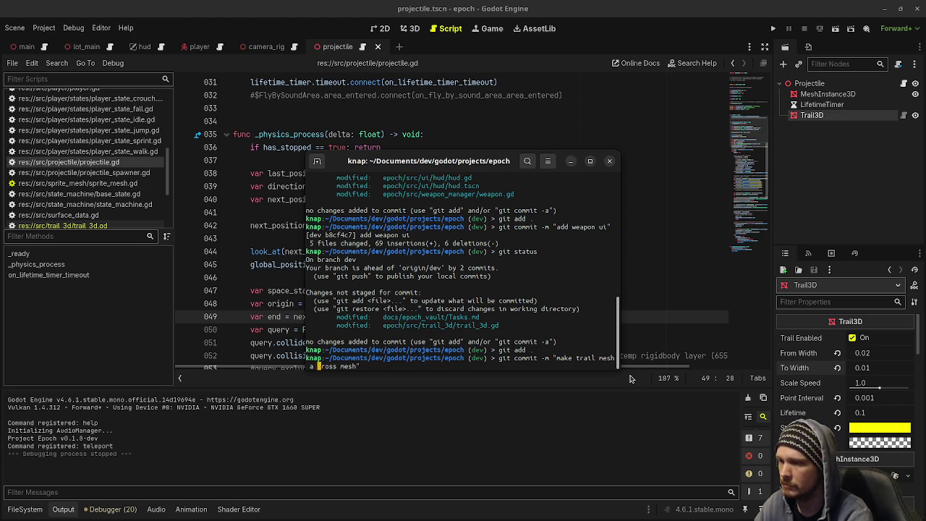
key("End")
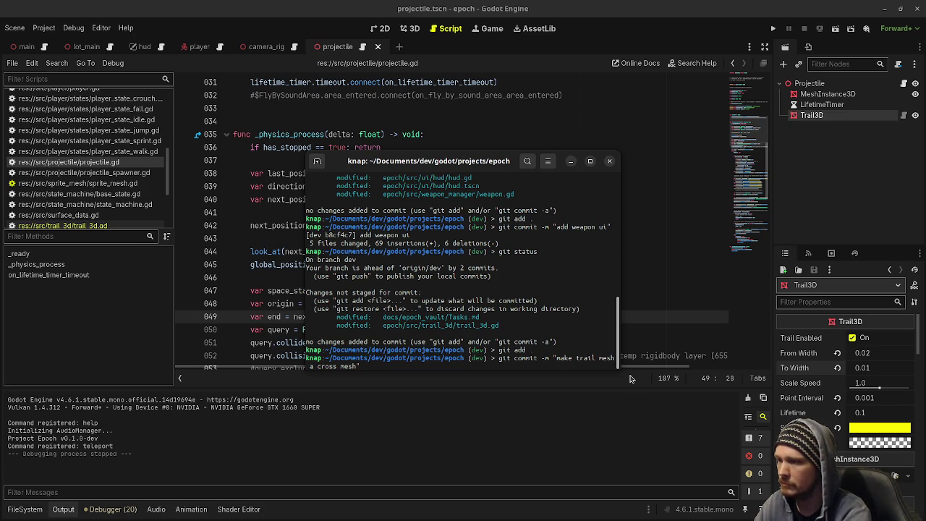
key("Return")
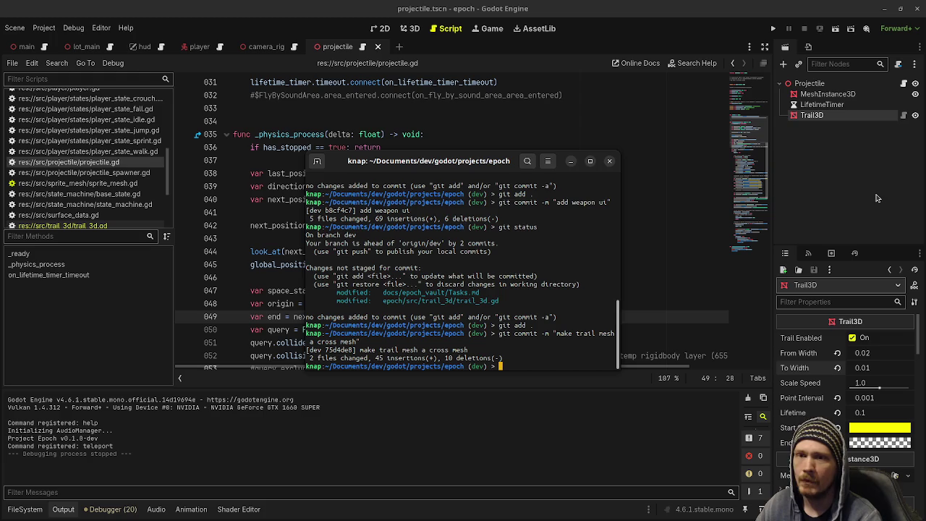
key("alt+Tab")
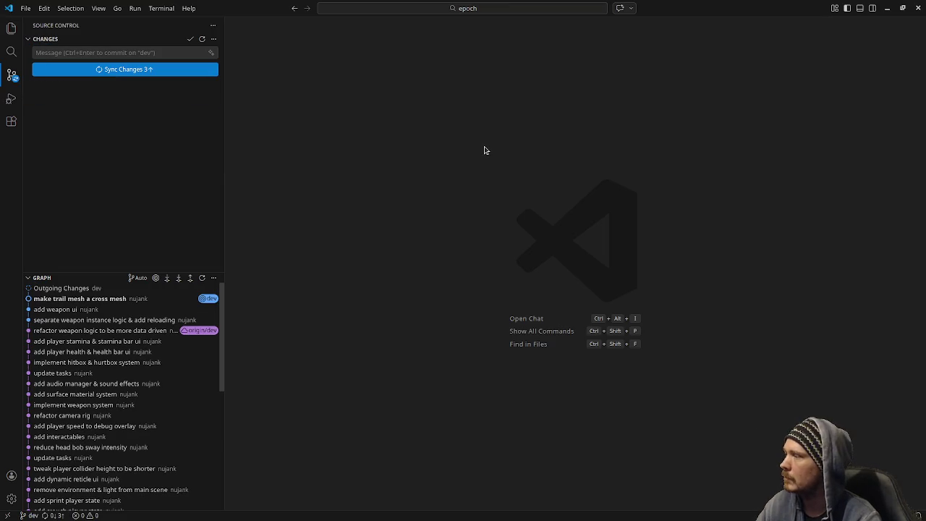
left_click(886, 8)
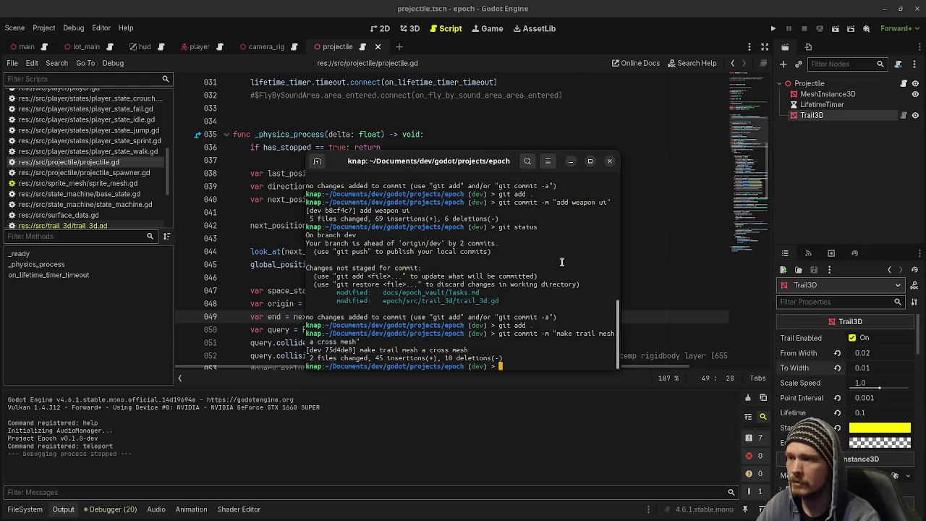
Duplicate pistol.tres as smg.tres in weapon_types and open the copy.
left_click(562, 262)
left_click(20, 510)
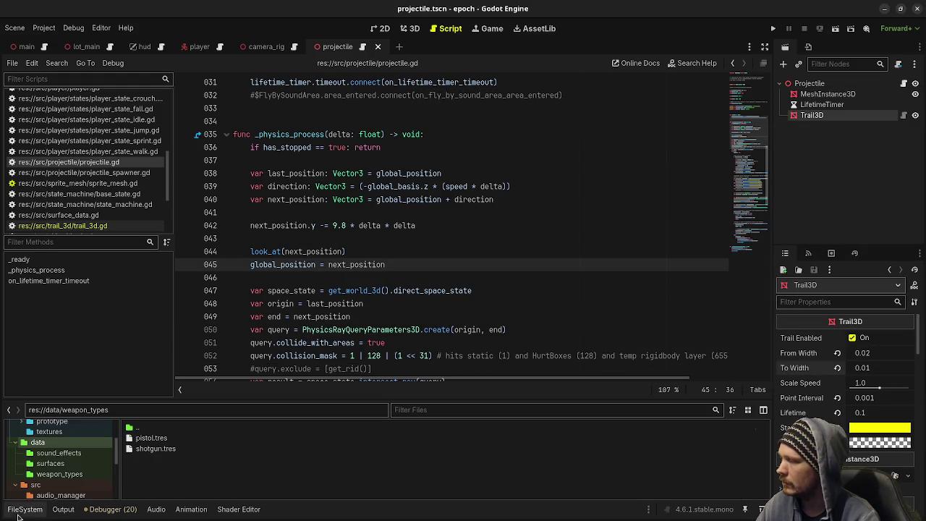
left_click(151, 439)
key("ctrl+d")
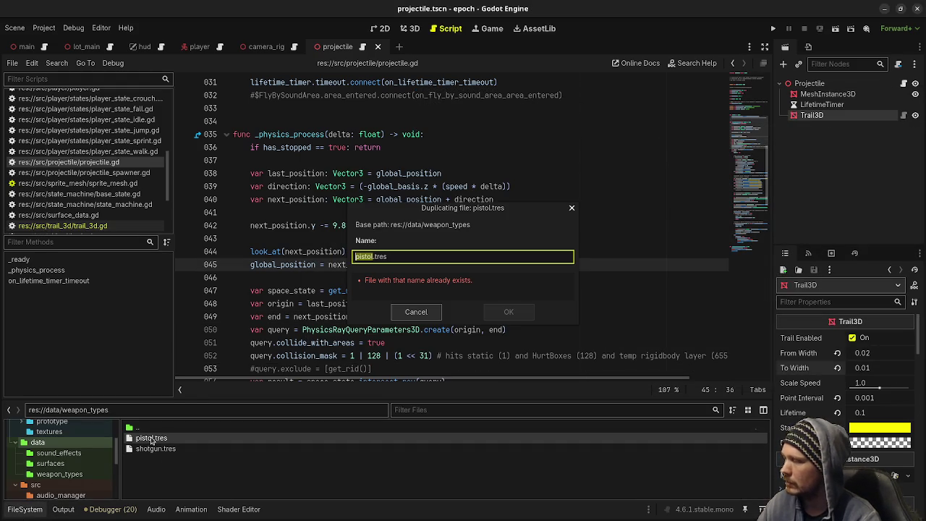
type("smg")
key("Return")
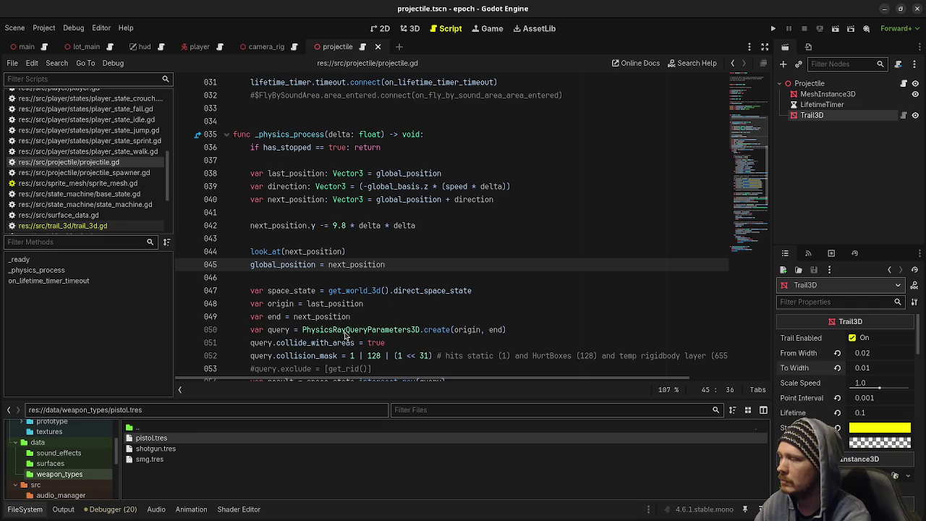
left_click(156, 459)
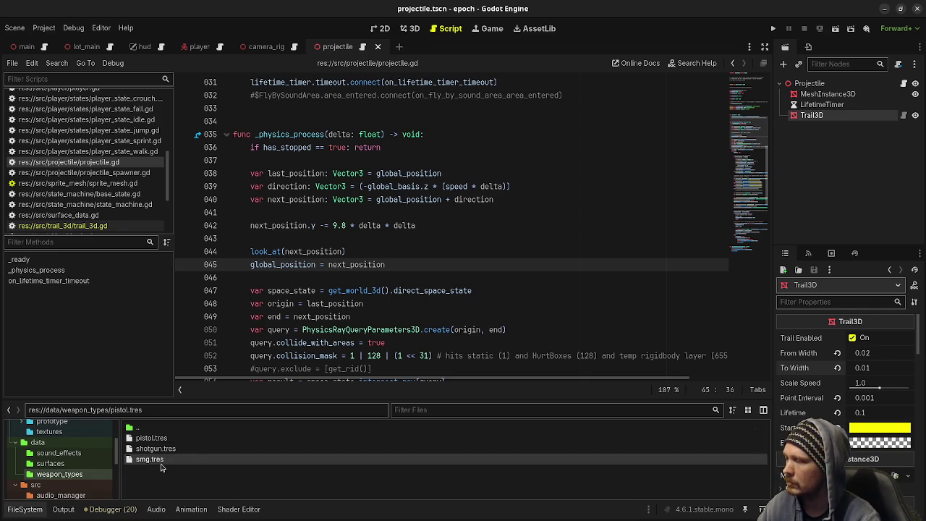
key("alt+Tab")
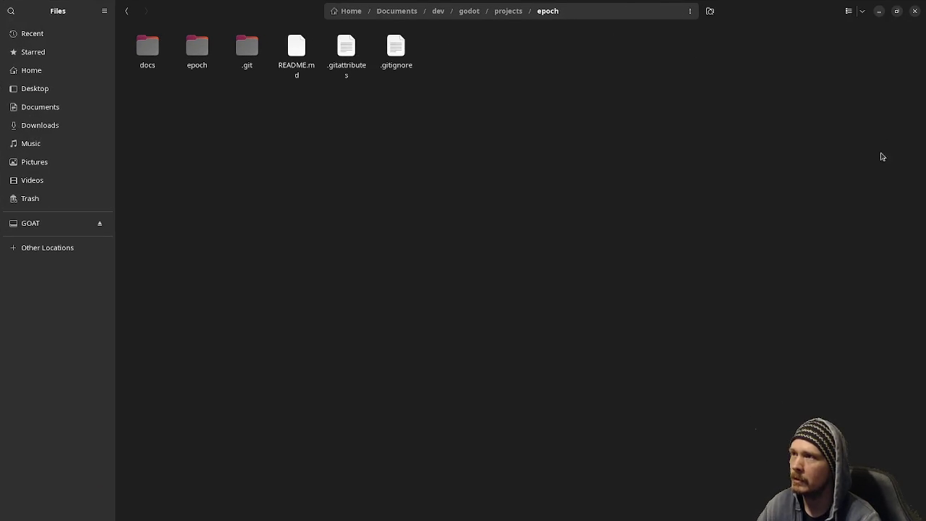
Go to epoch/assets/textures in Files, paste assault_rifle.png there, and minimize the window.
key("super")
key("super")
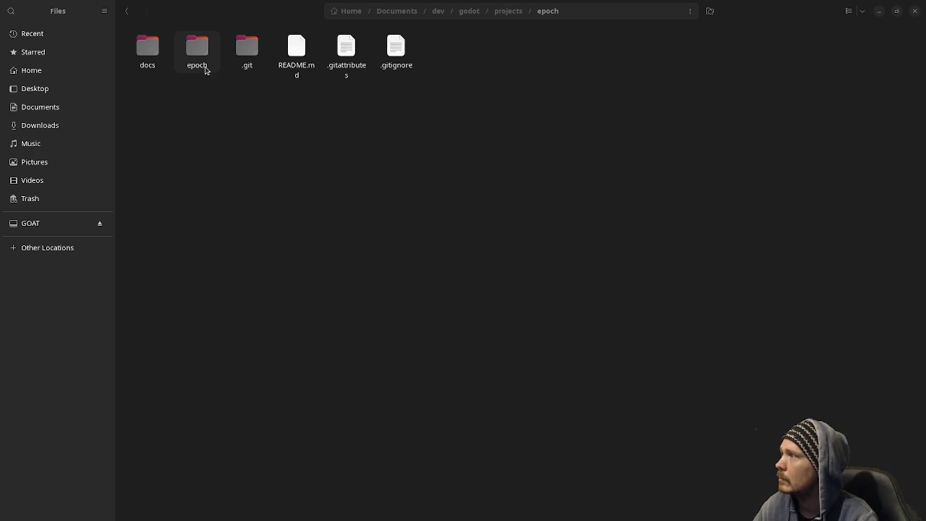
double_click(202, 67)
double_click(150, 60)
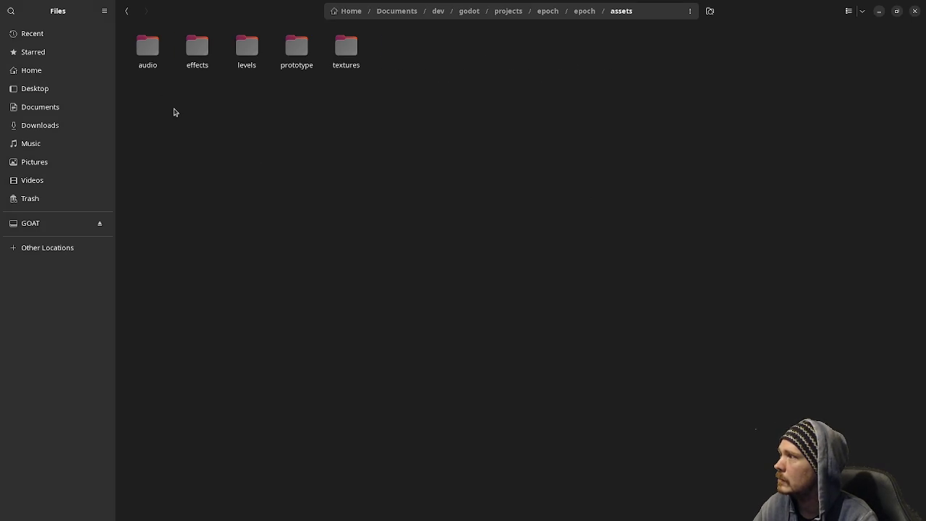
left_click(169, 64)
left_click(354, 58)
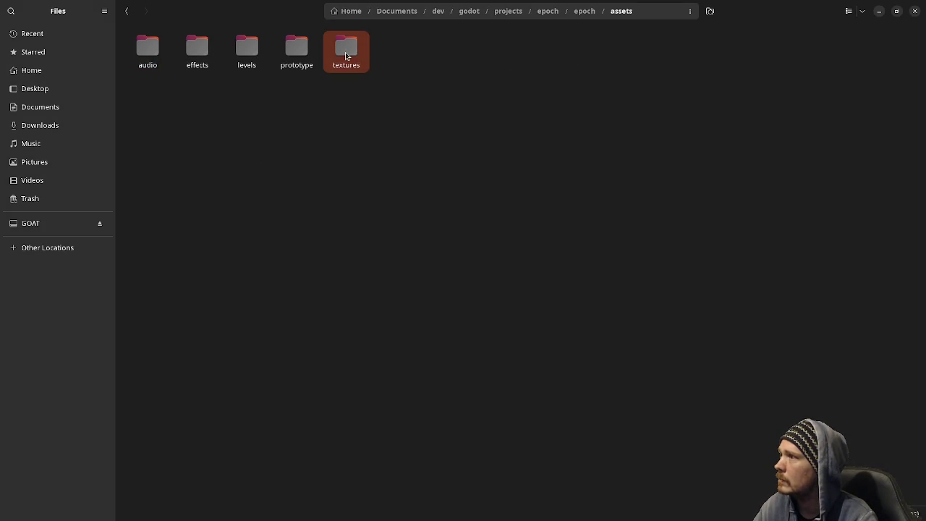
double_click(338, 54)
right_click(272, 142)
left_click(322, 189)
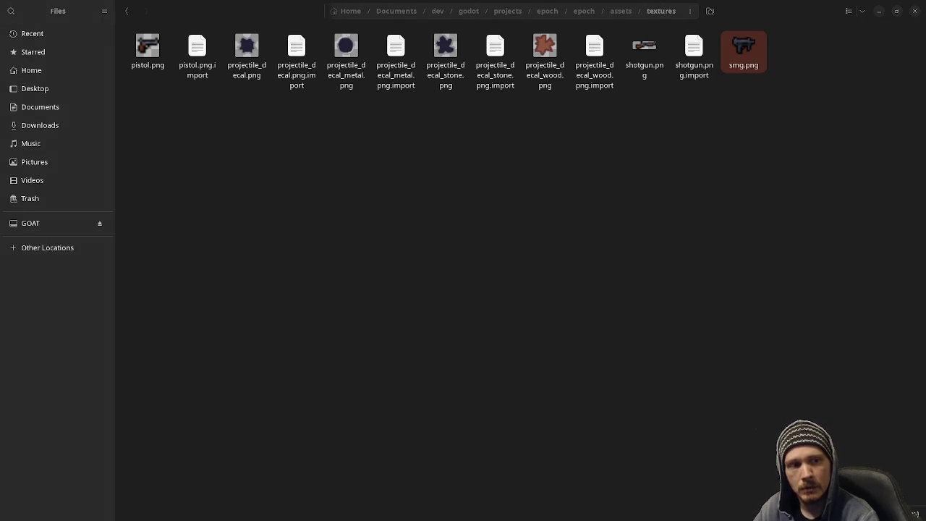
left_click(641, 191)
right_click(617, 176)
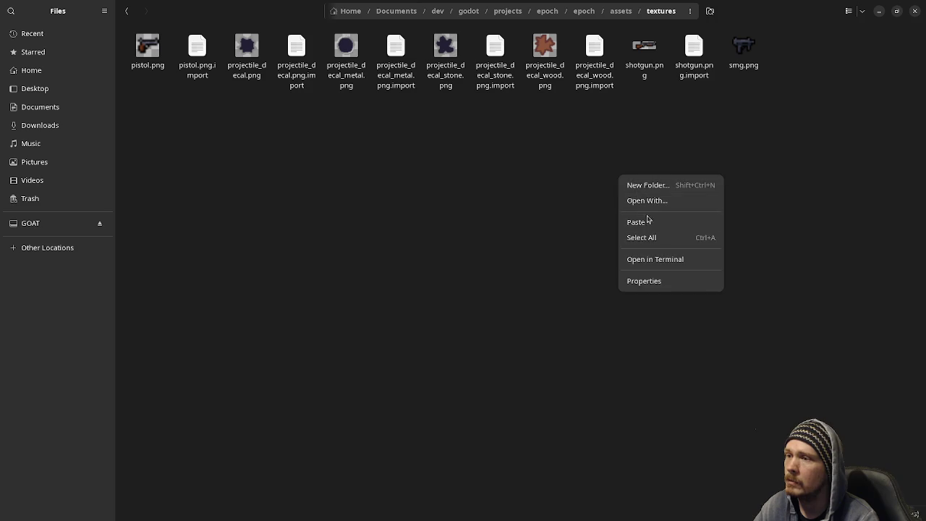
left_click(648, 222)
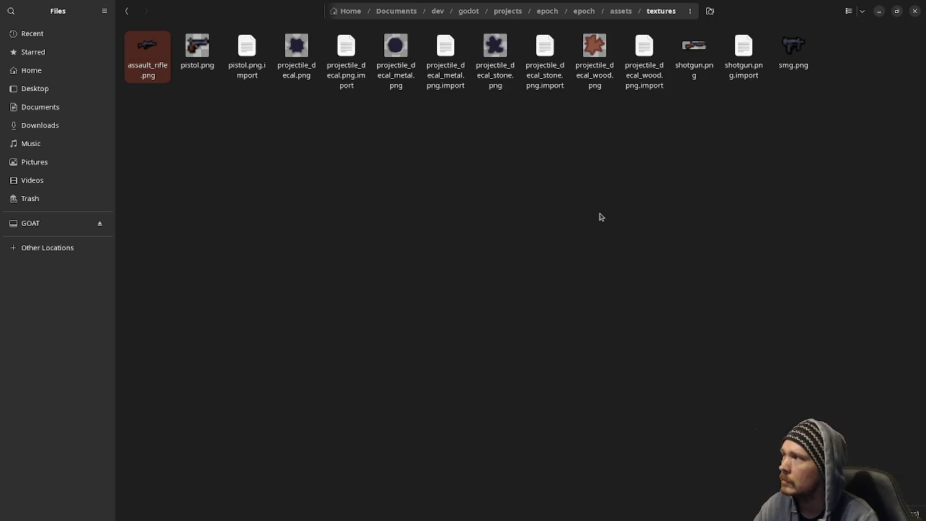
left_click(879, 11)
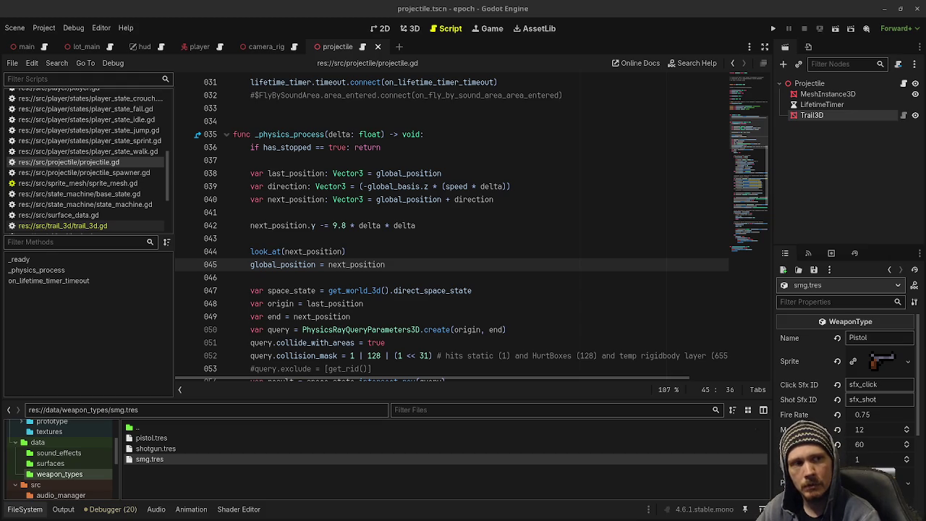
Edit the weapon Name and load smg.png as the SMG's sprite texture.
left_click_drag(352, 317, 432, 330)
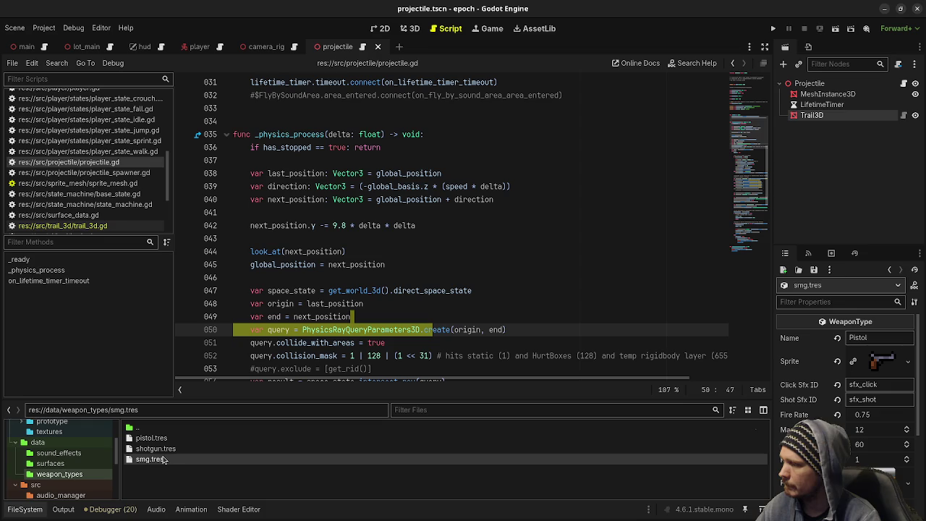
left_click(403, 304)
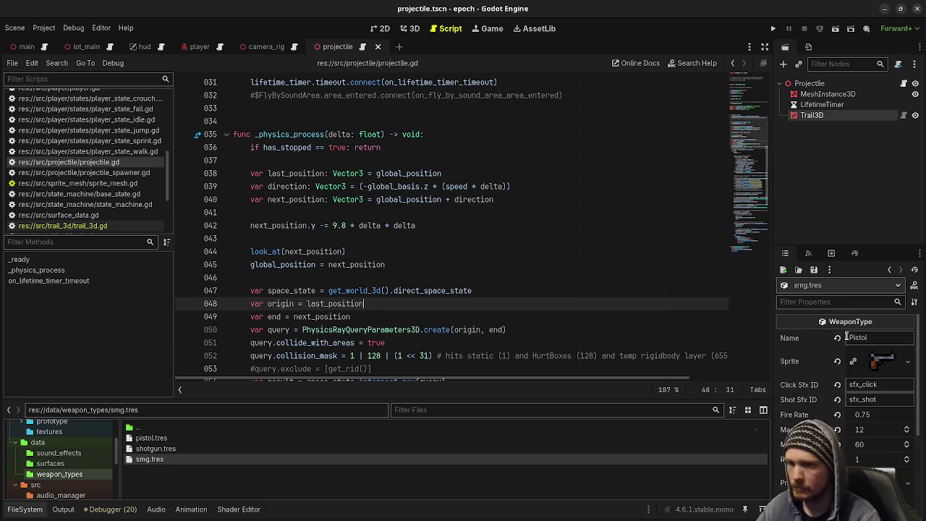
double_click(860, 338)
type("SMG")
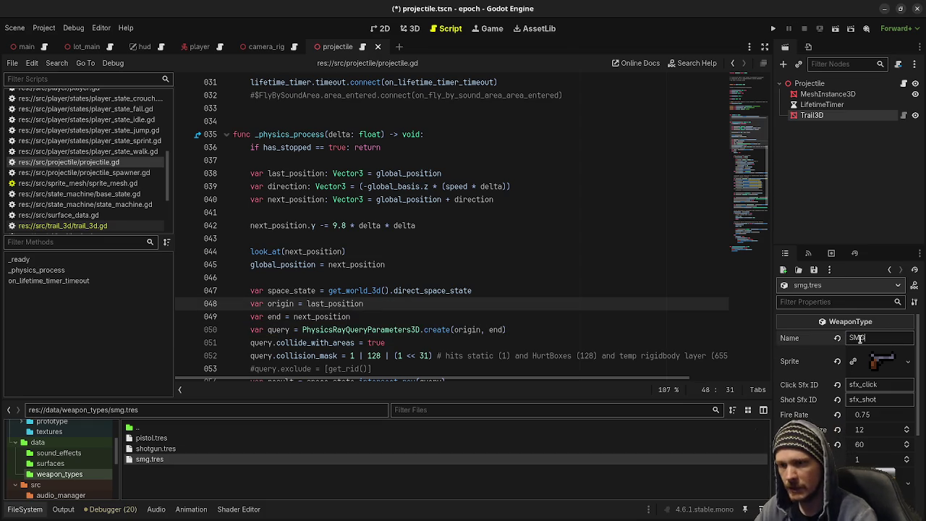
left_click(838, 360)
left_click(866, 358)
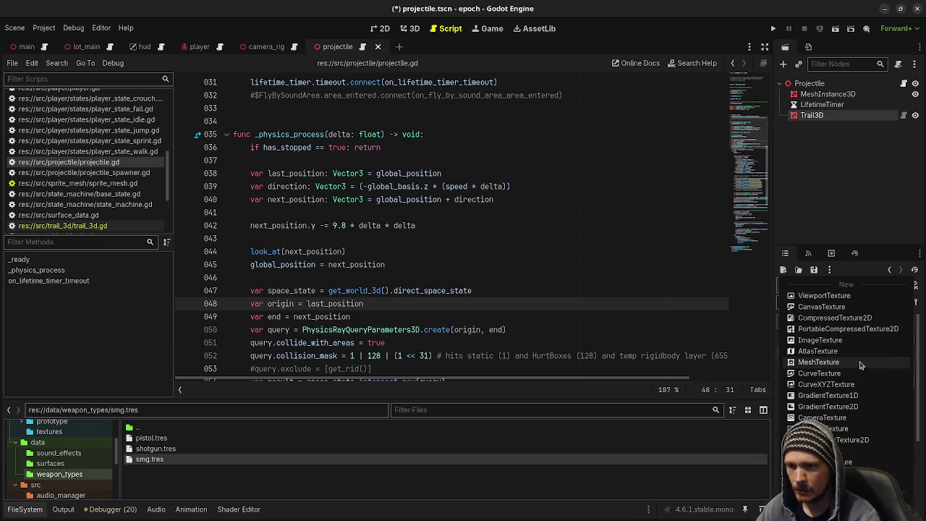
left_click(840, 481)
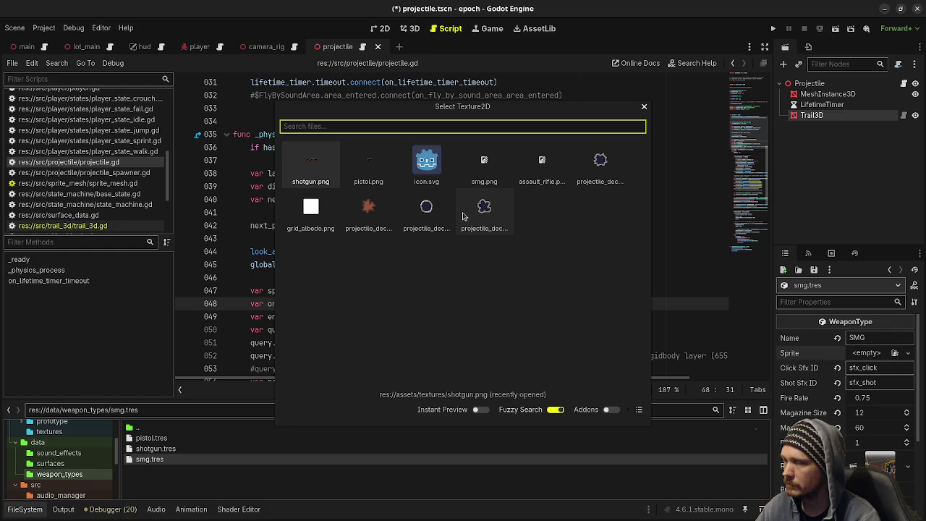
type("smg")
double_click(311, 181)
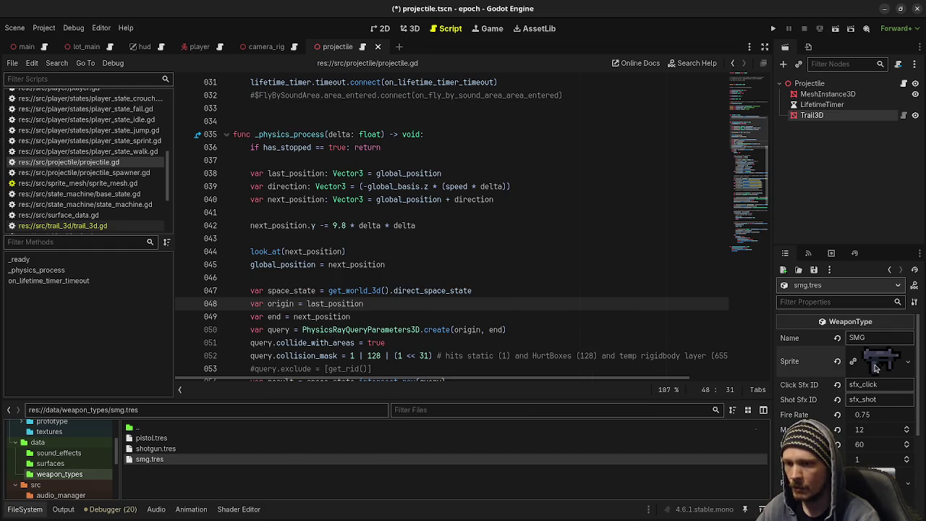
Set SMG Fire Rate 0.1, Max Ammo Reserve 120 and Magazine Size 24.
left_click(875, 414)
type("0.1")
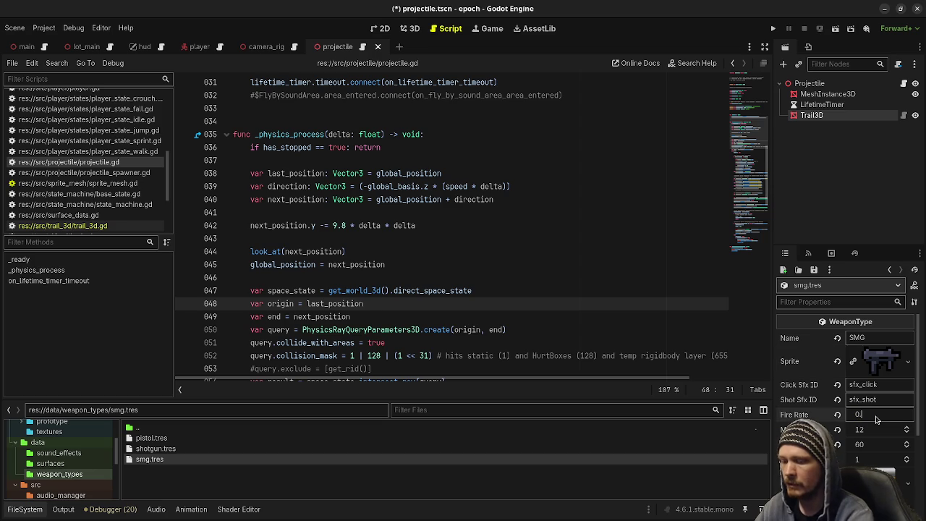
scroll(809, 390, "down", 1)
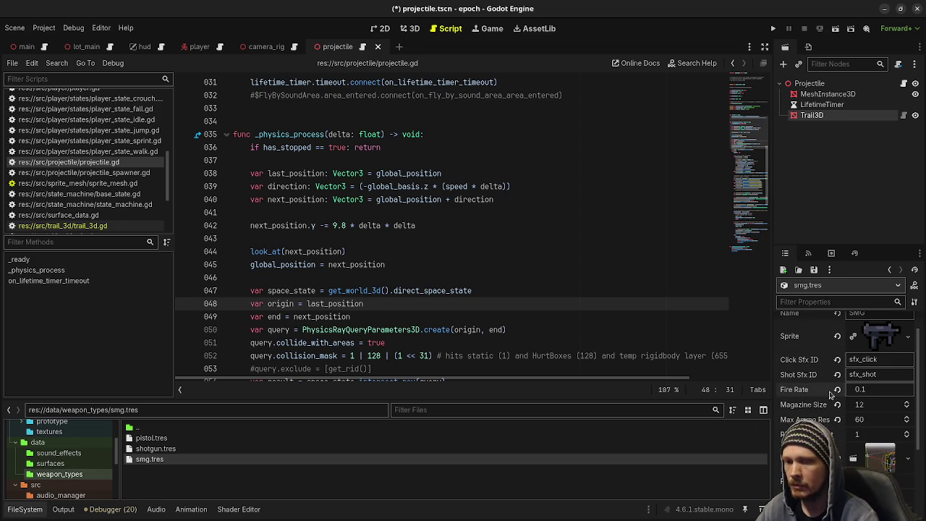
left_click(880, 409)
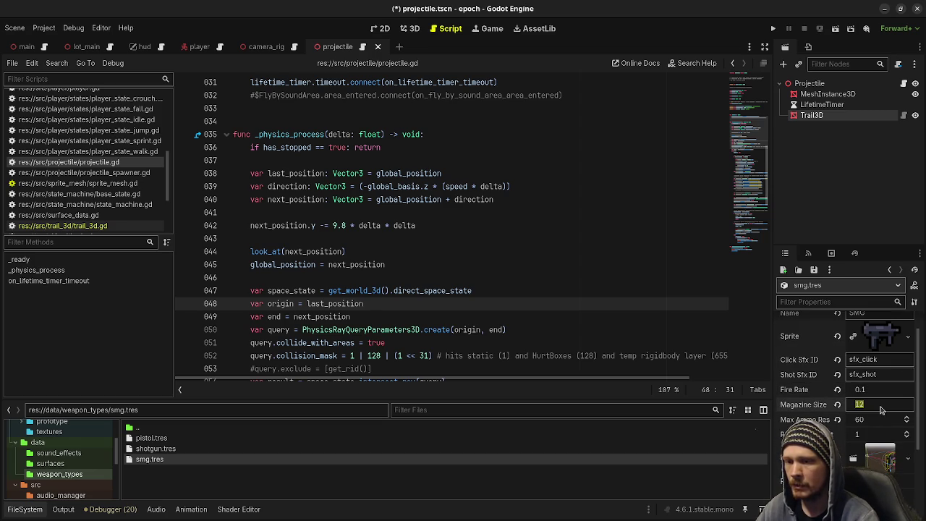
scroll(837, 430, "down", 1)
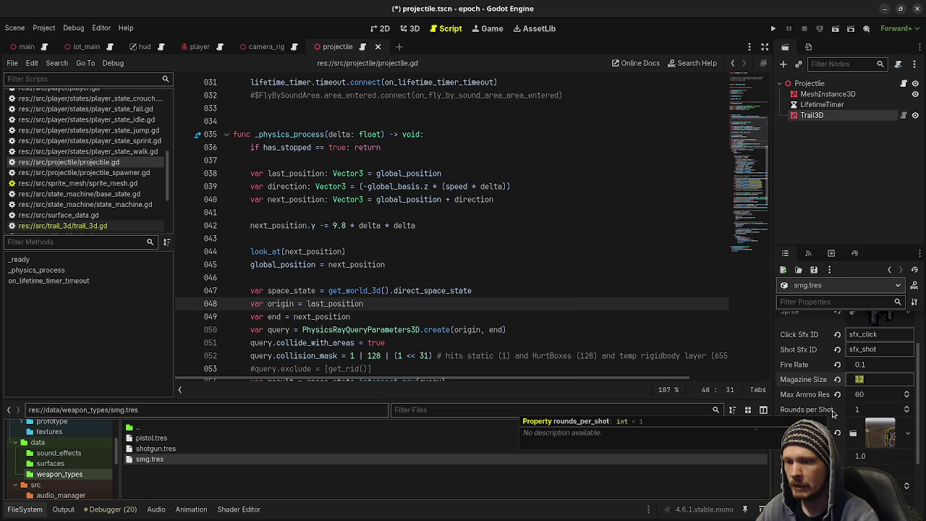
left_click(870, 394)
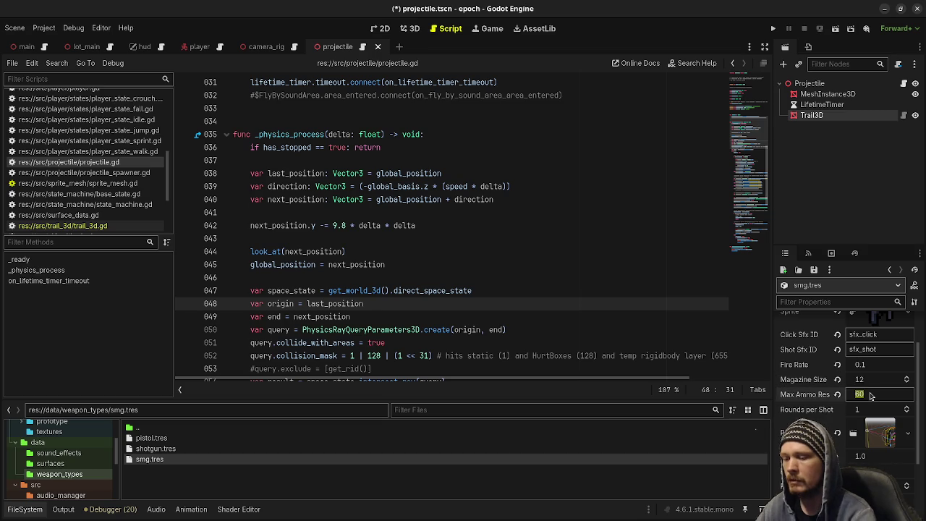
type("120")
left_click(880, 382)
type("24")
key("Return")
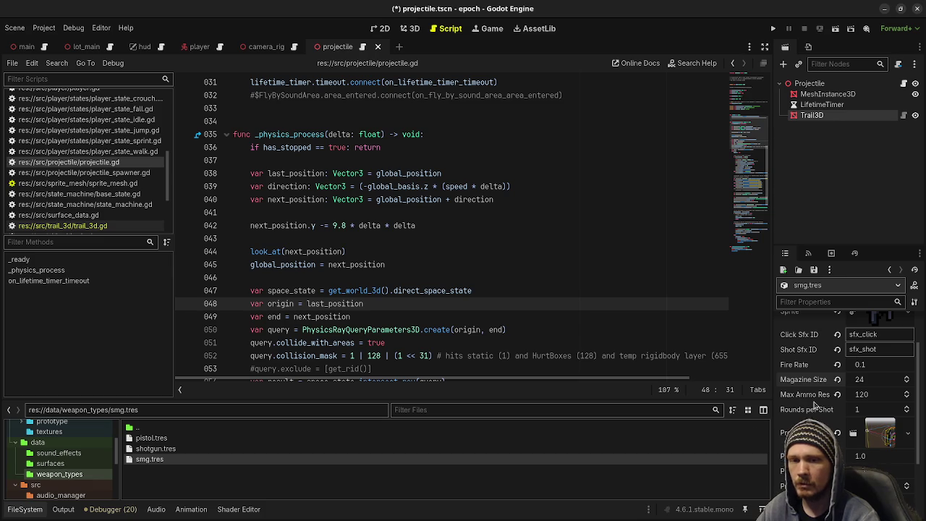
Change the SMG's Projectile Spread from 1.0 to 2.0.
scroll(813, 410, "down", 1)
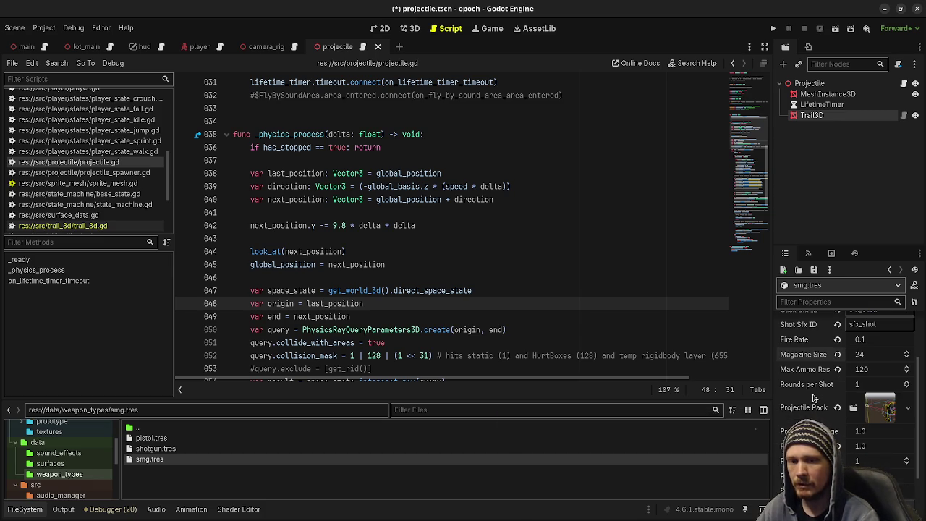
scroll(813, 397, "down", 1)
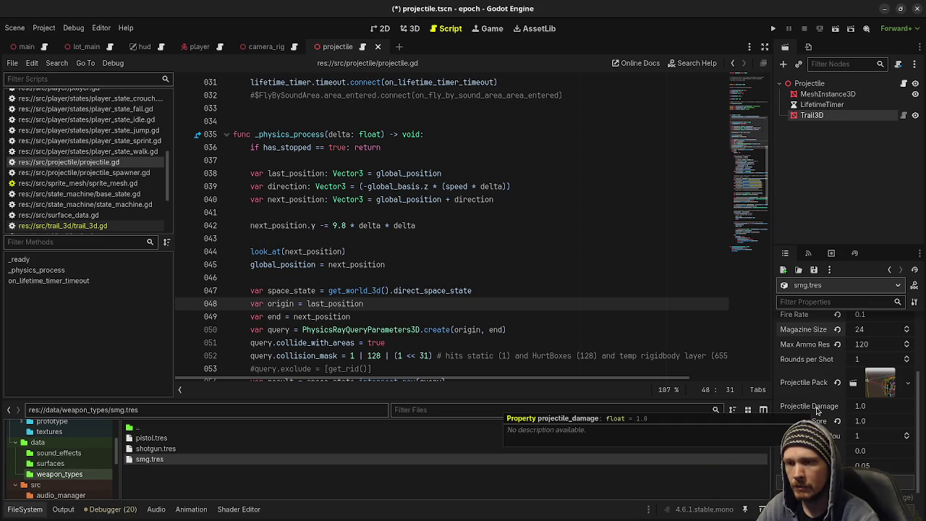
scroll(832, 398, "down", 3)
scroll(840, 395, "up", 2)
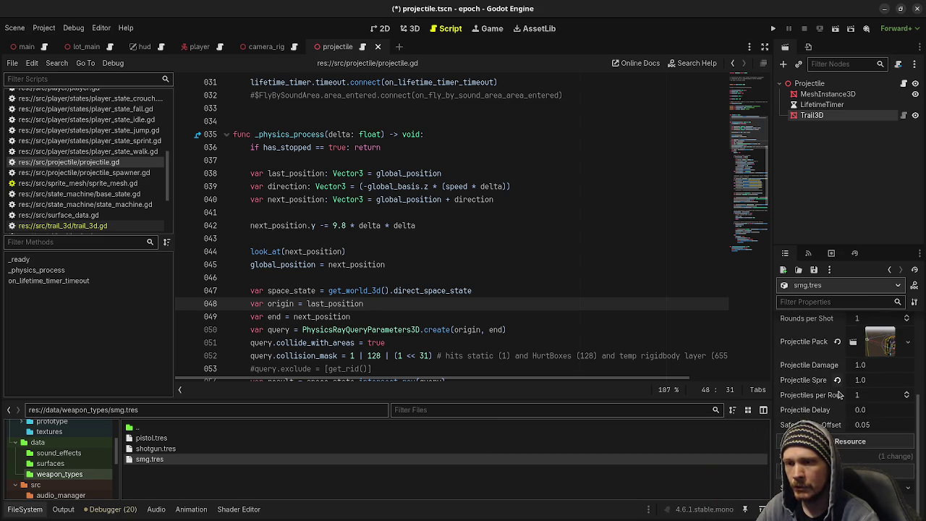
scroll(839, 394, "up", 2)
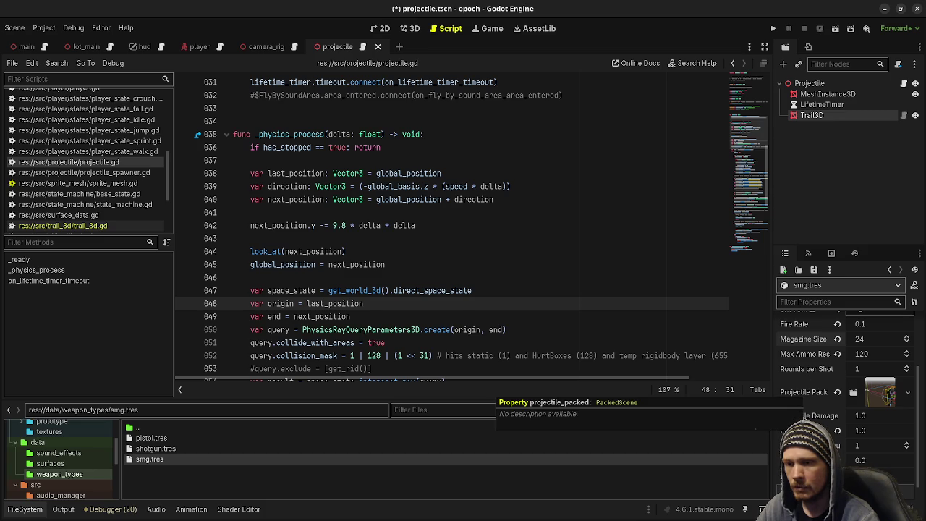
left_click(875, 434)
type("2")
key("Return")
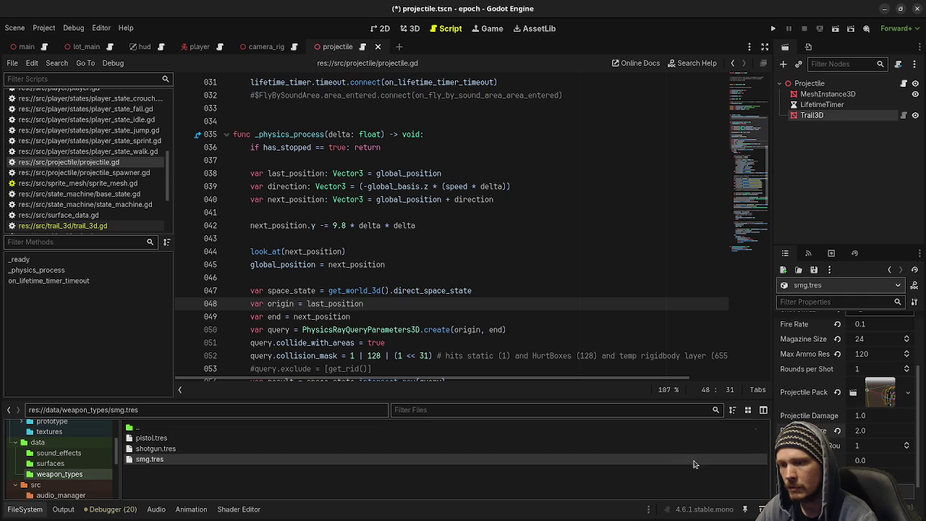
Duplicate smg.tres as assault_rifle.tres and open the copy for editing.
key("ctrl+d")
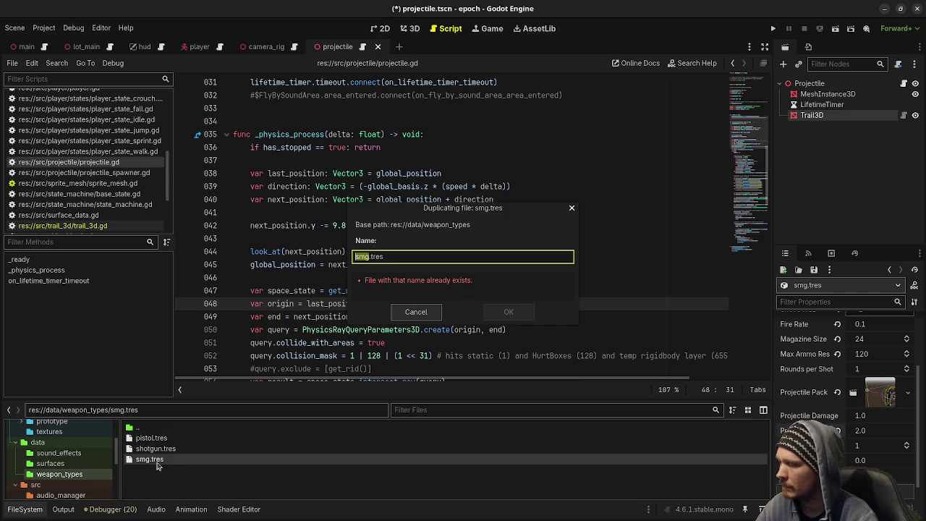
type("assault")
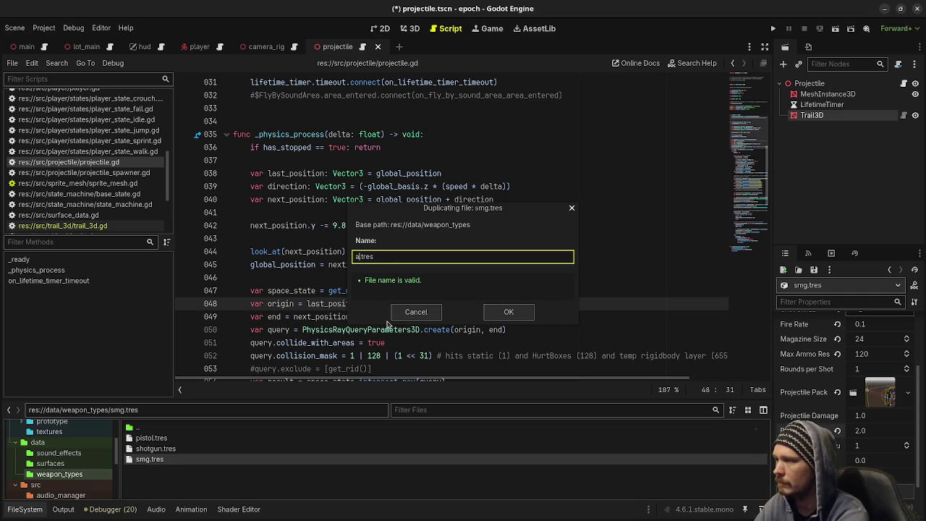
type("_rifle")
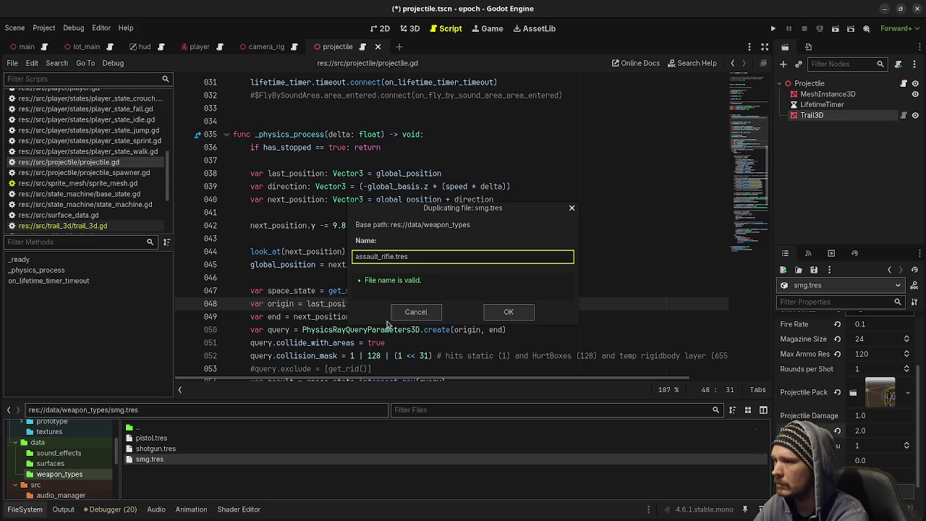
key("Return")
left_click(164, 436)
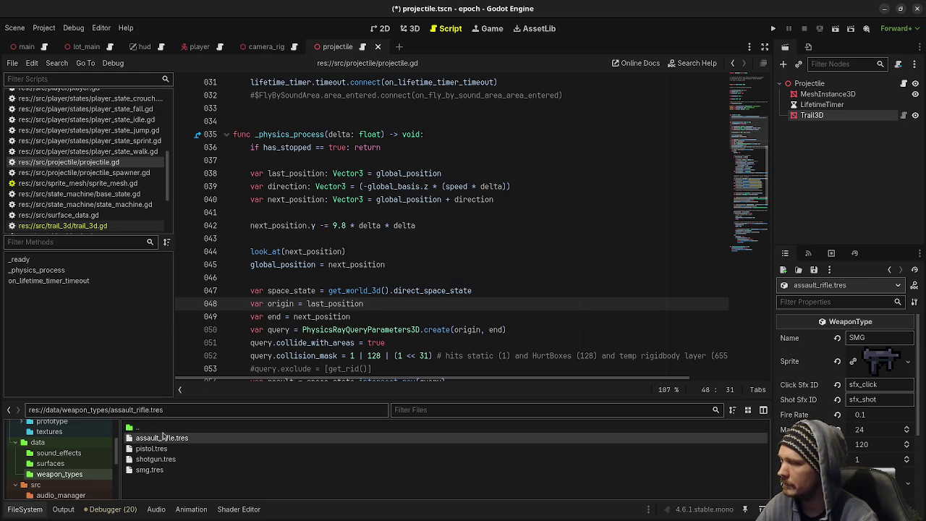
Rename the weapon to Assault Rifle and replace its sprite with the rifle texture.
double_click(884, 337)
type("Assault Rif")
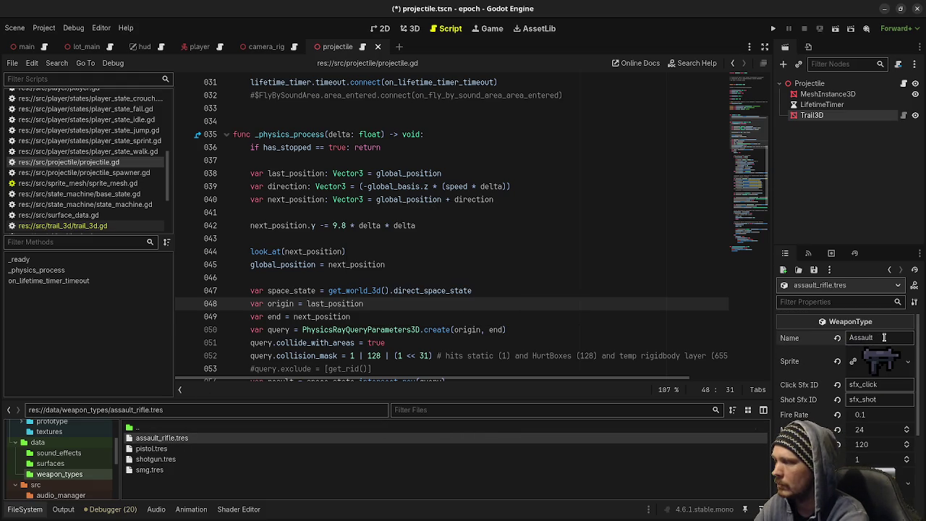
type("le")
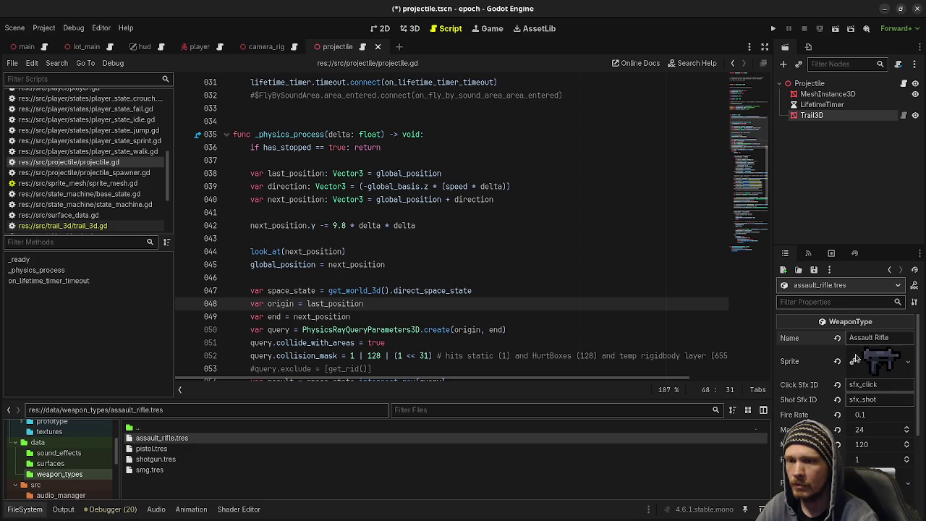
left_click(838, 361)
left_click(895, 352)
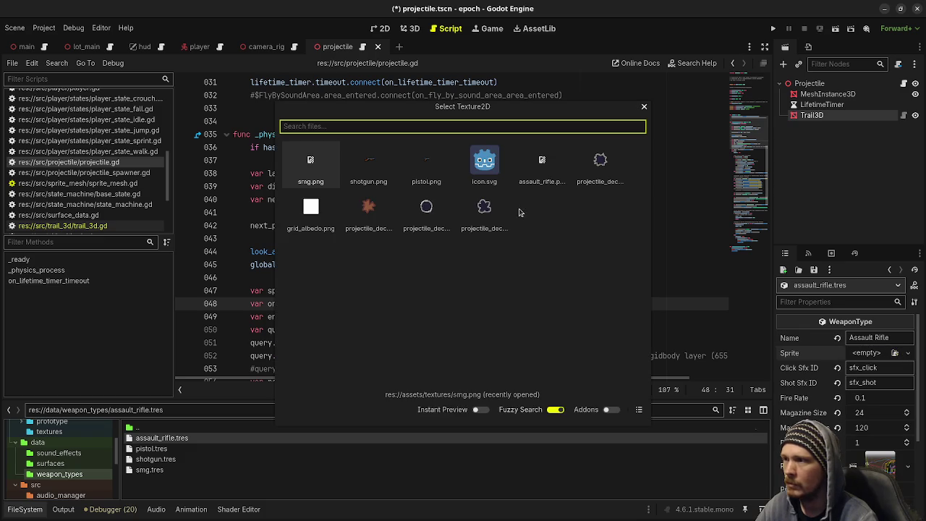
double_click(539, 170)
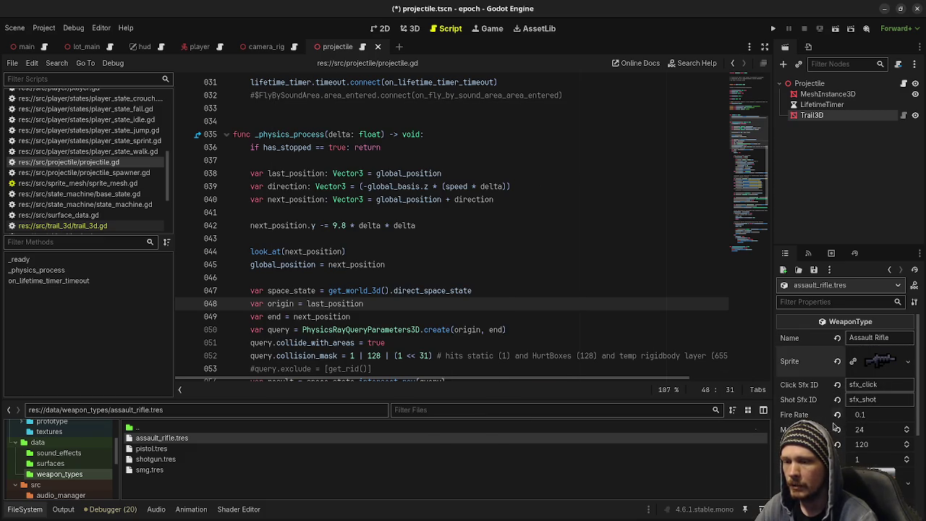
Set the assault rifle's Fire Rate to 0.5.
scroll(827, 432, "down", 2)
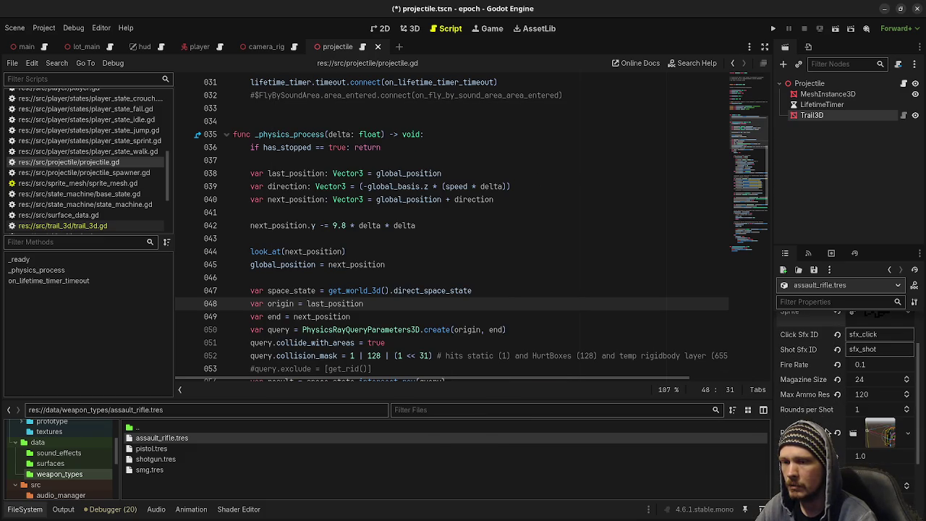
left_click(880, 365)
type("0.25")
key("Return")
left_click(878, 364)
type("0.3")
key("Return")
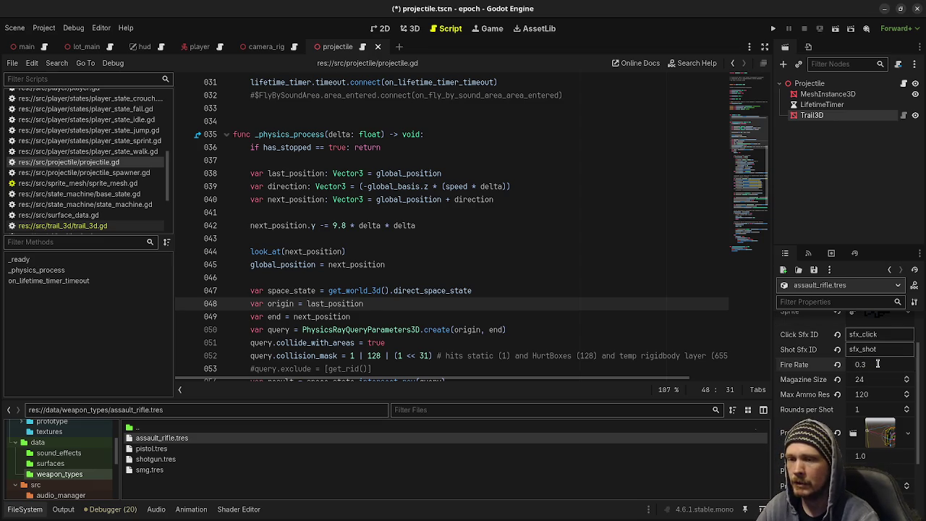
left_click(882, 370)
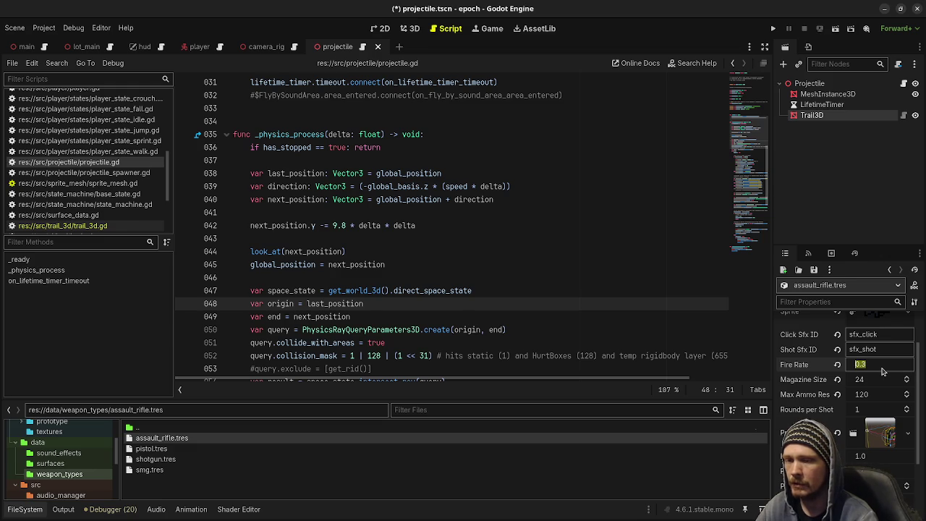
type("0.5")
key("Return")
Keep Magazine Size at 24, set 3 rounds per shot and 0.1 projectile delay, then save.
left_click(864, 380)
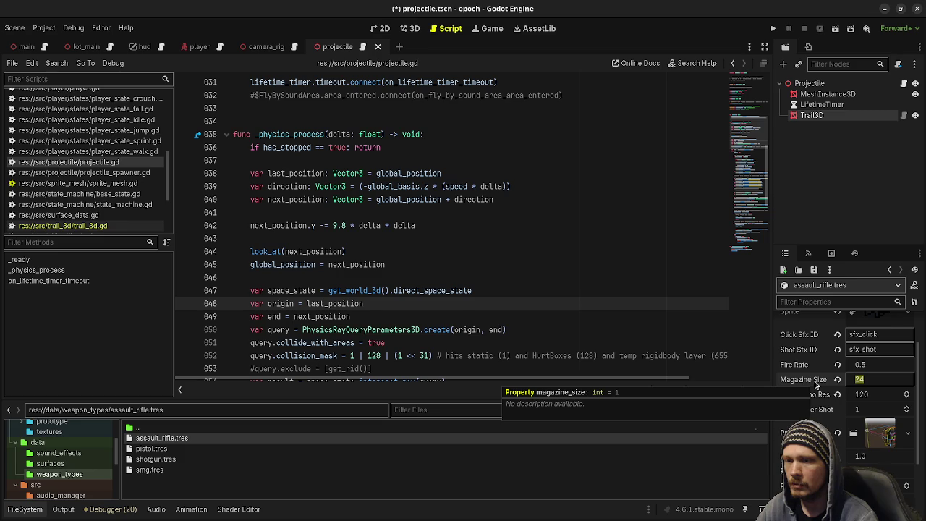
left_click(814, 384)
scroll(812, 414, "down", 1)
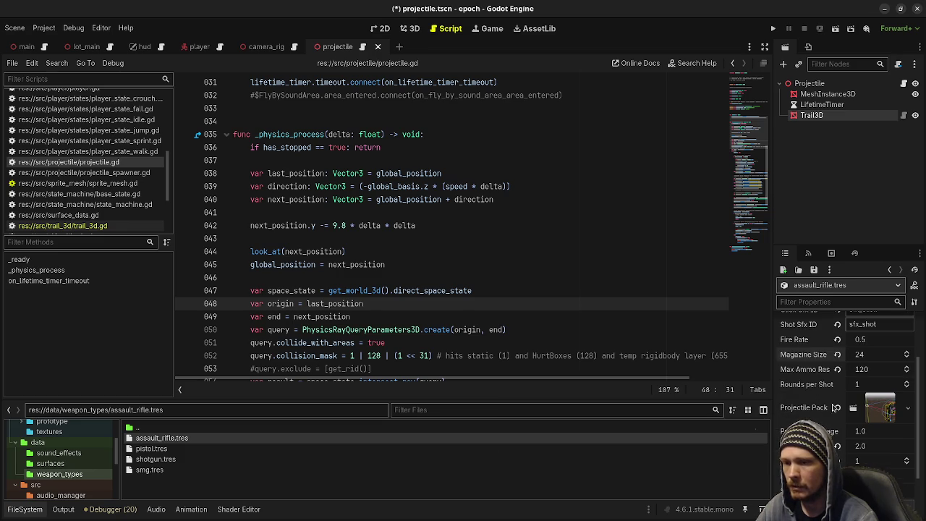
left_click(874, 386)
type("3")
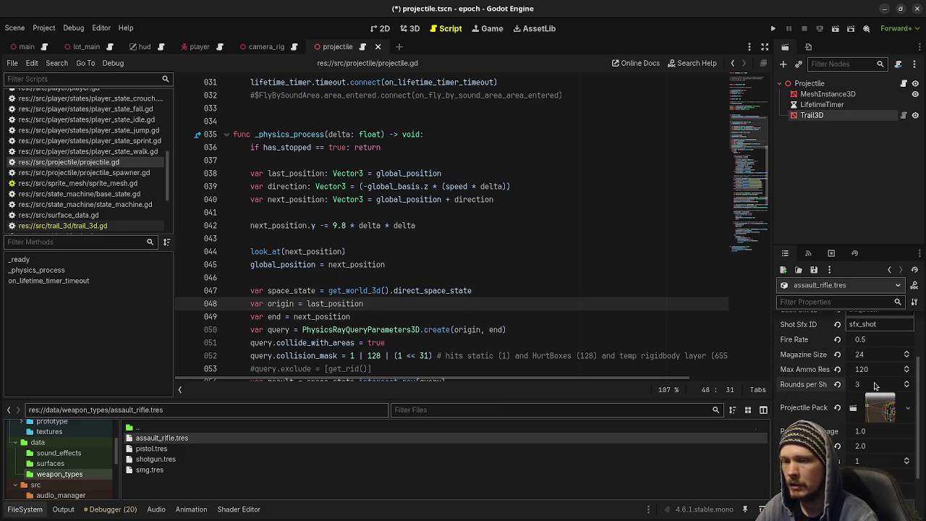
key("Return")
scroll(835, 412, "down", 1)
left_click(869, 454)
type("0.1")
key("Return")
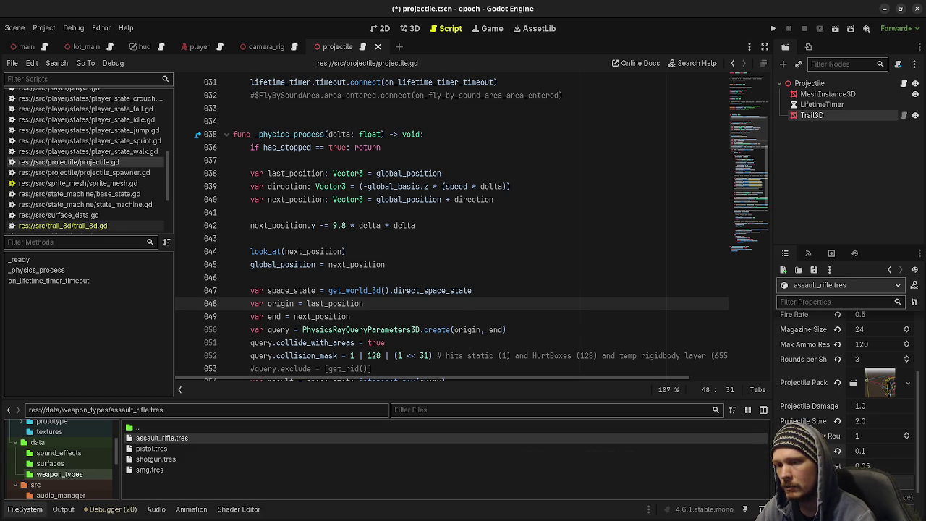
key("ctrl+s")
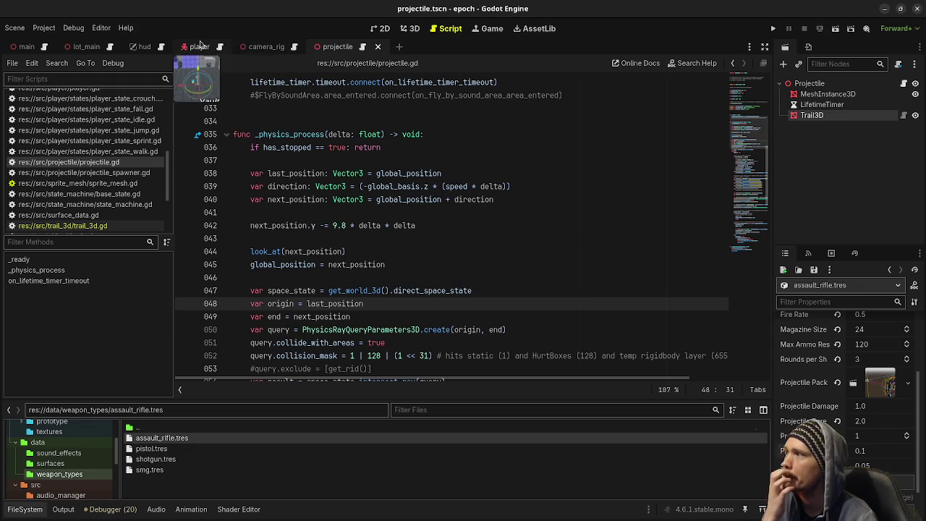
Put assault_rifle.tres and smg.tres in the player's WeaponManager slots, save, and run the game with F5.
left_click(197, 47)
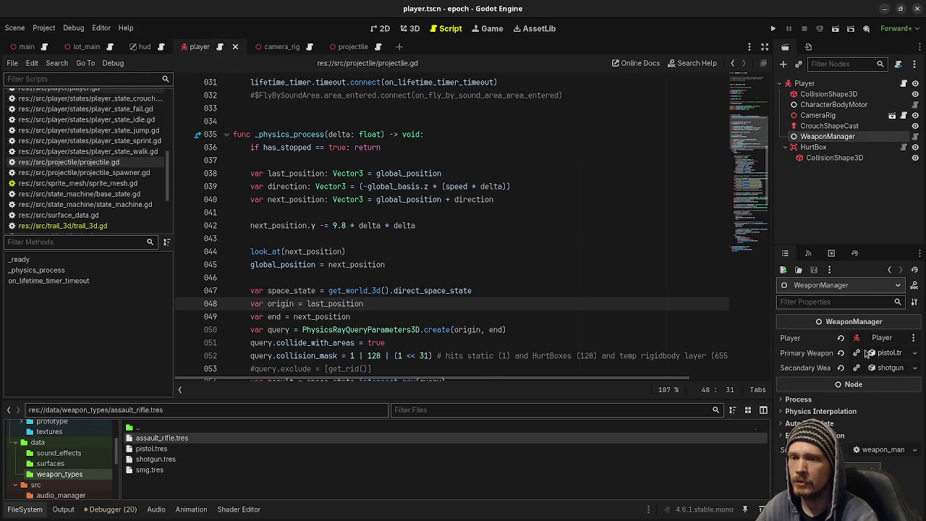
left_click(841, 352)
left_click(841, 367)
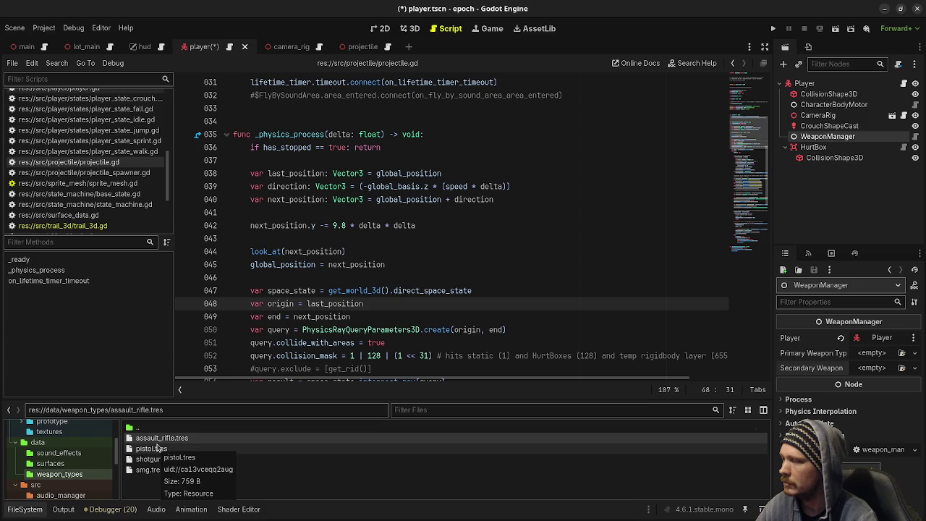
mouse_move(154, 440)
left_mouse_down()
mouse_move(757, 388)
mouse_move(872, 352)
left_mouse_up()
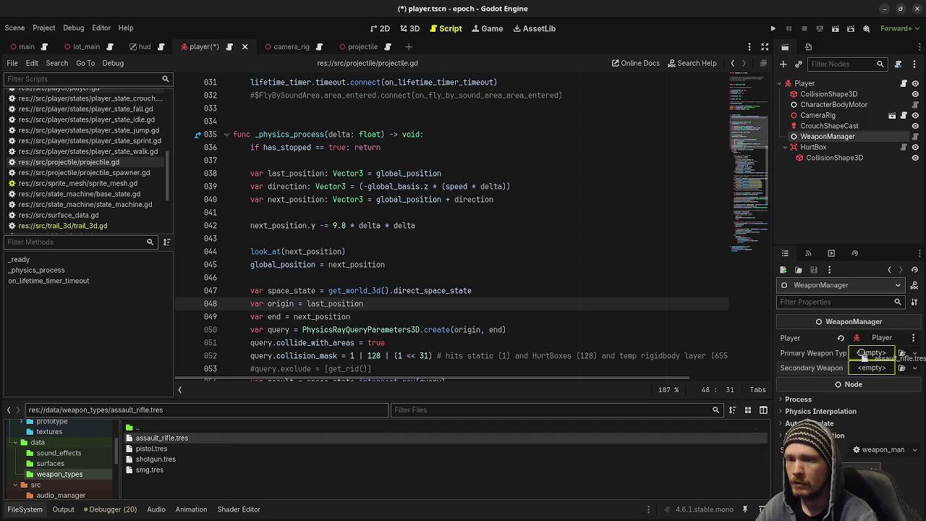
mouse_move(149, 469)
left_mouse_down()
mouse_move(675, 413)
mouse_move(872, 376)
mouse_move(872, 368)
left_mouse_up()
key("ctrl+s")
key("F5")
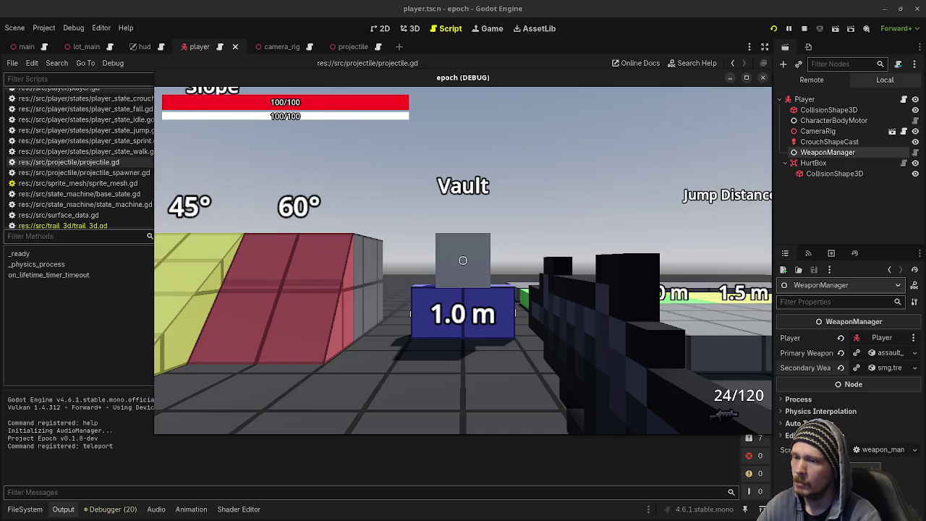
Walk toward the Jump Height steps and fire the assault rifle in bursts, reloading once.
key("w")
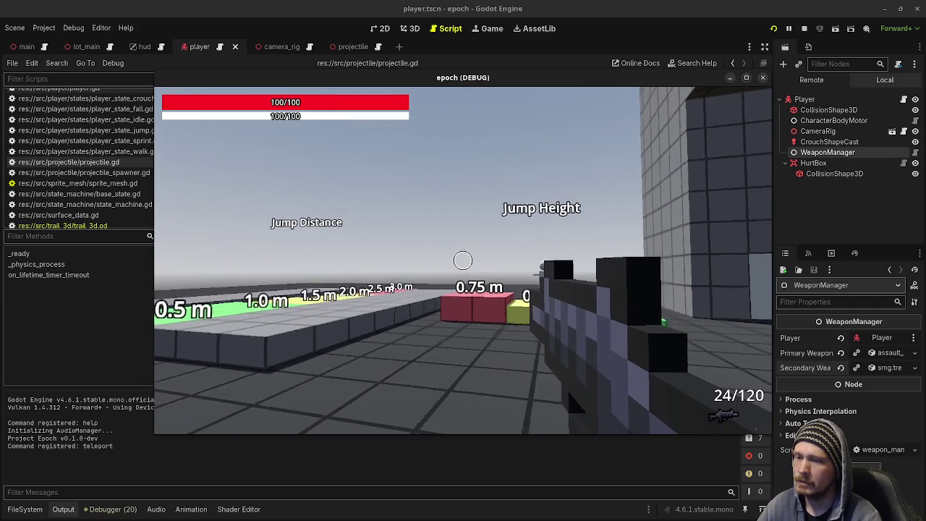
key("w")
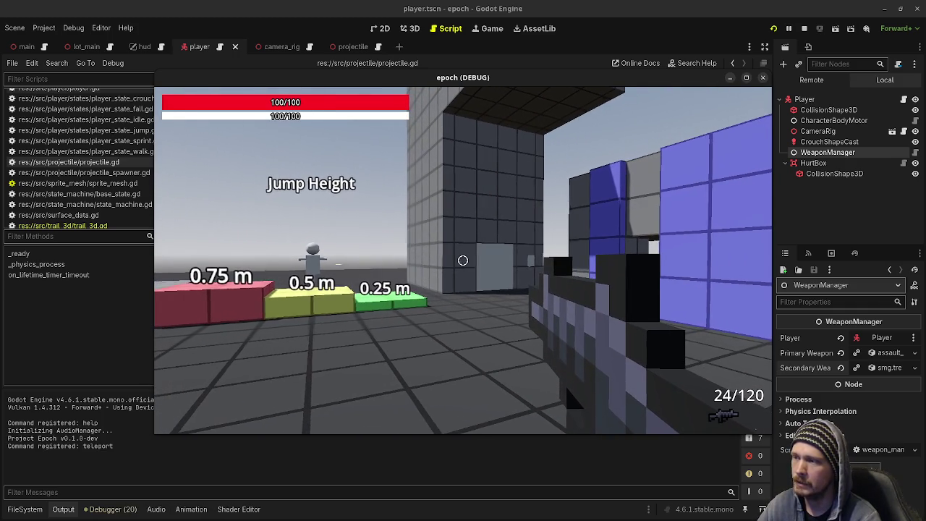
left_click_drag(463, 261, 463, 261)
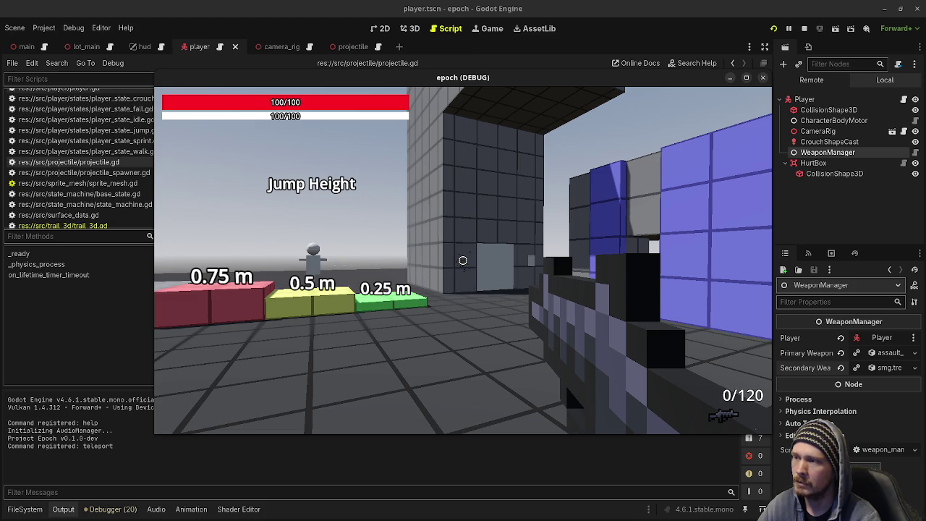
key("r")
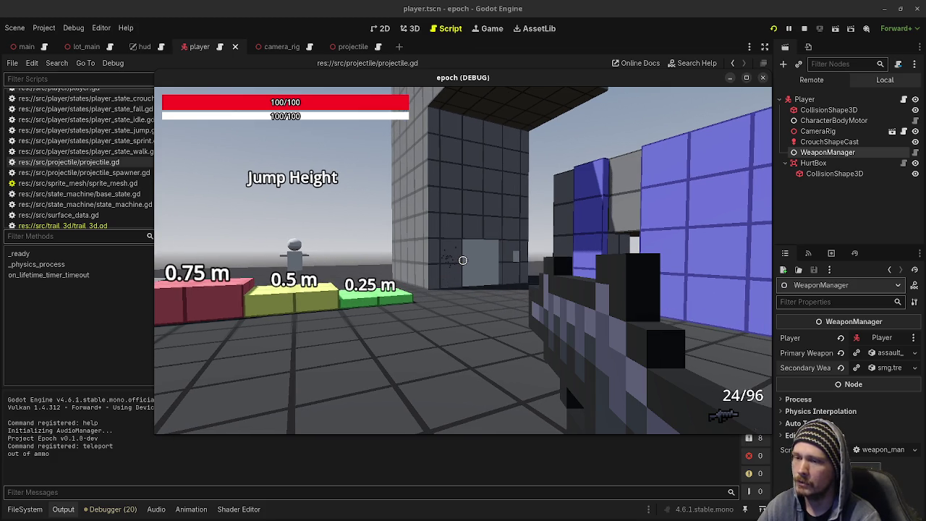
left_click_drag(463, 261, 463, 261)
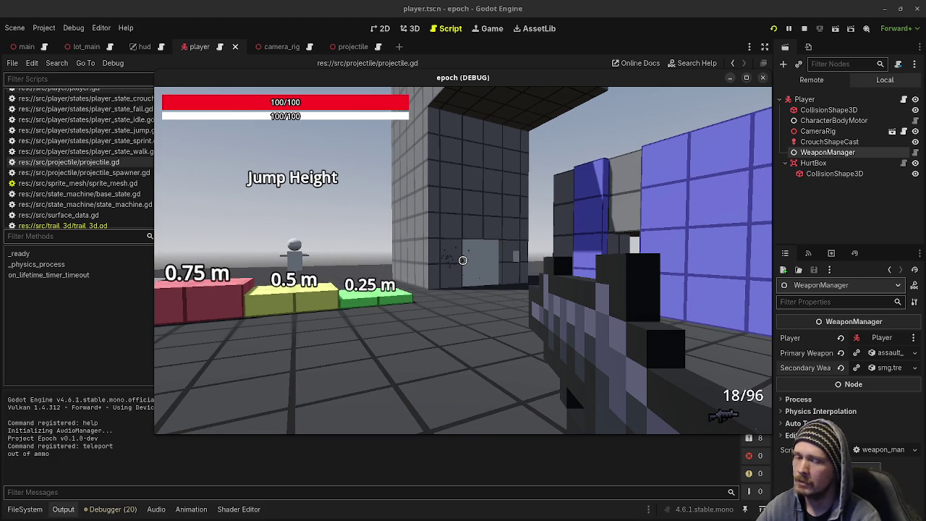
Set the assault rifle's Projectile Spread to 1.0.
left_click(25, 509)
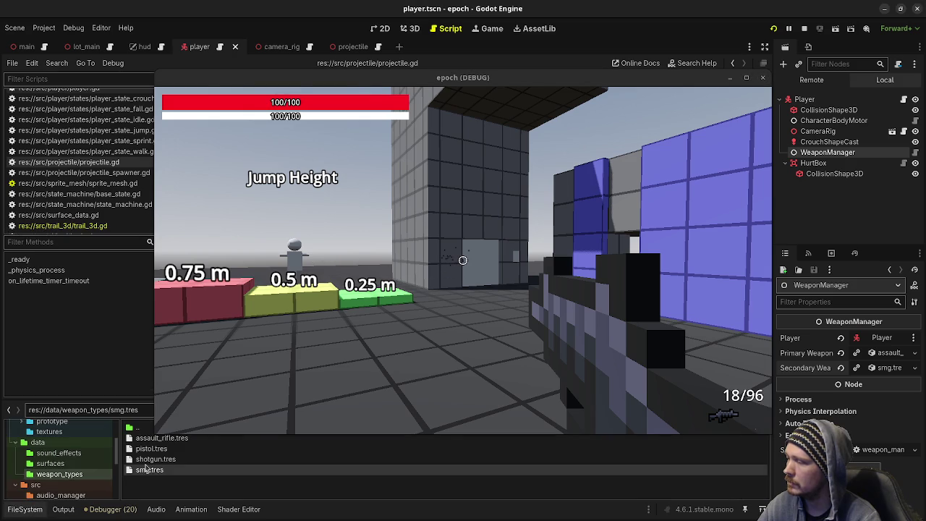
left_click(145, 438)
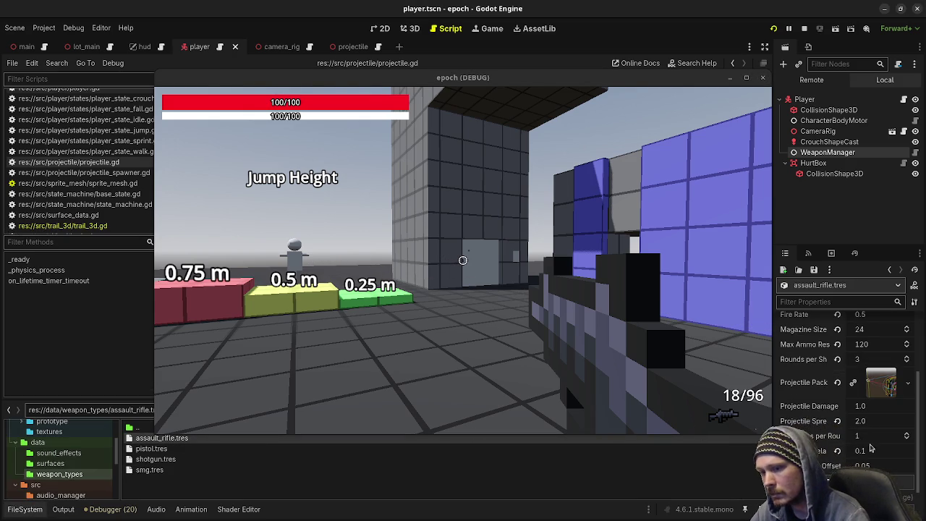
left_click(874, 424)
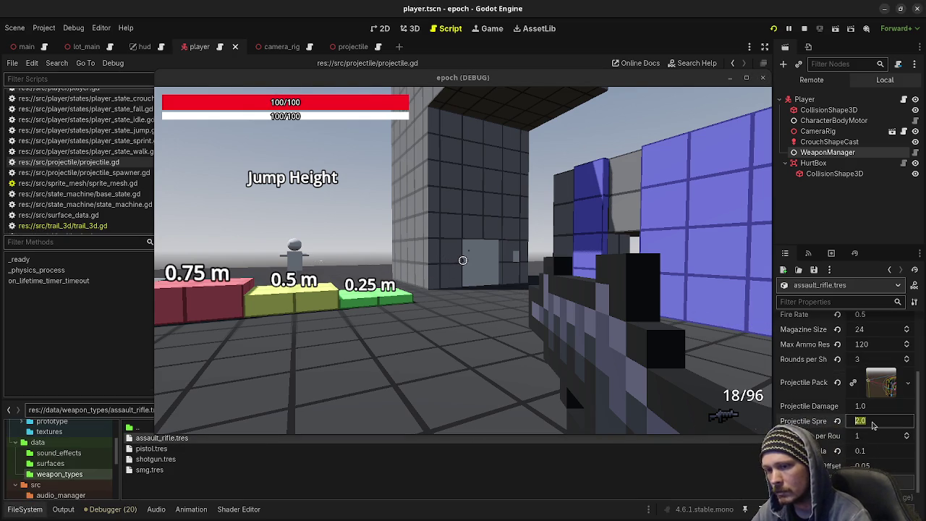
type("1")
key("Return")
Fire a full magazine in the running game to check the new spread.
left_click(463, 260)
left_click(463, 261)
left_click(463, 260)
left_click(463, 261)
left_click(463, 261)
left_click(463, 260)
left_click(463, 260)
Fire bursts at the blue wall, reloading between magazines.
key("r")
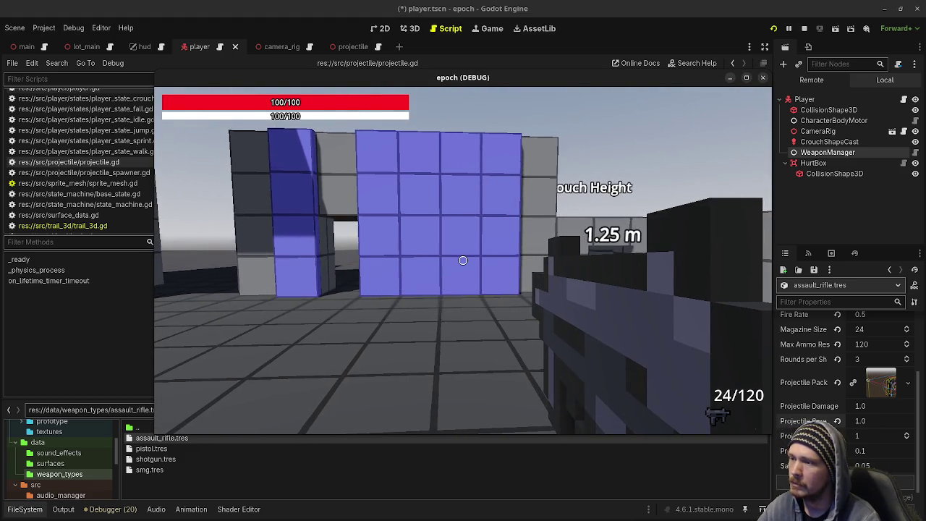
key("w")
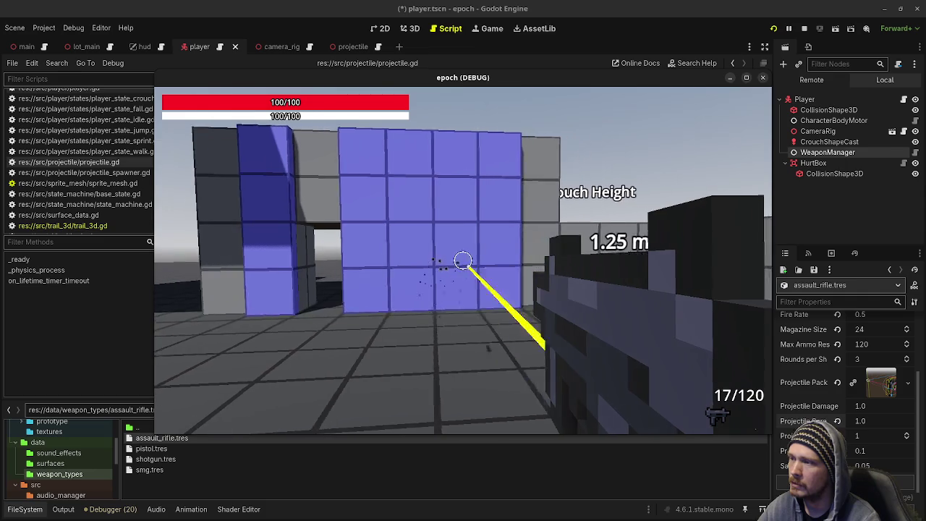
left_click(463, 260)
left_click(463, 261)
left_click(463, 261)
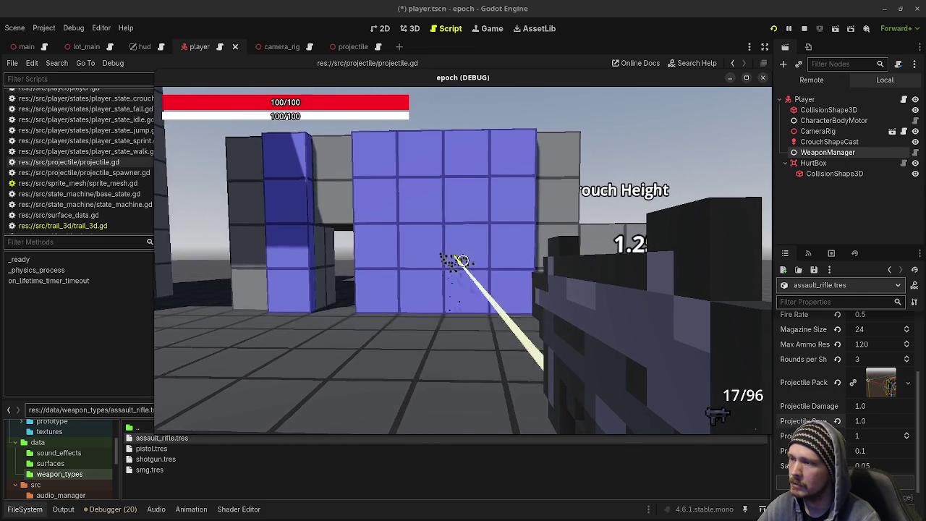
left_click(463, 261)
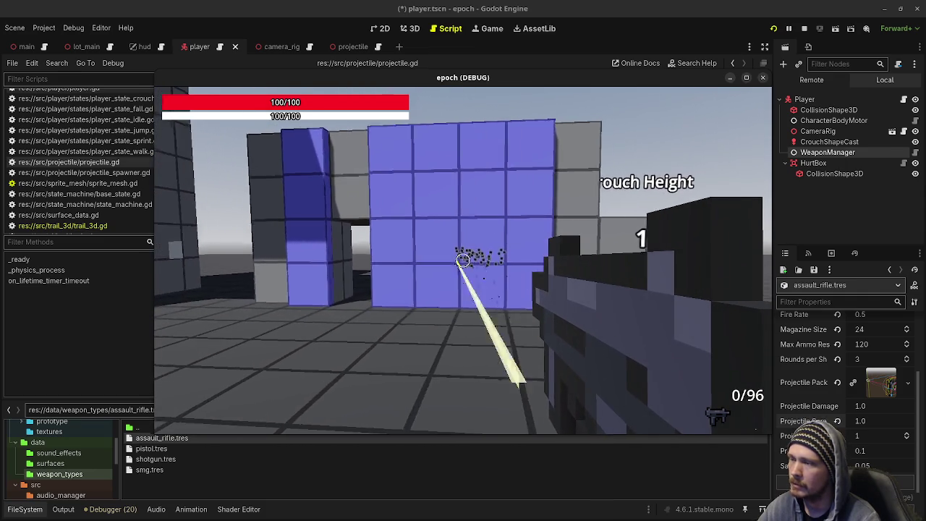
key("s")
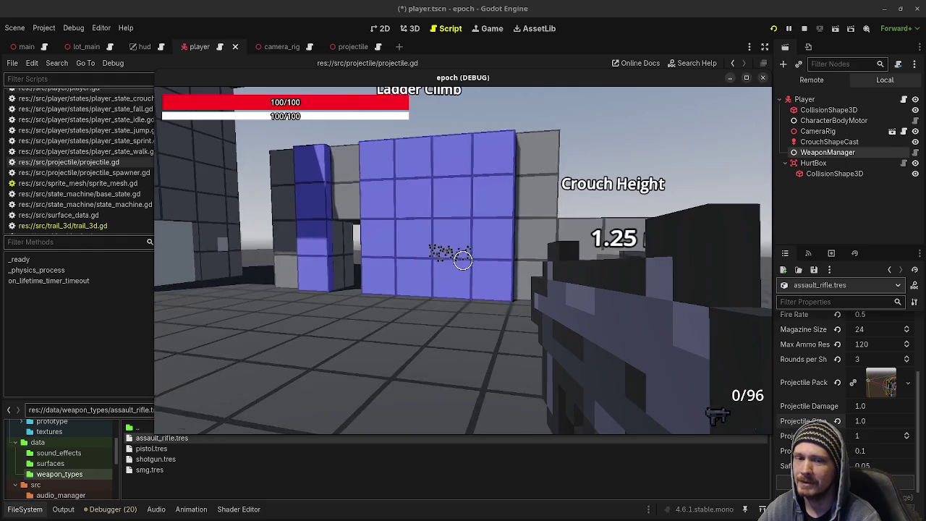
key("w")
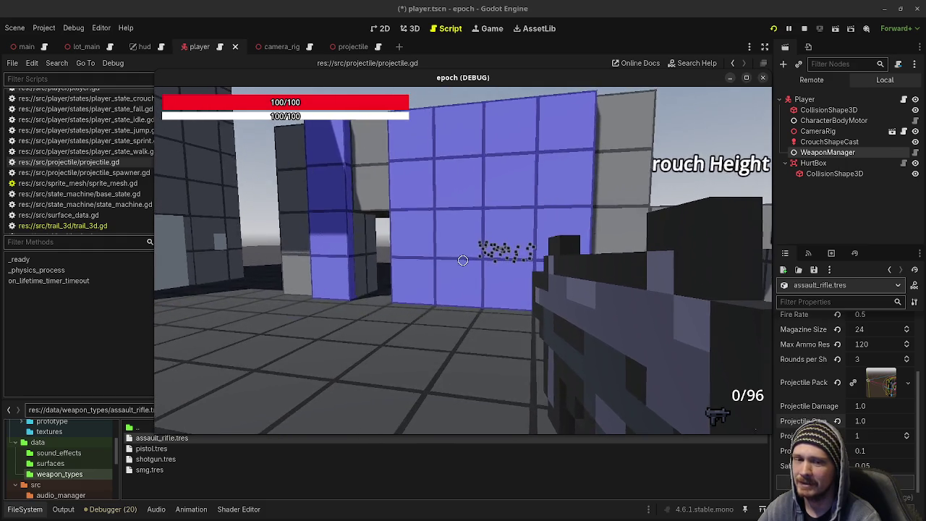
key("r")
left_click(463, 261)
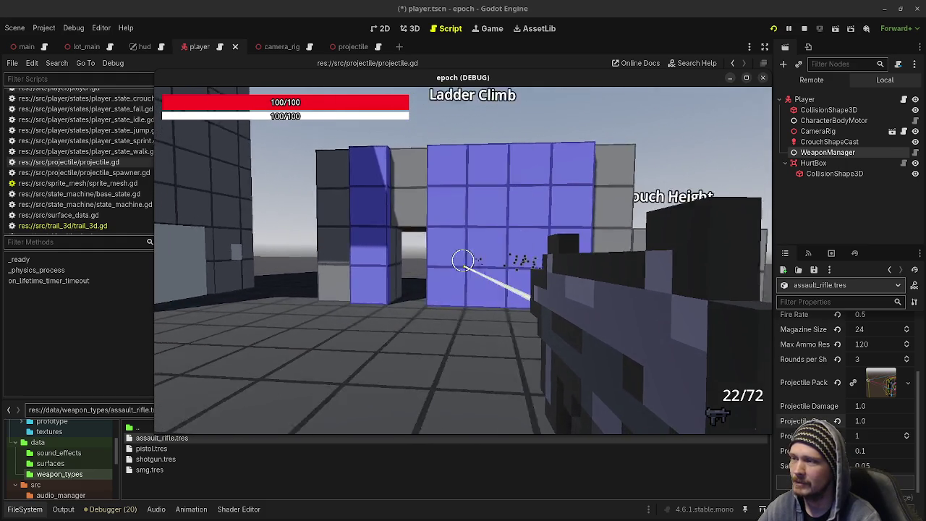
left_click(463, 261)
left_click(463, 261)
key("s")
left_click(463, 261)
left_click(463, 260)
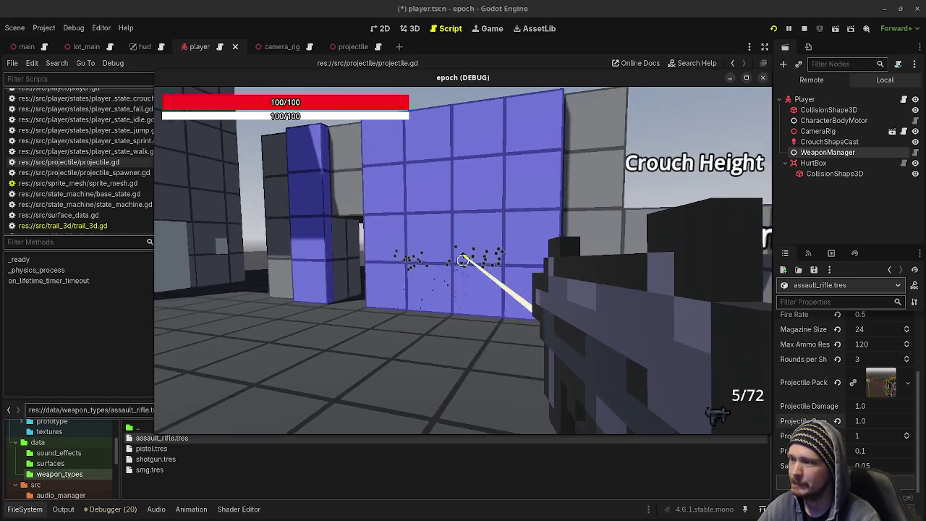
left_click(463, 260)
key("r")
left_click(463, 260)
key("r")
key("s")
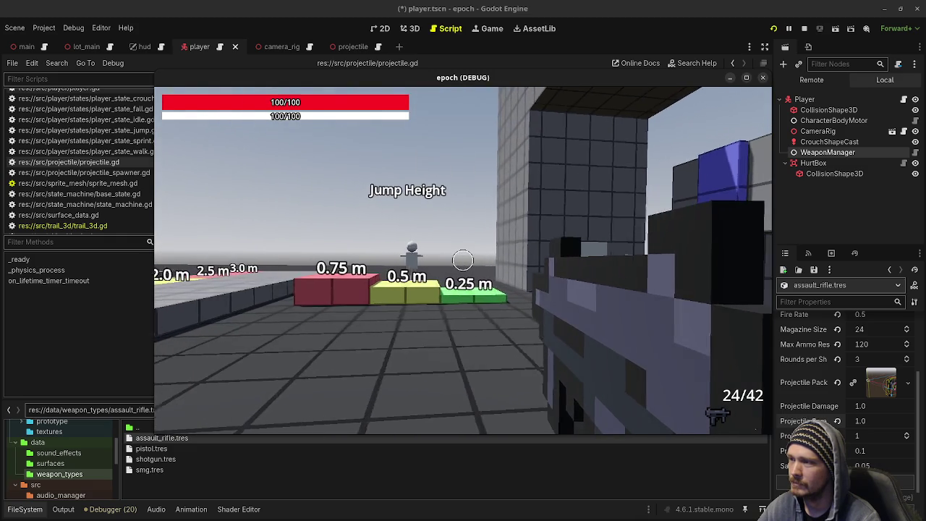
Swap weapons and fire at the Jump Height blocks until the ammo runs out.
key("2")
left_click(463, 260)
key("r")
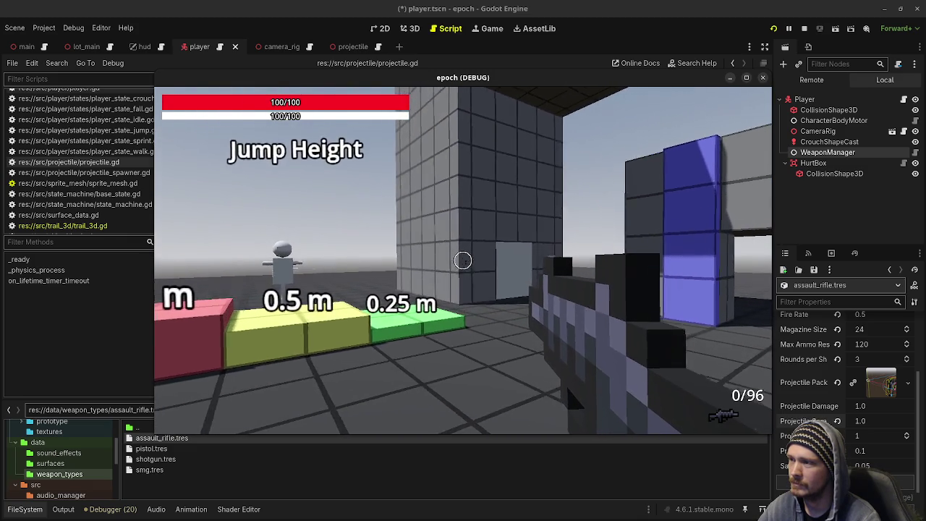
left_click(463, 261)
left_click(463, 260)
left_click(463, 261)
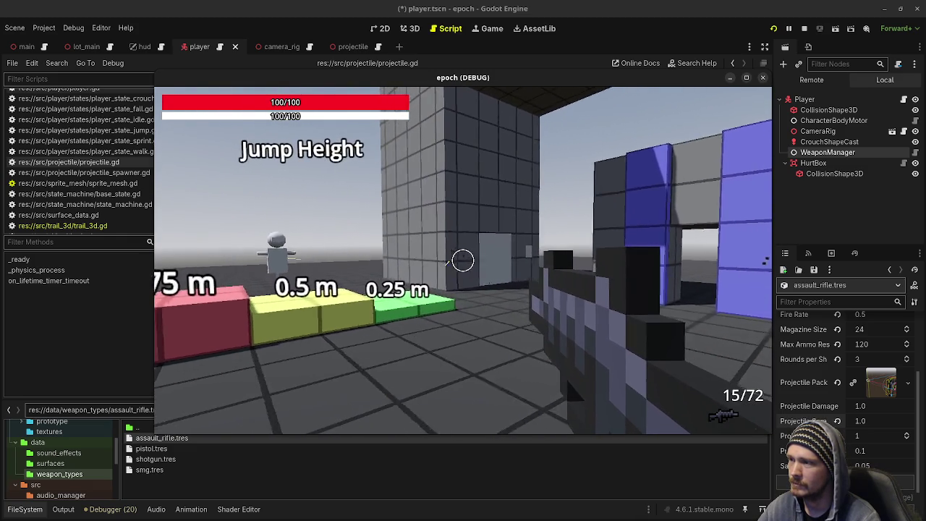
left_click(463, 260)
left_click(463, 260)
key("r")
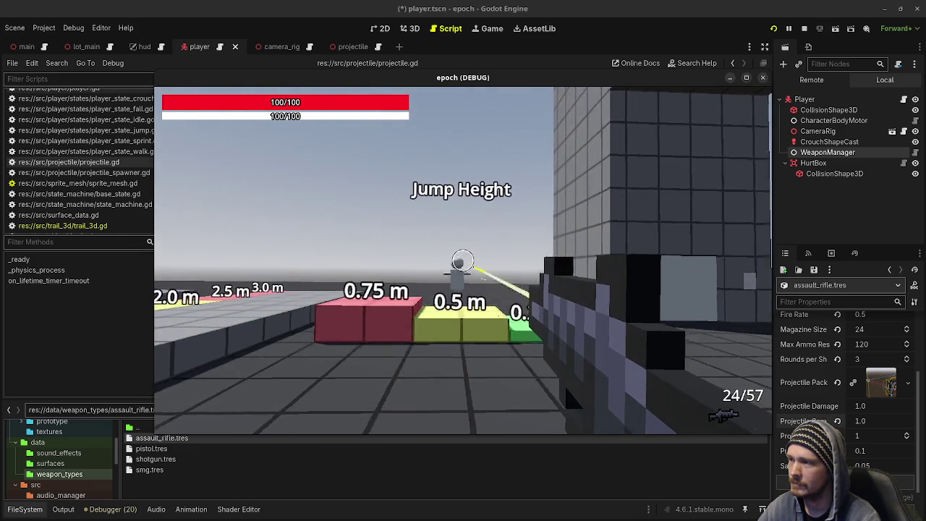
left_click(463, 260)
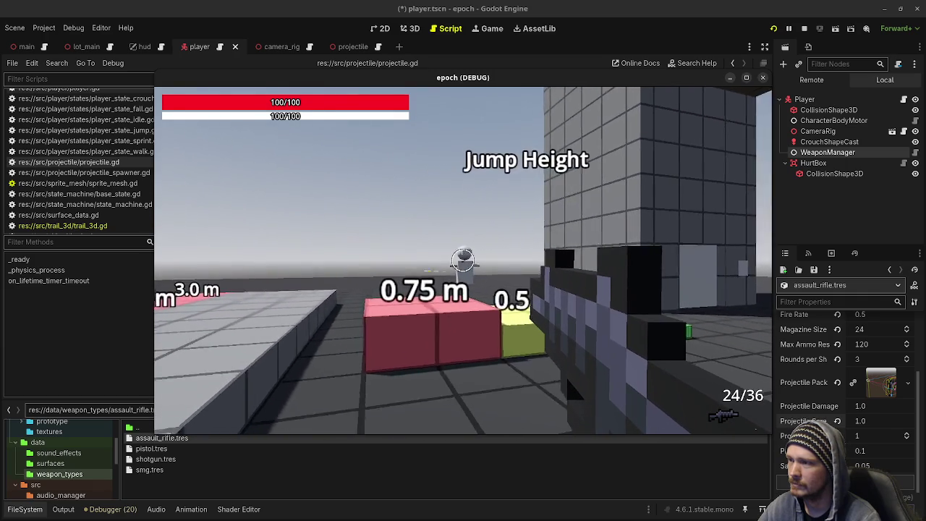
left_click(463, 261)
left_click(463, 260)
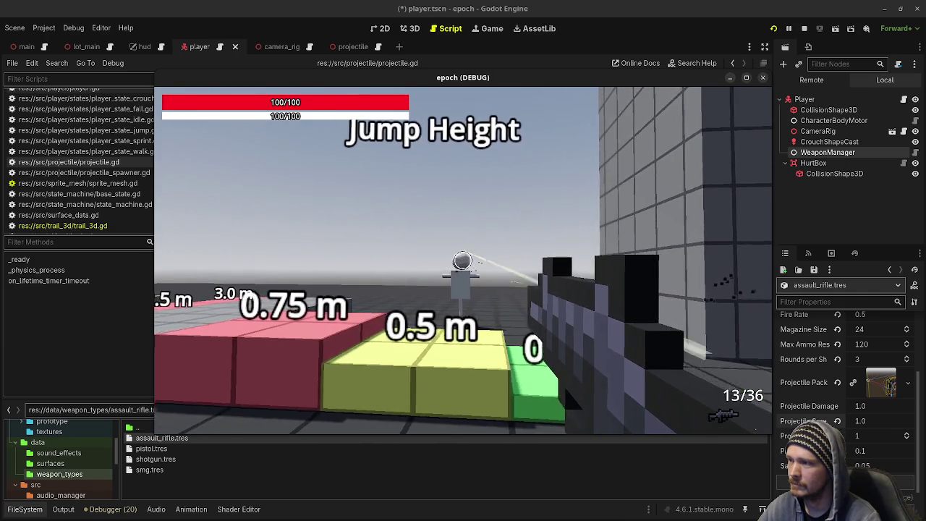
left_click(463, 261)
key("r")
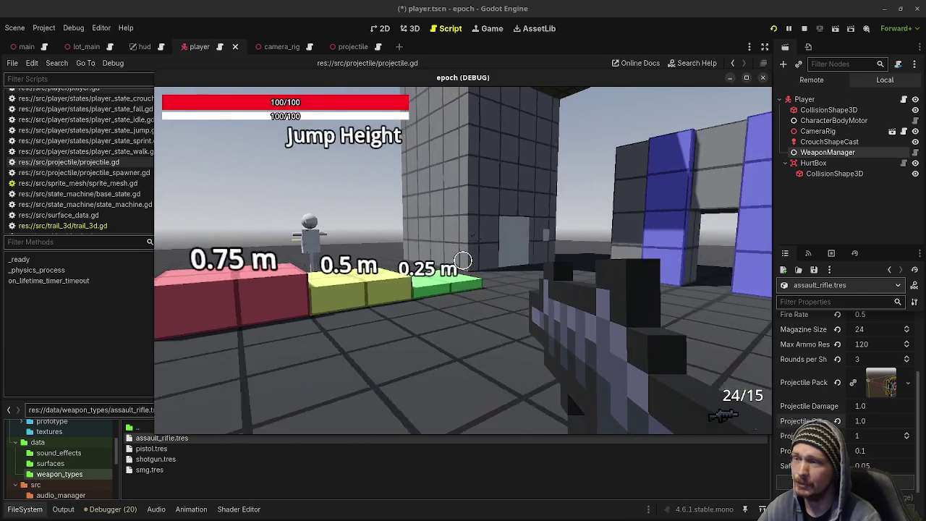
key("2")
left_click(463, 260)
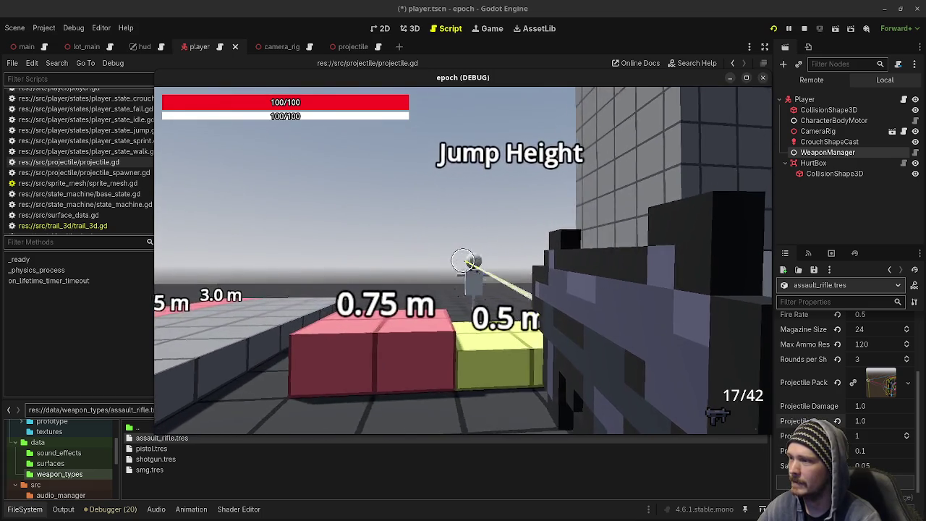
left_click(463, 261)
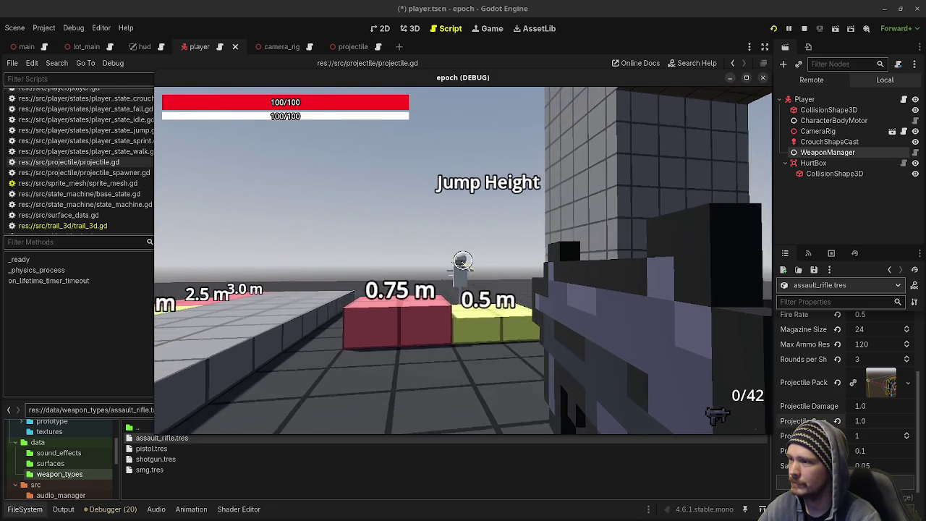
key("r")
key("w")
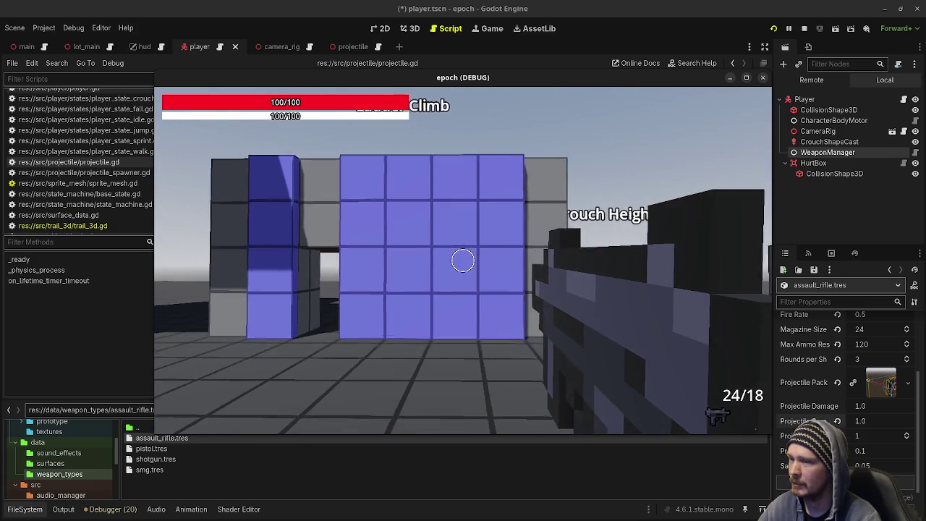
left_click(463, 260)
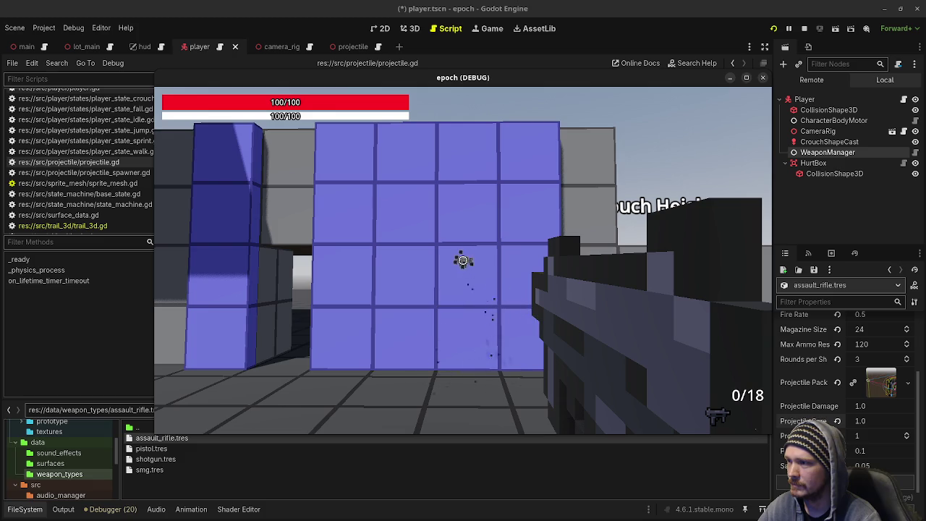
key("r")
left_click(463, 260)
left_click(463, 260)
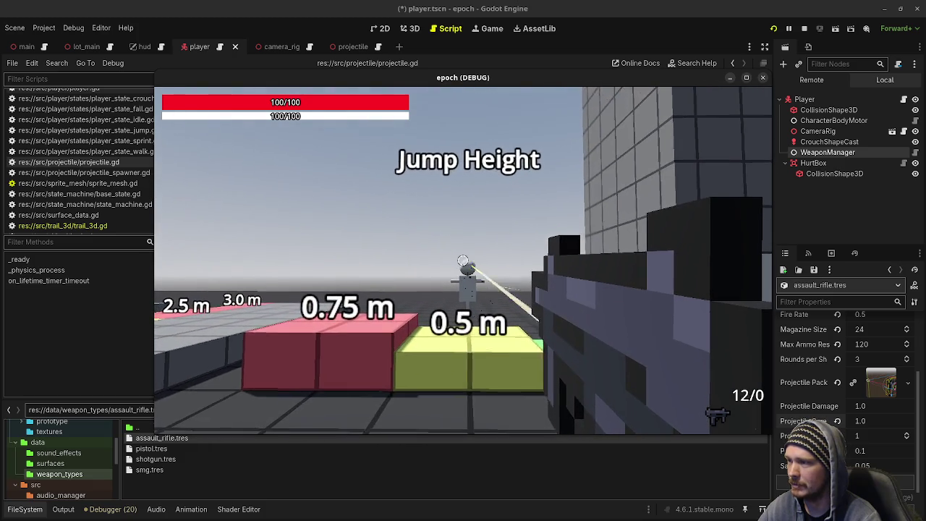
left_click(463, 260)
left_click(463, 261)
left_click(463, 260)
Sprint across the slope ramps, jump platforms and pink boxes of the test level.
key("shift+w")
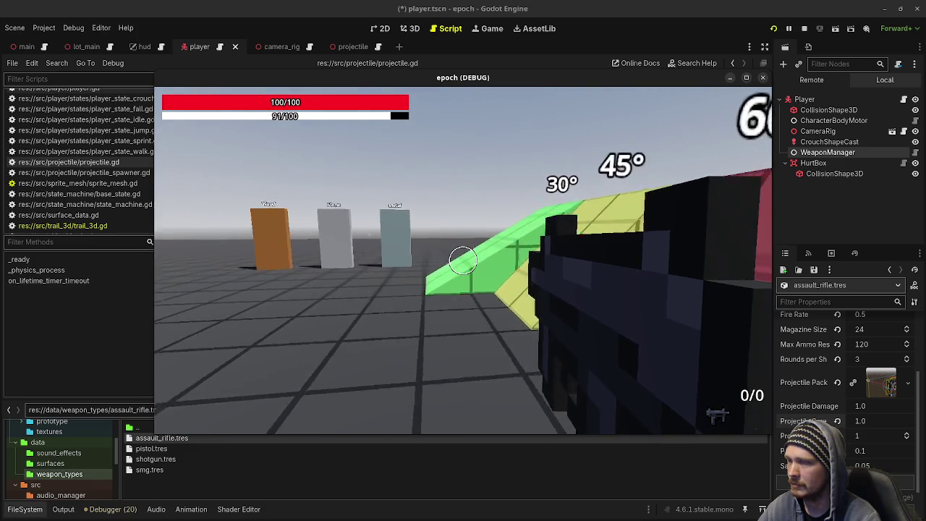
key("shift+w")
mouse_move(463, 260)
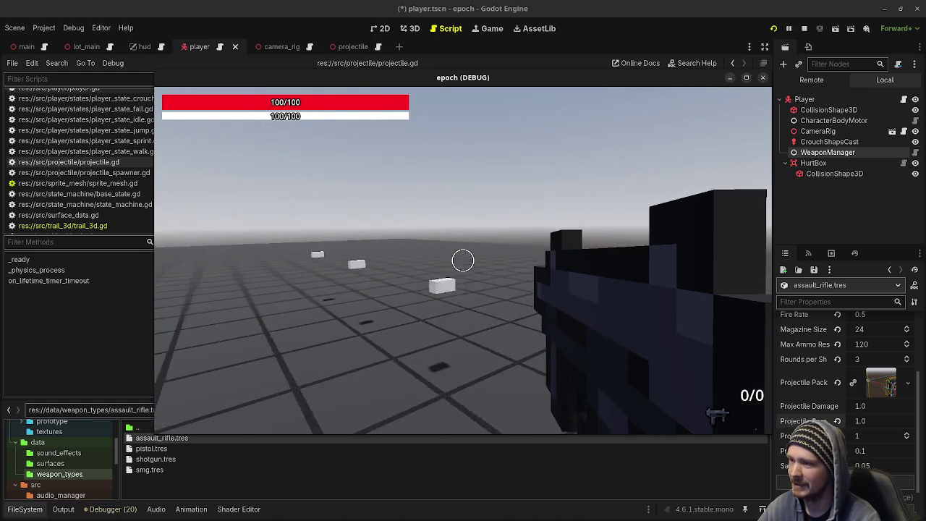
key("shift+w")
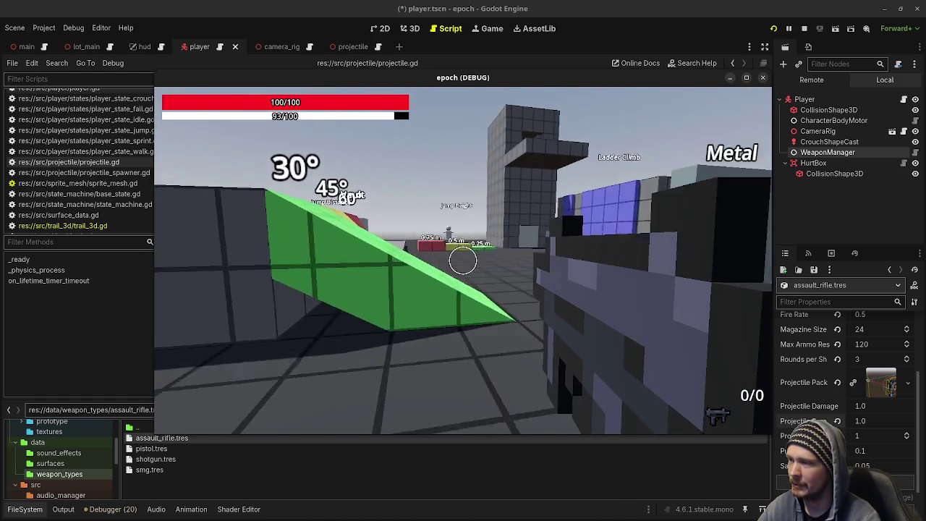
key("shift+w")
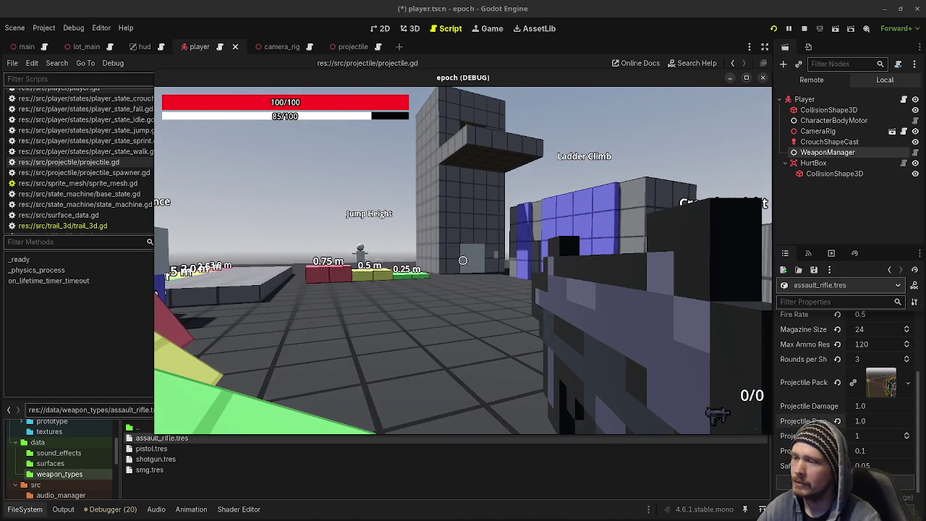
key("shift+w")
key("shift+w")
key("shift+w")
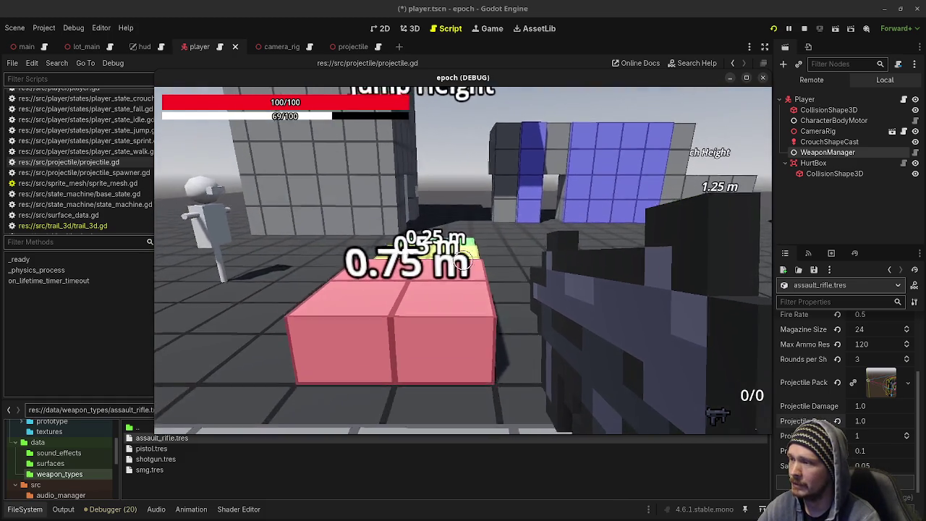
key("shift+w")
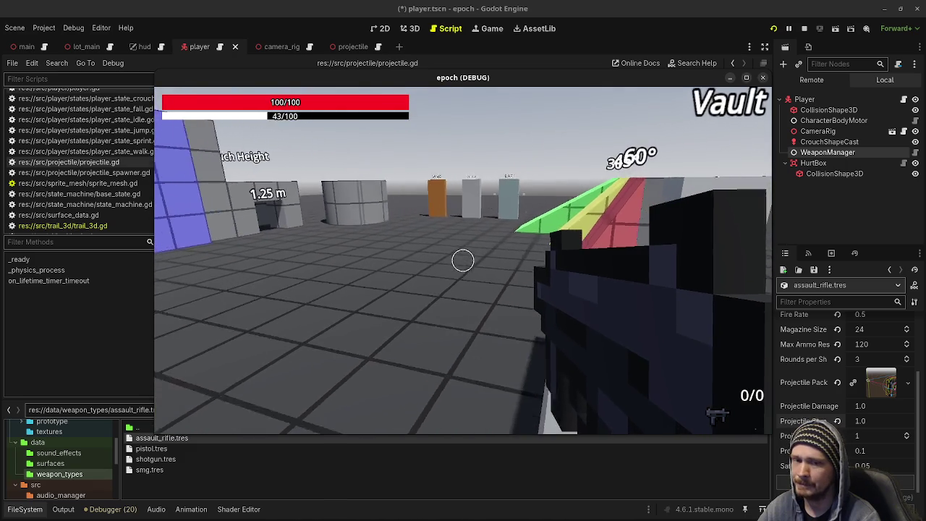
key("shift+w")
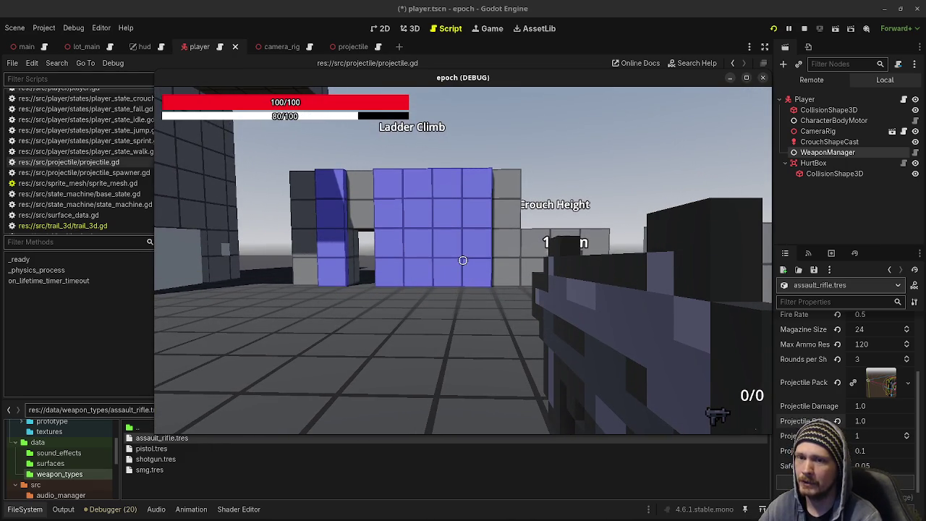
key("alt+Tab")
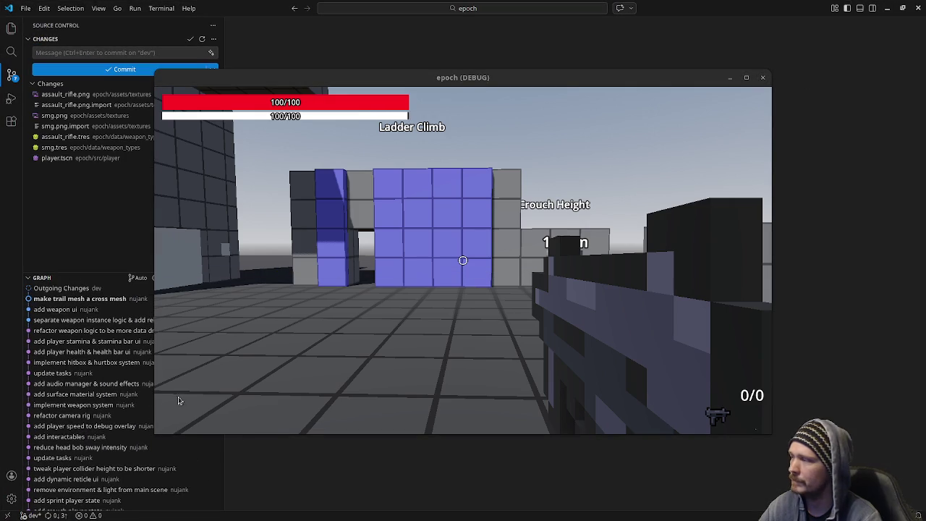
Open Braindump.md from the Explorer, move the game window aside and scroll through the notes.
left_click(11, 28)
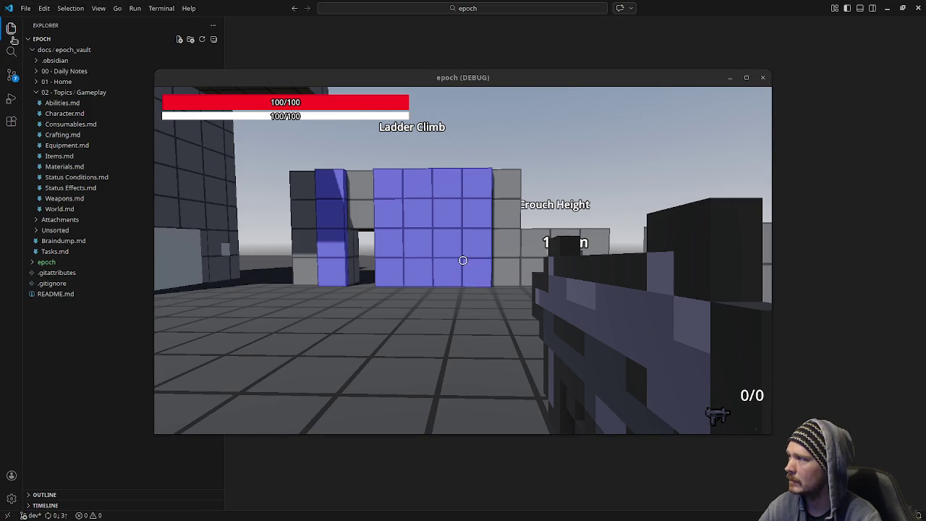
left_click(63, 240)
left_click_drag(313, 80, 322, 67)
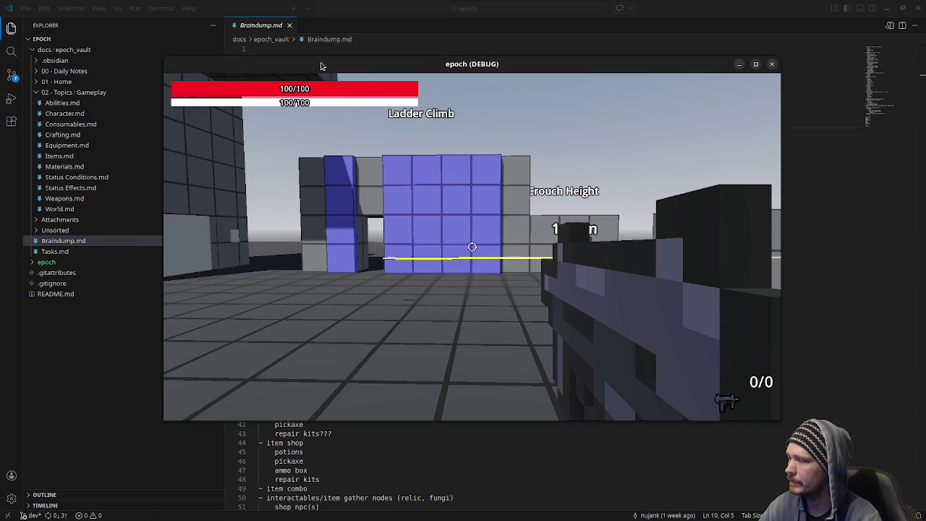
scroll(327, 458, "down", 2)
scroll(326, 458, "down", 5)
scroll(327, 458, "down", 1)
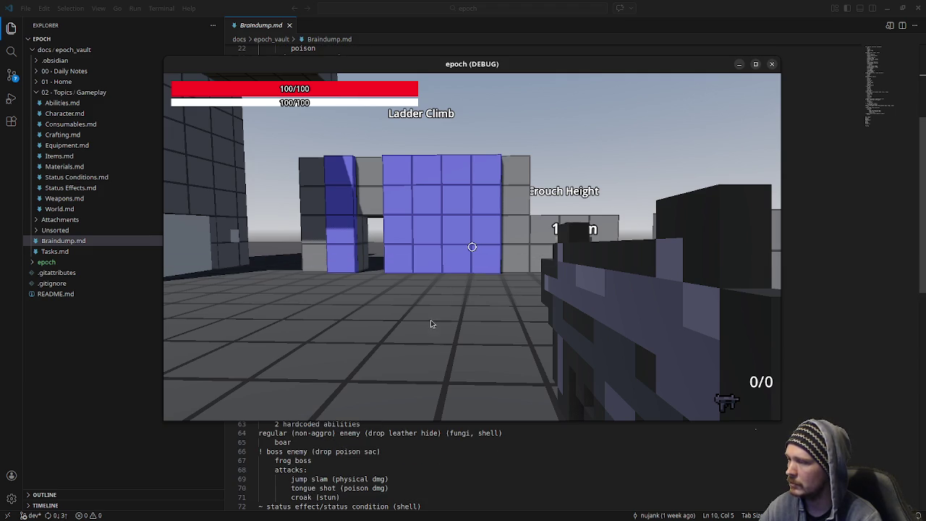
left_click(756, 66)
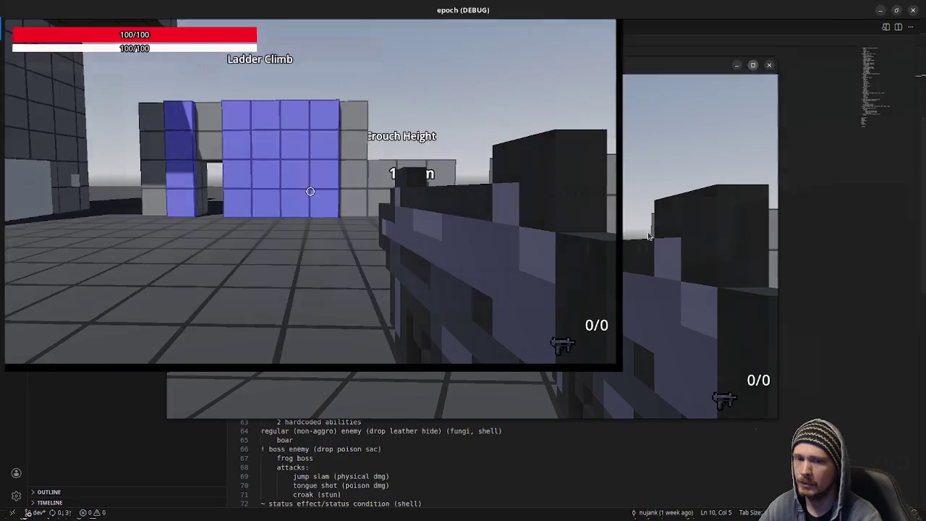
Switch to the assault rifle and fire at the wall, reloading once.
key("w")
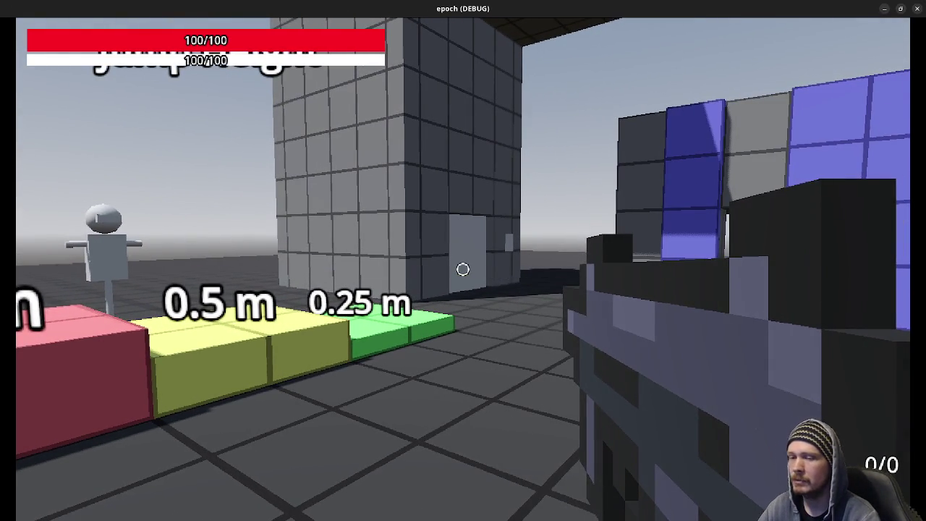
key("2")
left_click(463, 269)
left_click(463, 270)
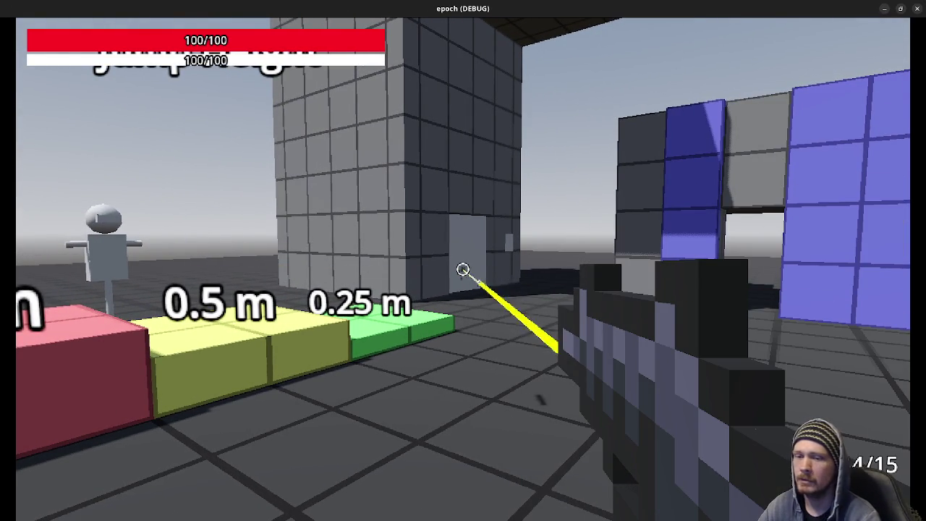
key("s")
left_click(463, 269)
key("r")
left_click(463, 269)
left_click(463, 269)
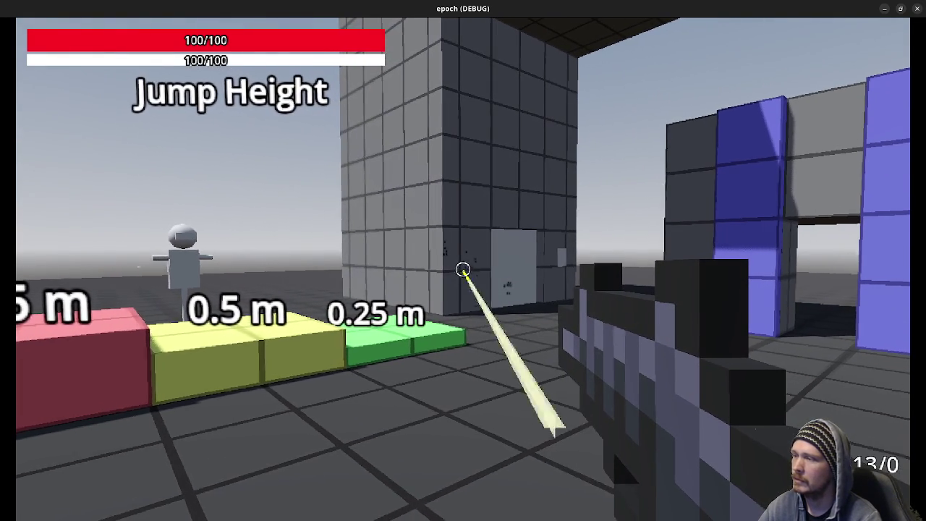
left_click(463, 269)
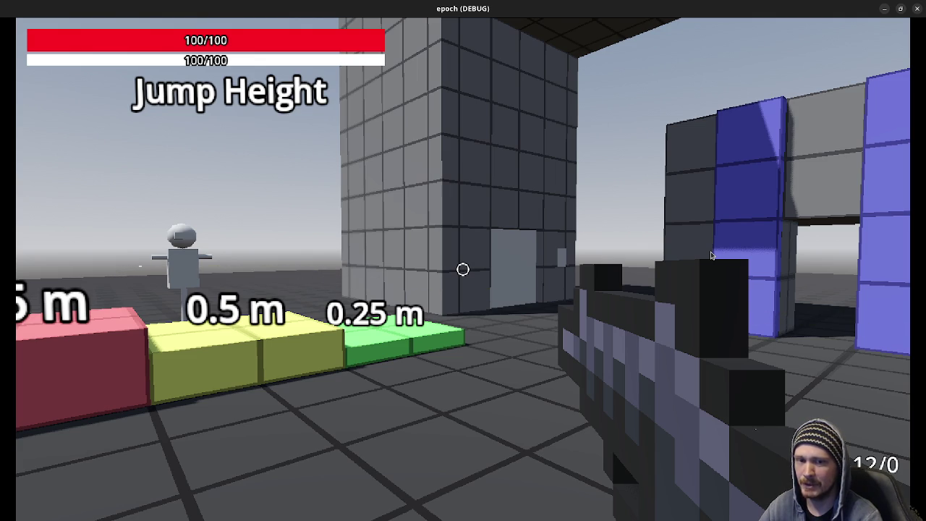
Empty the rifle's magazine into the walls, back away, and close the game.
left_click(463, 269)
left_click(463, 269)
left_click(463, 269)
left_click_drag(463, 269, 463, 269)
key("s")
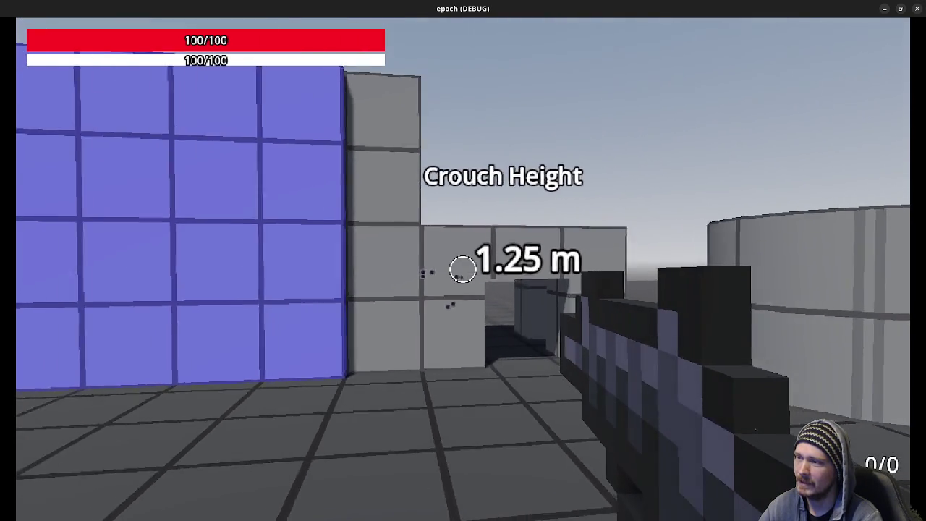
key("s")
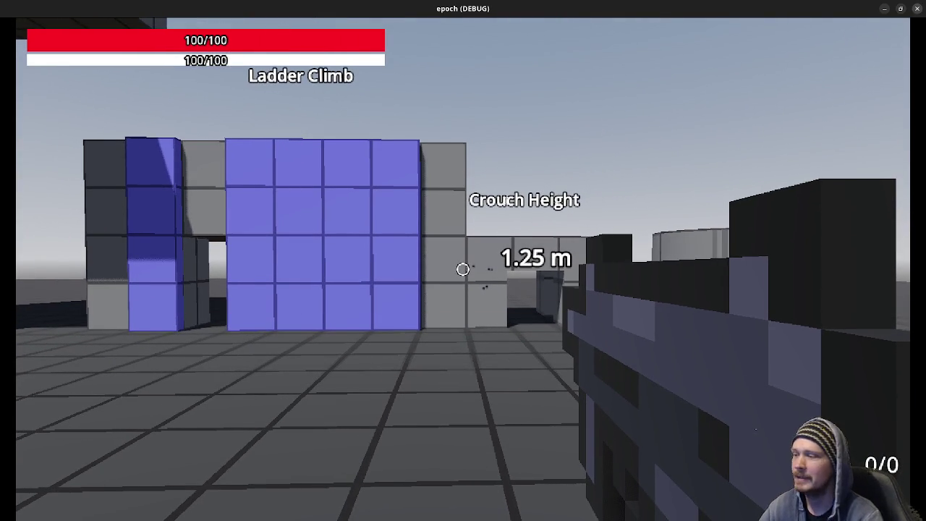
left_click(916, 9)
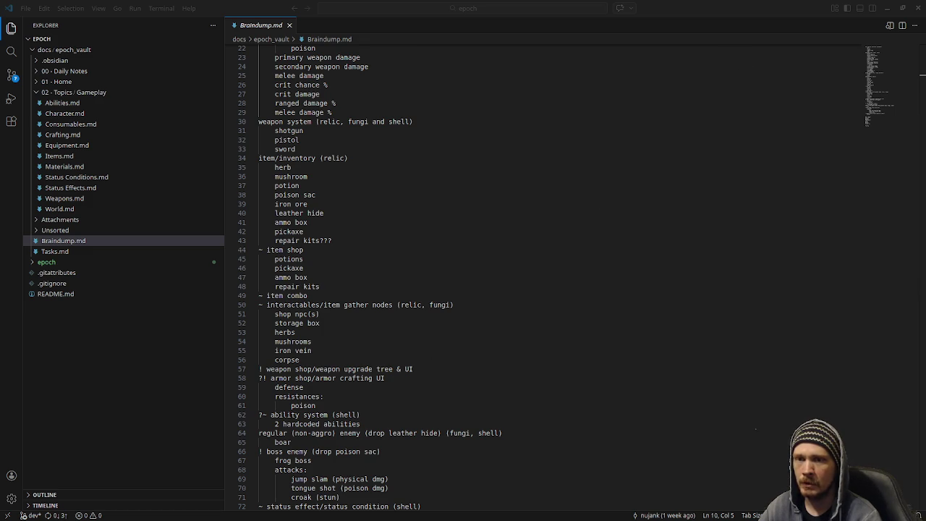
key("alt+Tab")
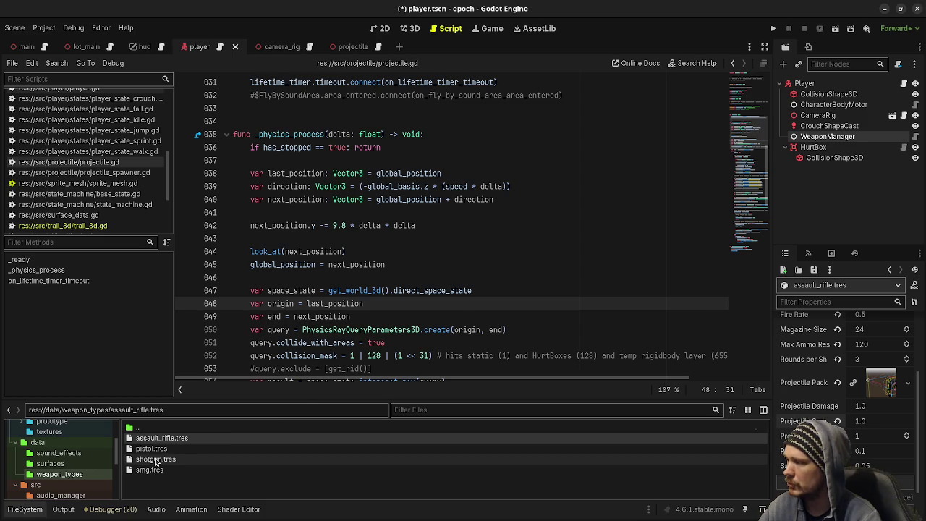
Set shotgun.tres to Magazine Size 7 and Max Ammo Reserve 25.
left_click(156, 459)
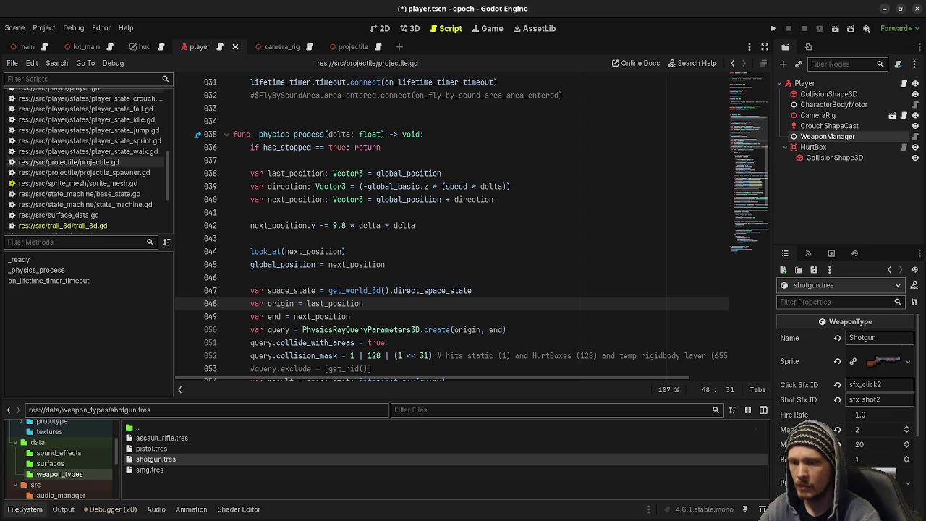
left_click(870, 432)
type("7")
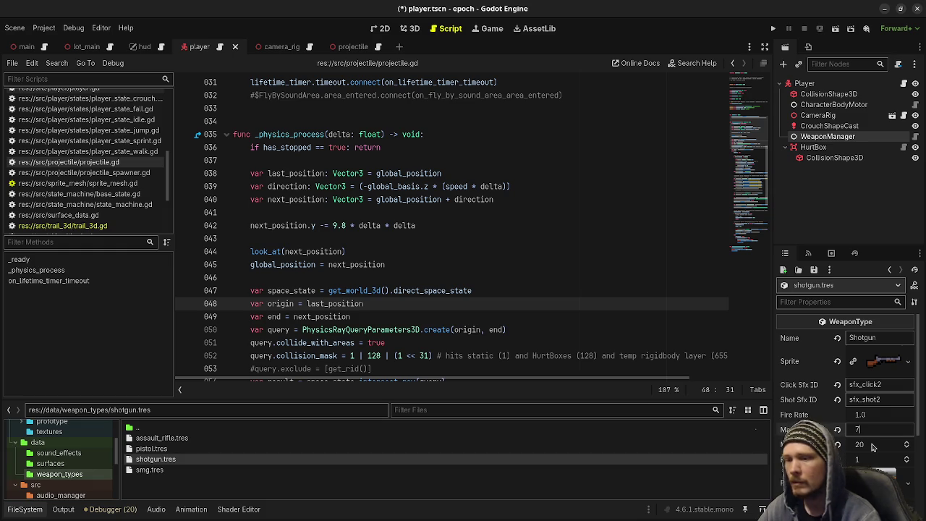
left_click(862, 445)
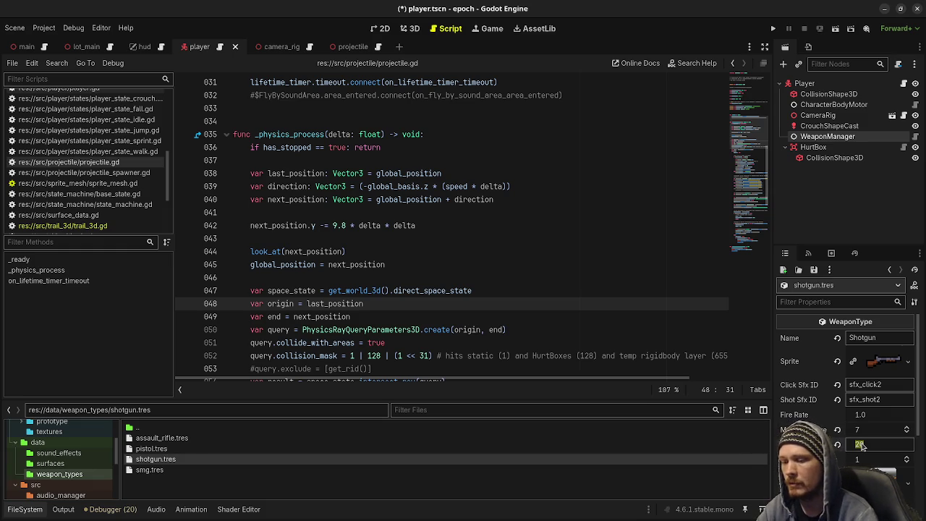
key("Return")
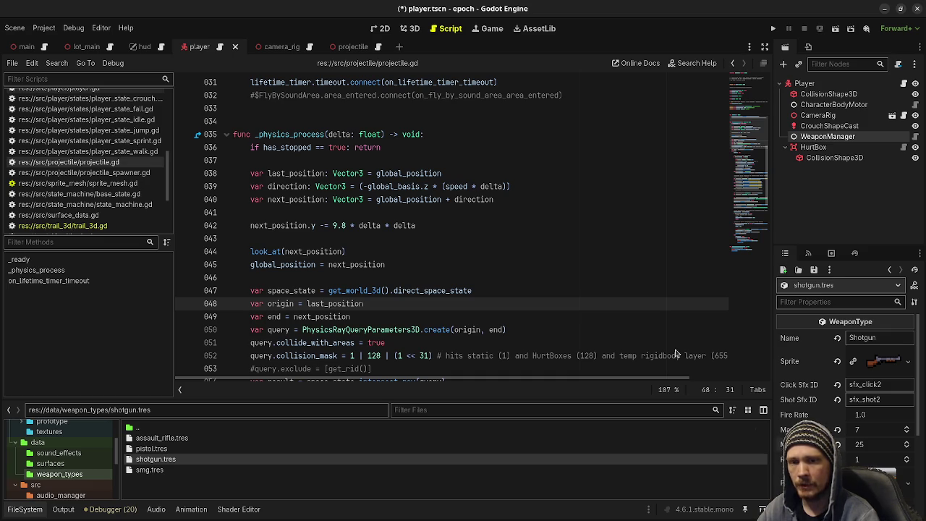
left_click(202, 438)
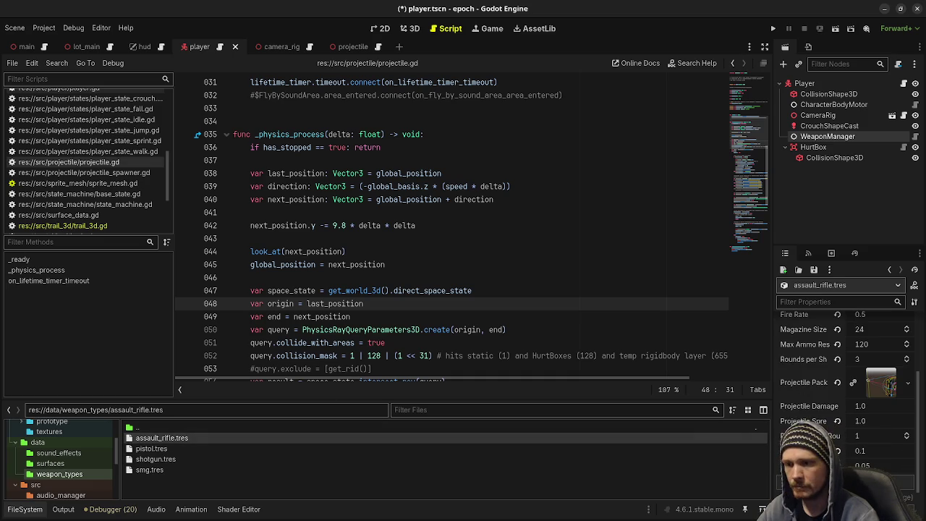
Change the assault rifle's Magazine Size from 24 to 32 and Max Ammo Reserve from 120 to 224.
left_click(872, 336)
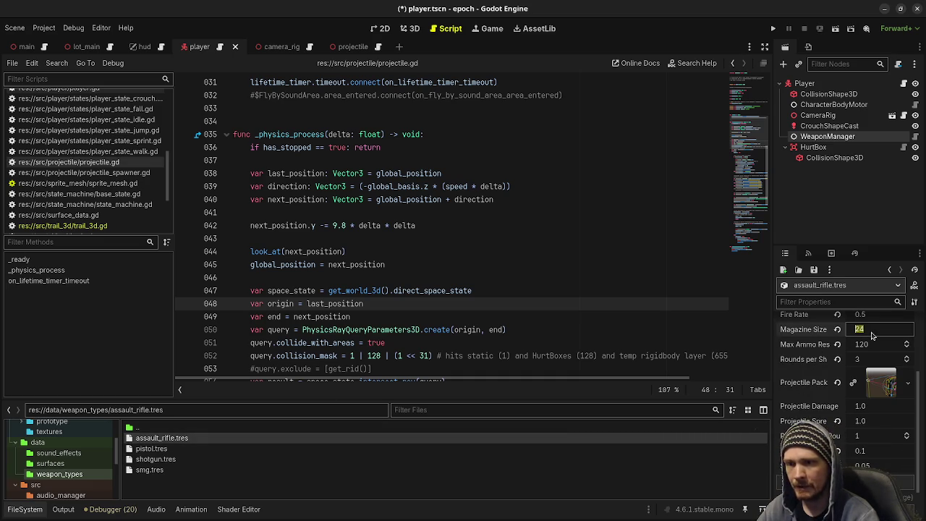
type("32")
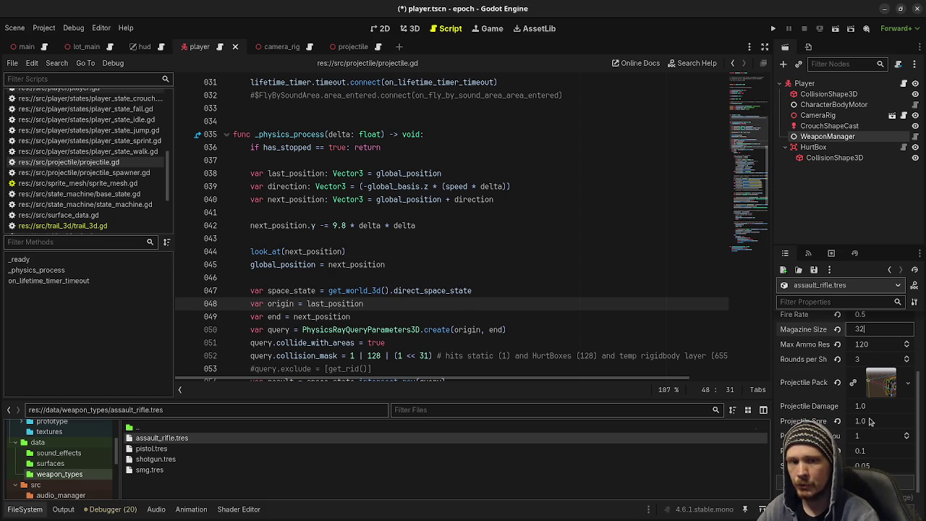
left_click(876, 344)
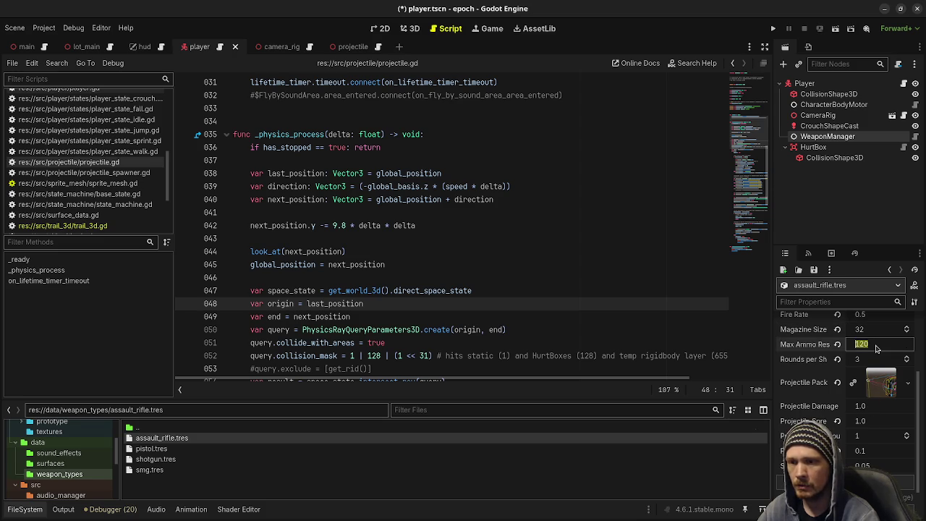
type("224")
key("Return")
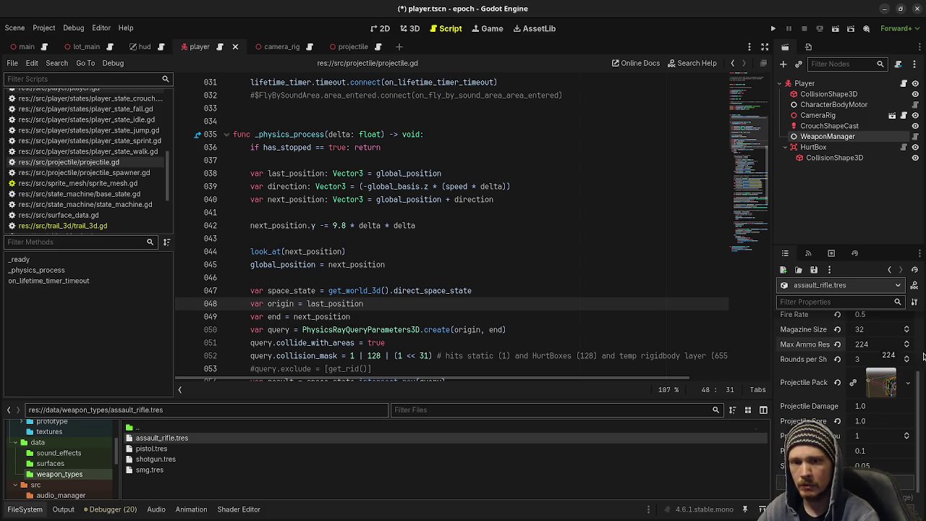
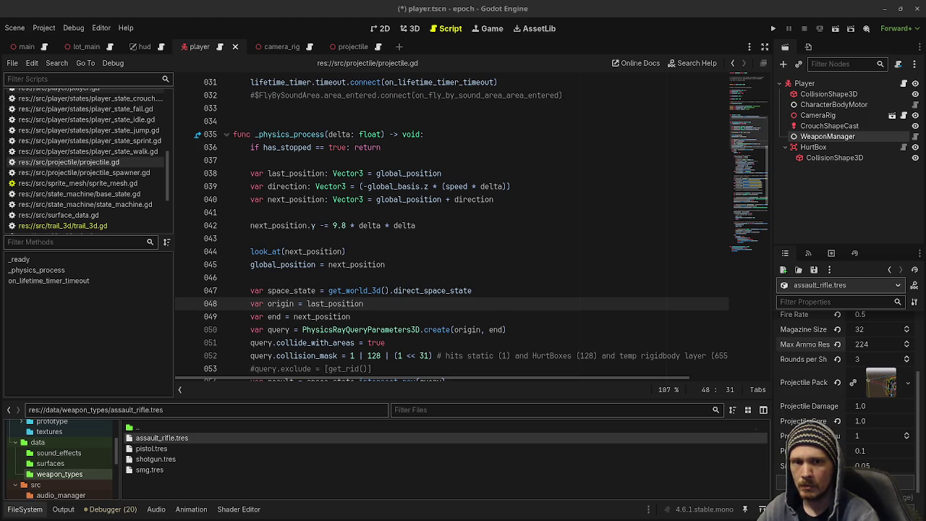
Set pistol.tres to magazine size 15 and max ammo 120.
left_click(149, 449)
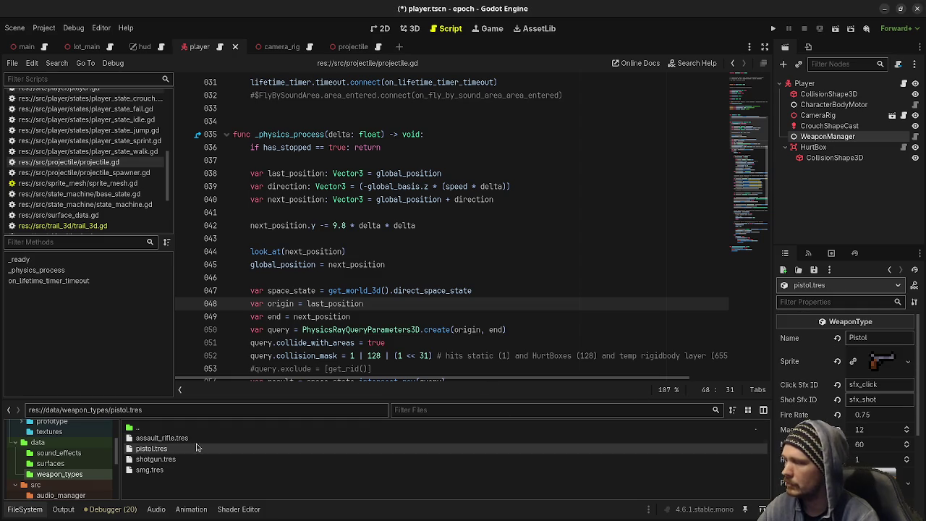
left_click(876, 431)
type("15")
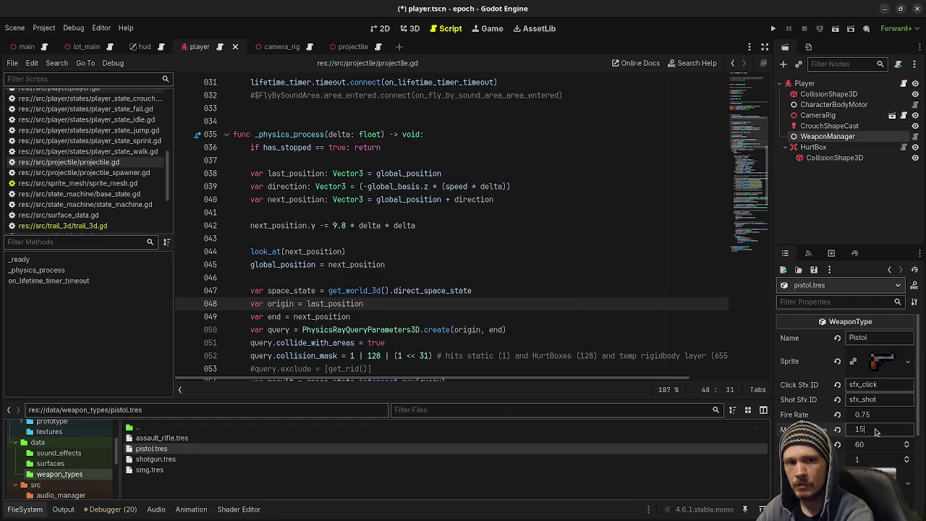
left_click(873, 445)
type("120")
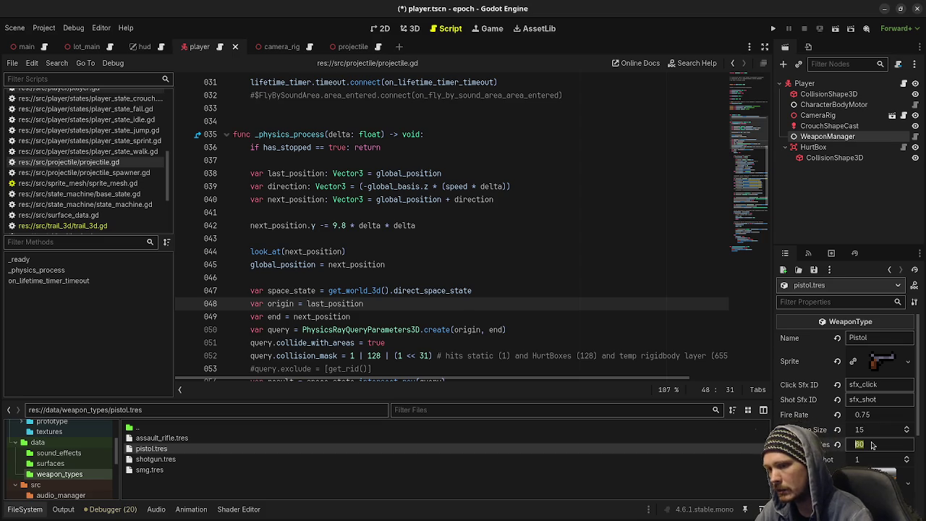
Set smg.tres to magazine size 40 and max ammo 280, then save and run the game.
left_click(191, 470)
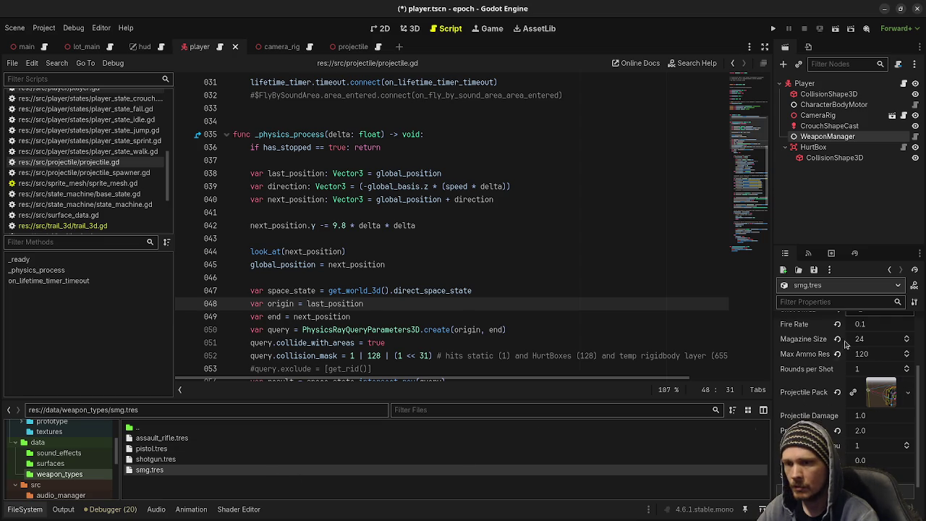
left_click(869, 338)
type("40")
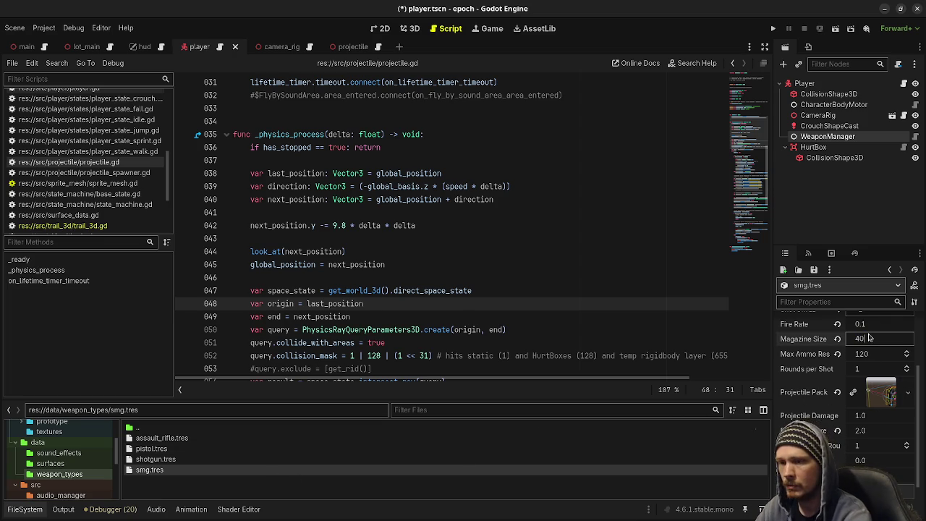
left_click(878, 354)
type("2")
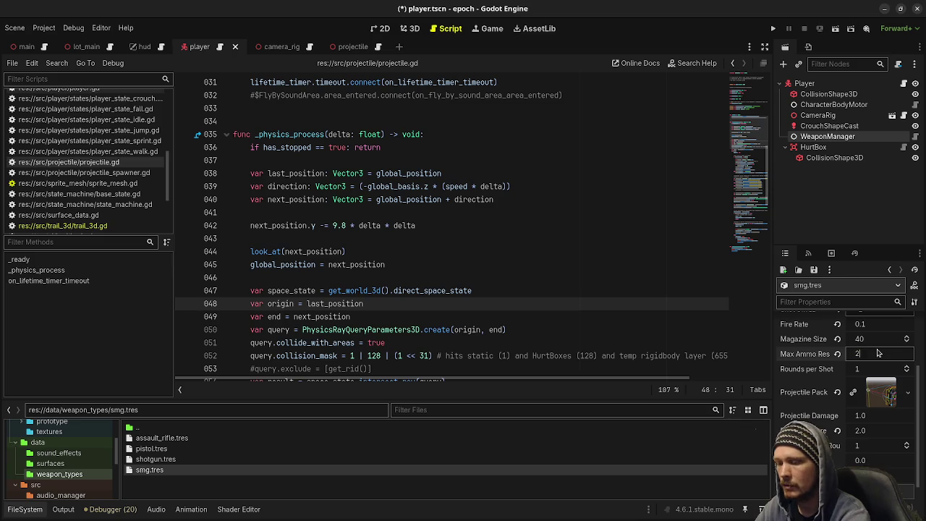
key("Return")
key("F5")
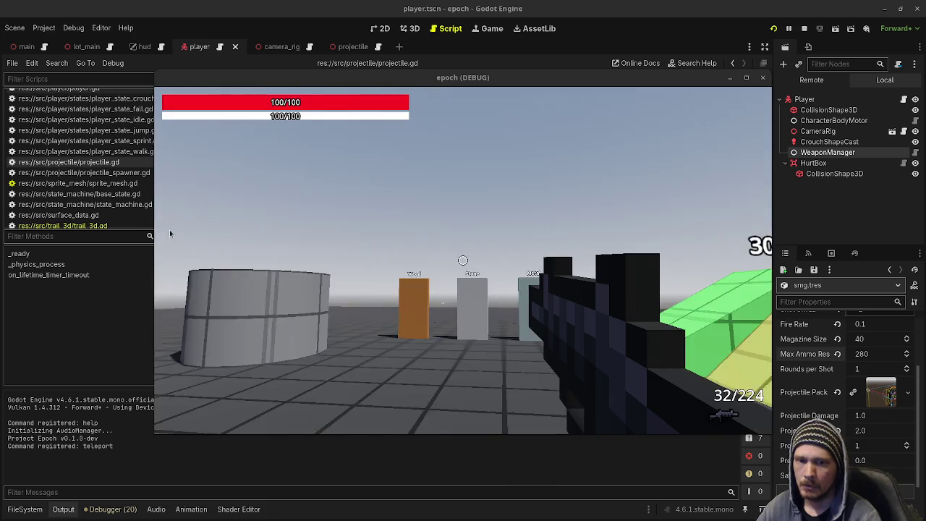
Move down the range and fire SMG bursts at the target dummy until the magazine empties.
key("w")
left_click(463, 260)
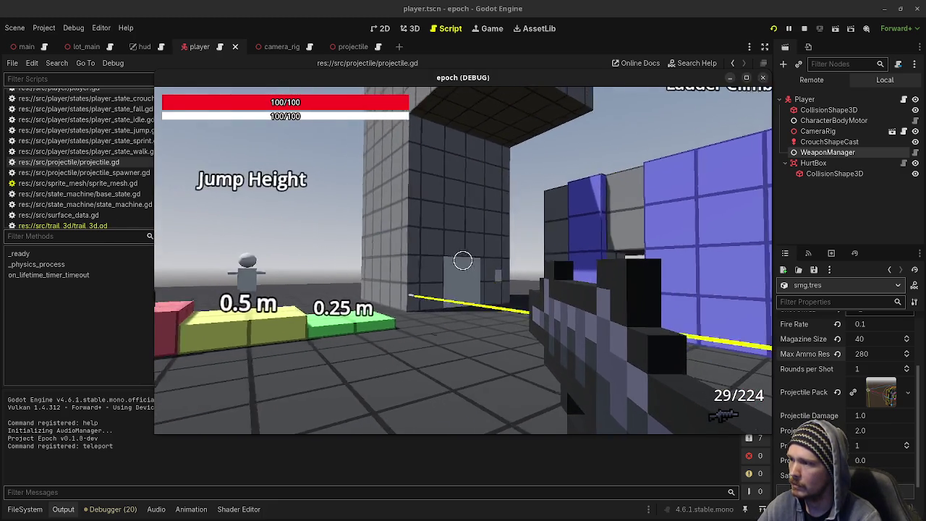
left_click(463, 260)
left_click(463, 260)
left_click(463, 261)
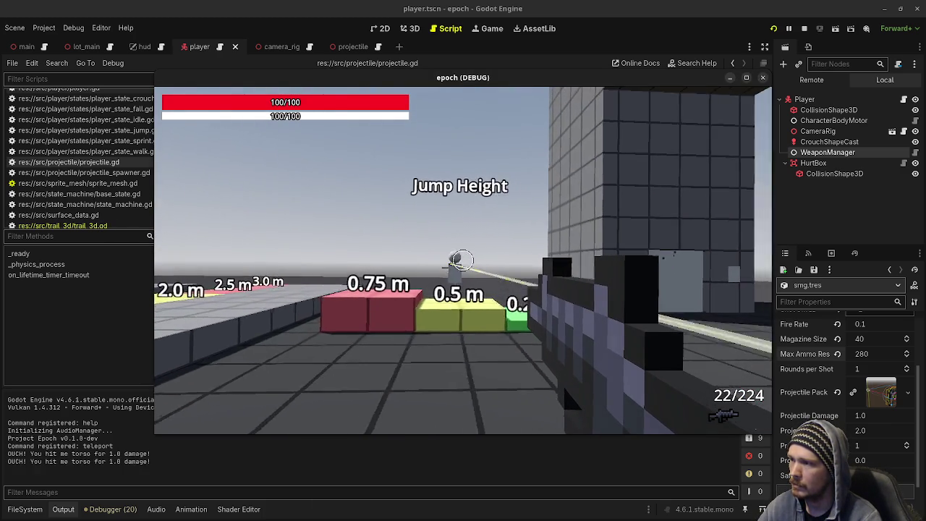
left_click(463, 260)
left_click(463, 261)
left_click(463, 261)
left_click(463, 261)
left_click(463, 260)
left_click(463, 260)
left_click(463, 261)
left_click(463, 261)
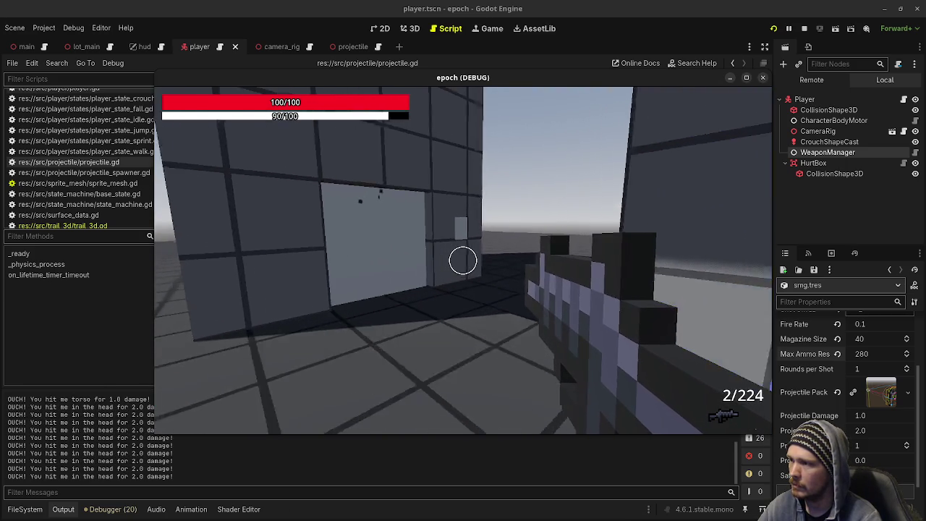
key("space")
left_click(463, 261)
left_click(464, 260)
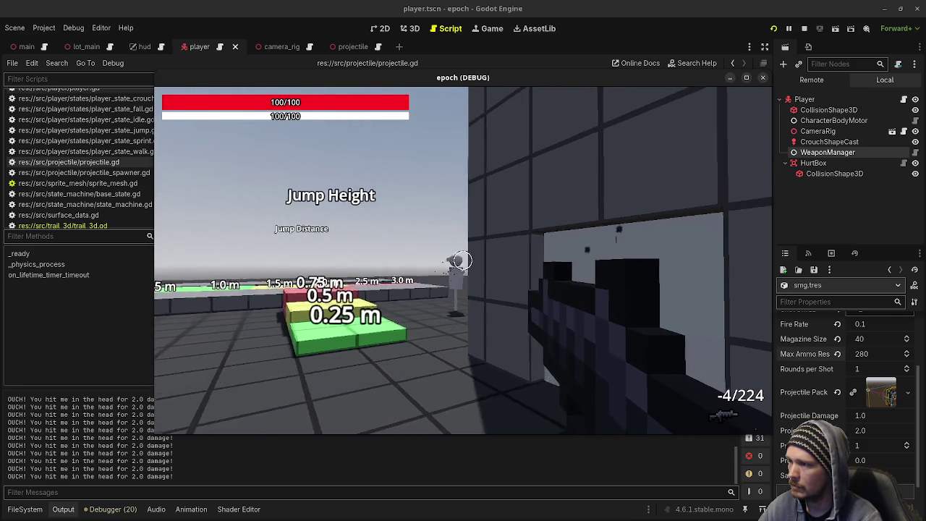
left_click(463, 260)
left_click(463, 260)
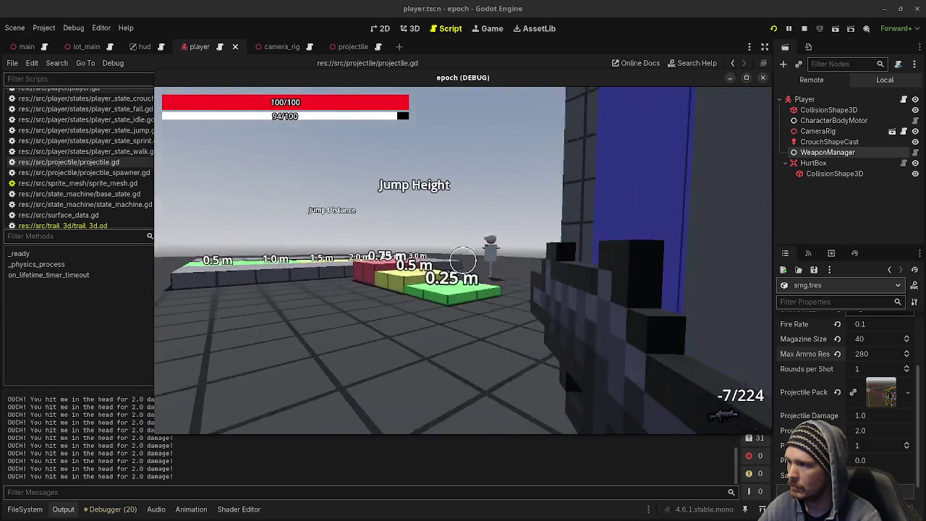
left_click(463, 260)
left_click(463, 261)
left_click(463, 260)
left_click(463, 260)
Reload and fire more SMG bursts at the dummy's head, then reload again.
left_click(463, 260)
left_click(463, 261)
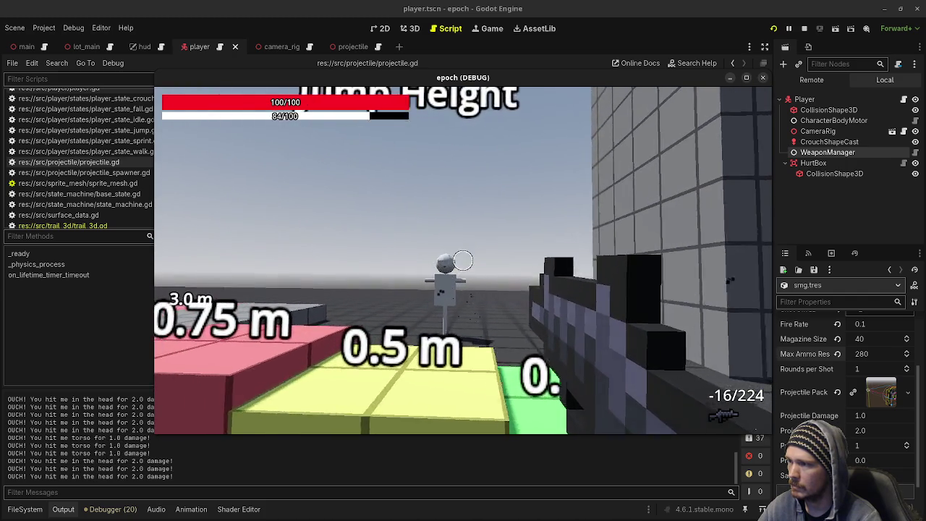
key("r")
left_click(463, 260)
left_click(463, 260)
left_click(463, 260)
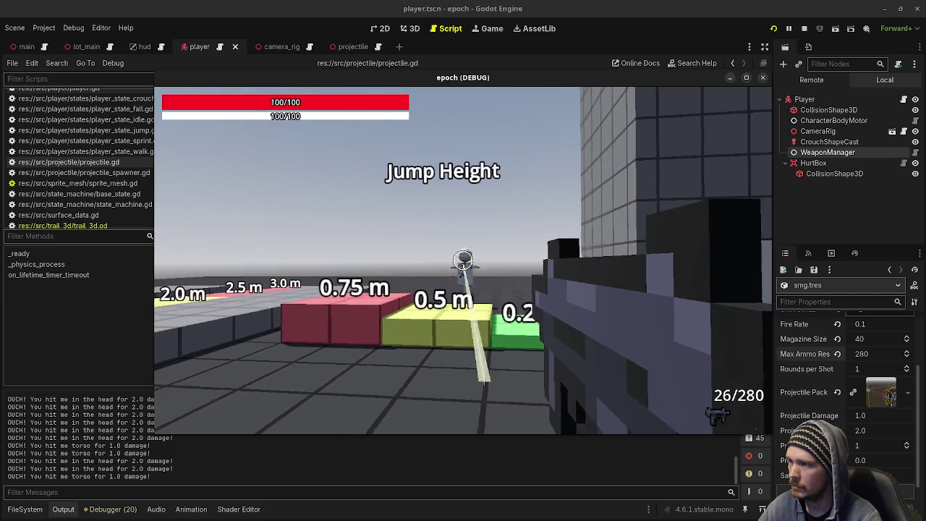
left_click(463, 260)
key("r")
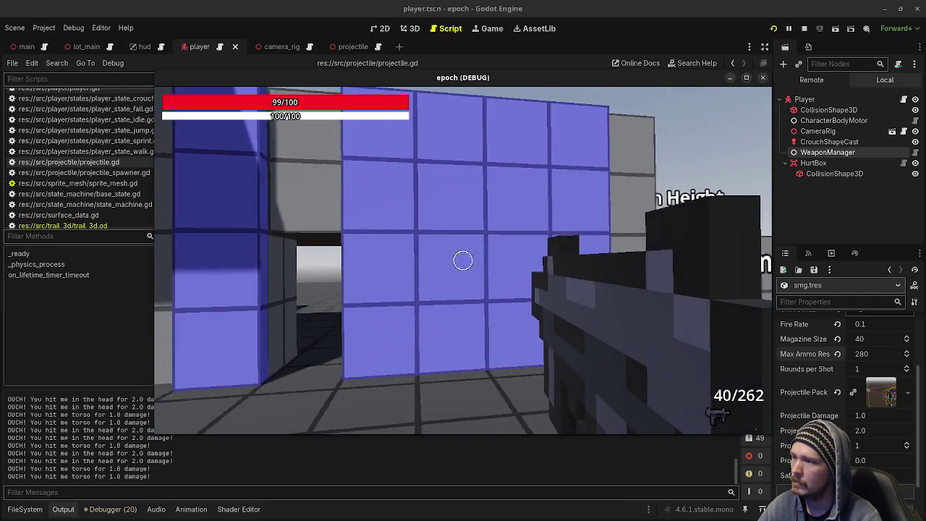
Fire the SMG at the blue wall, reloading between bursts and holding full-auto fire.
left_click(464, 260)
left_click(463, 260)
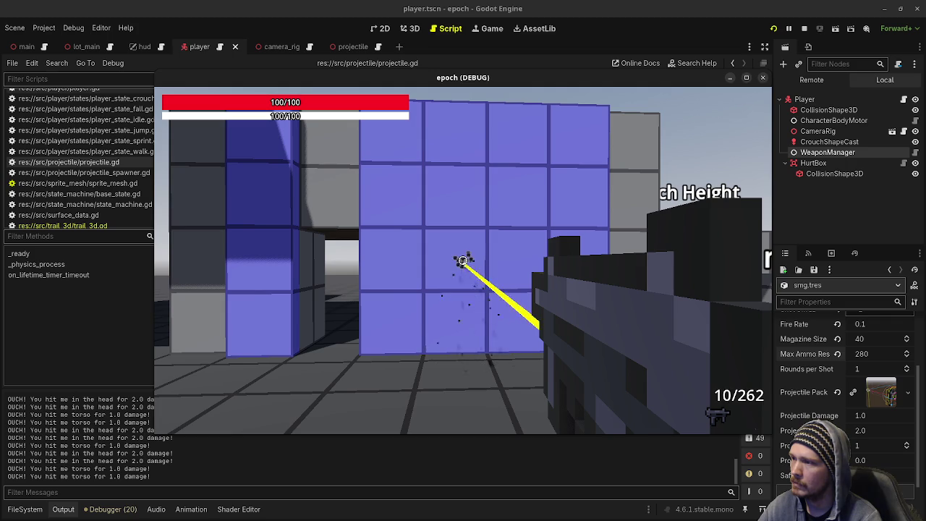
key("r")
left_click(463, 260)
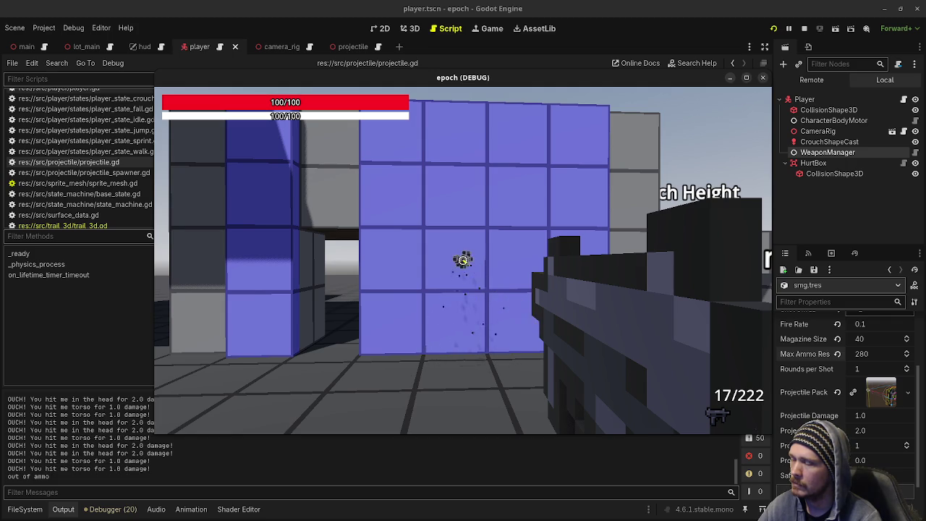
left_click(463, 261)
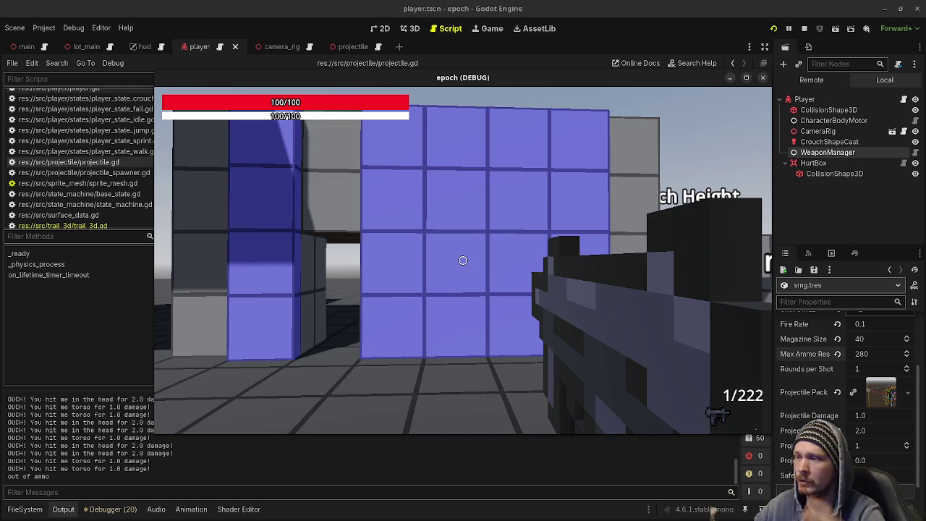
left_click(463, 261)
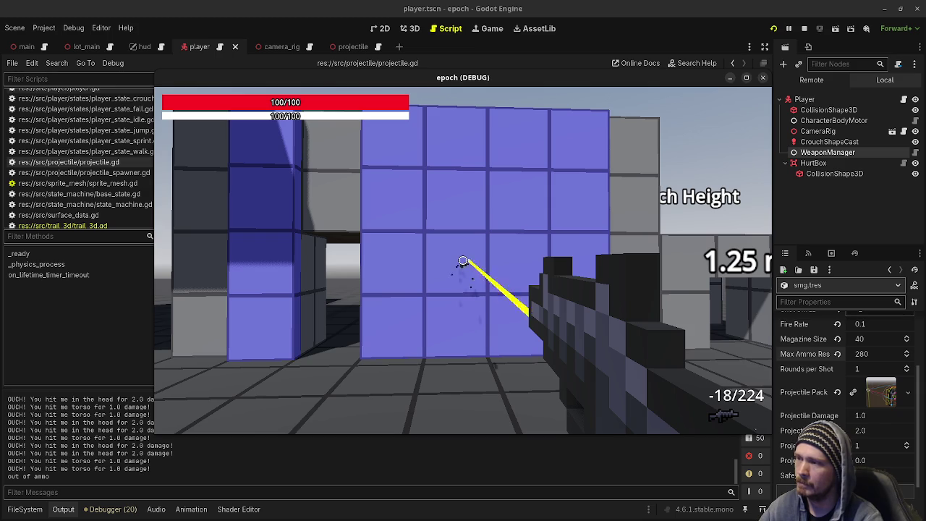
key("r")
left_click(463, 261)
left_click_drag(463, 260, 463, 260)
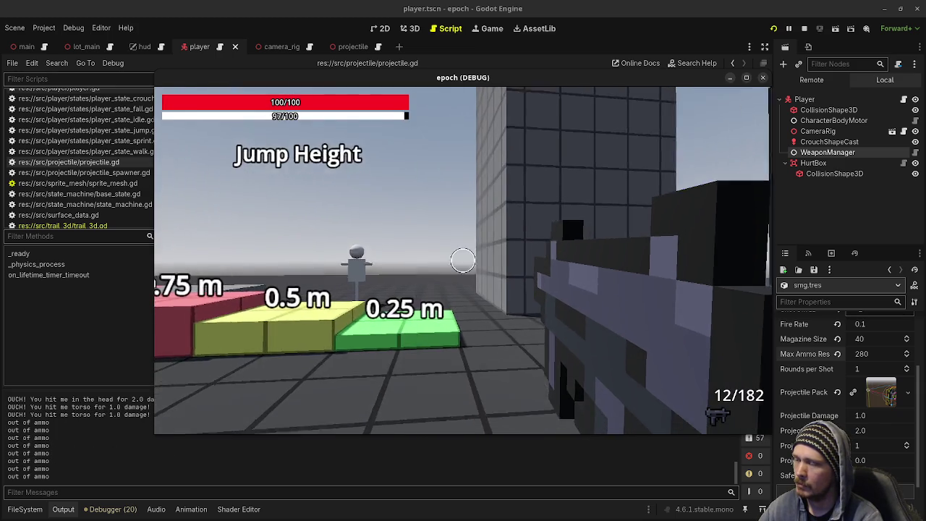
key("r")
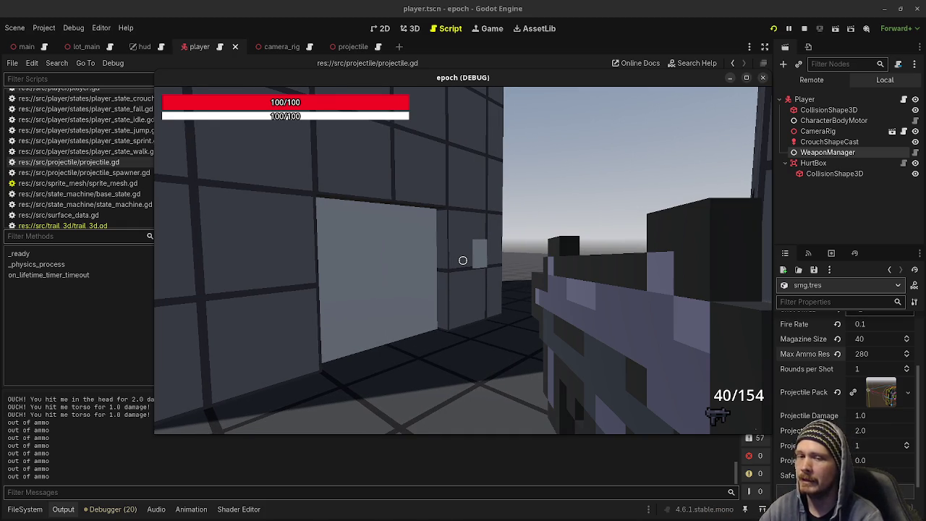
Walk to the double wall panel and pop the game out into its own maximized window.
key("w")
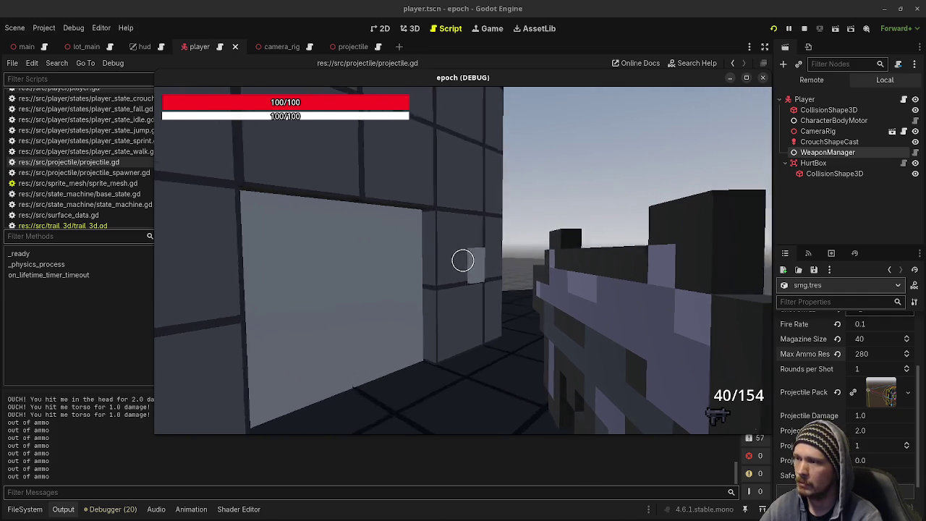
key("w")
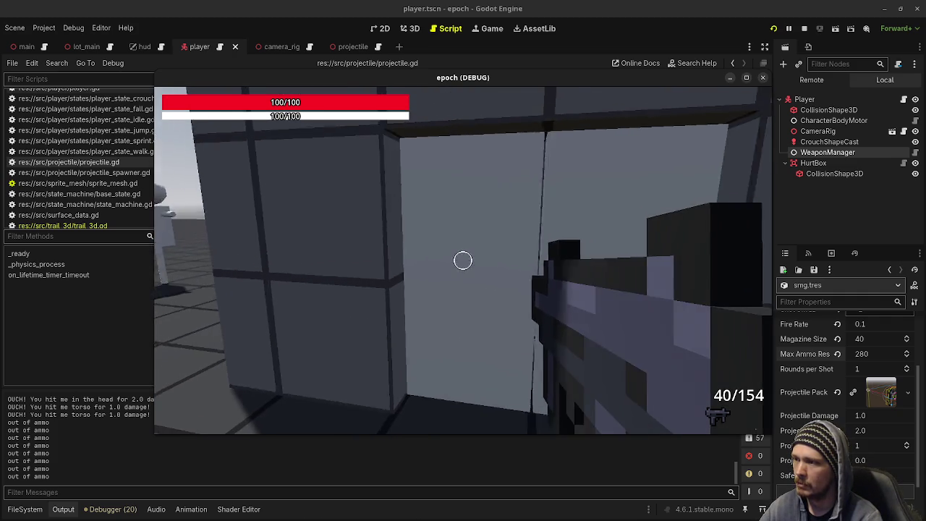
key("w")
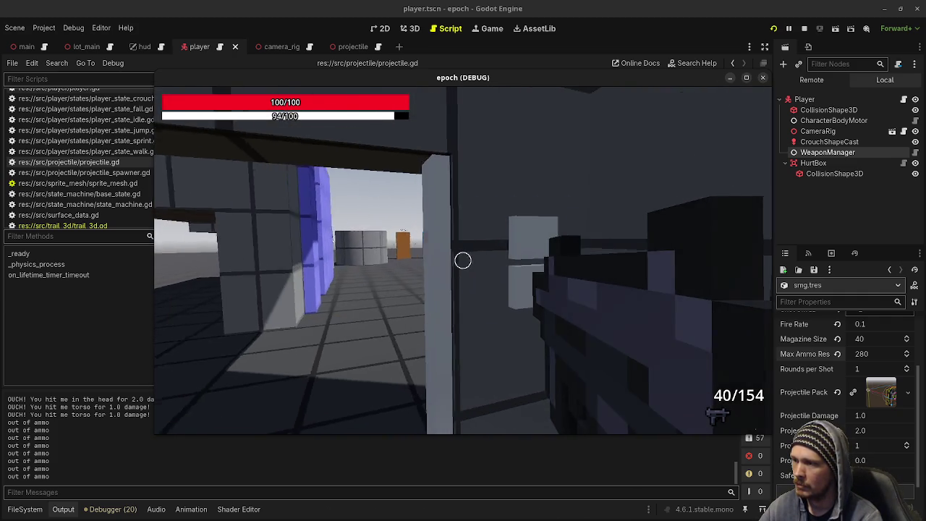
key("w")
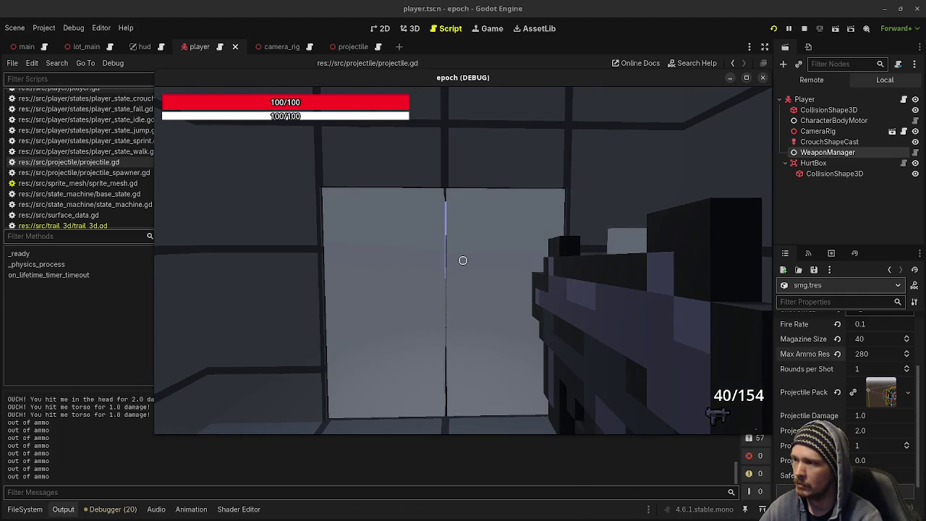
left_click(746, 77)
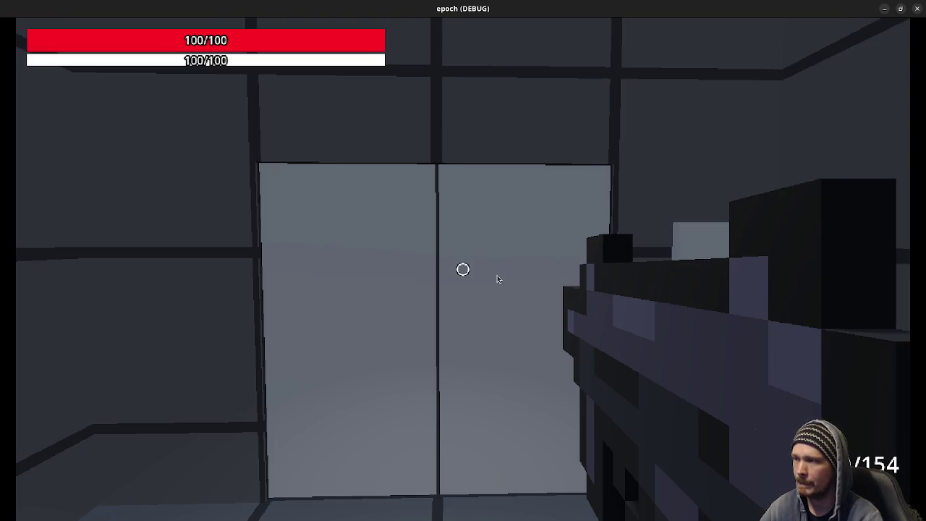
Shoot a bullet hole in the door, open it and walk out onto the round grey platform.
left_click(463, 269)
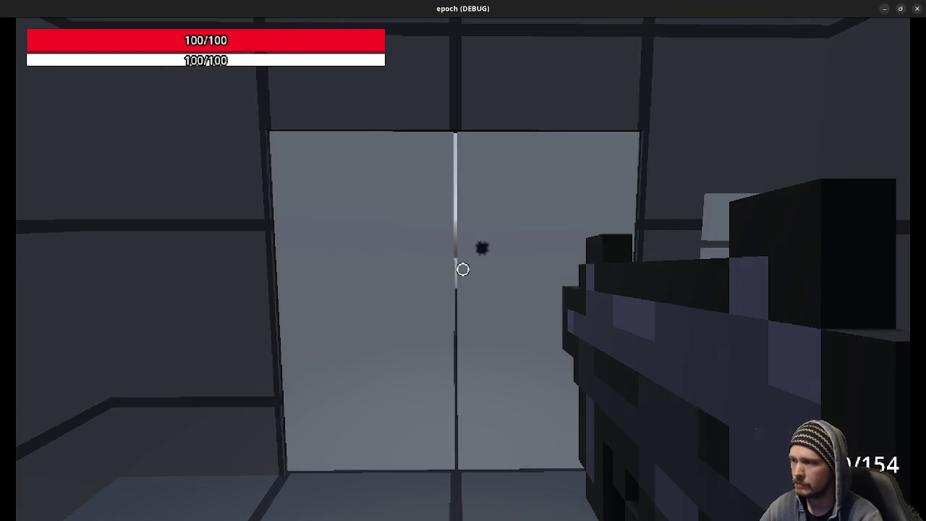
key("e")
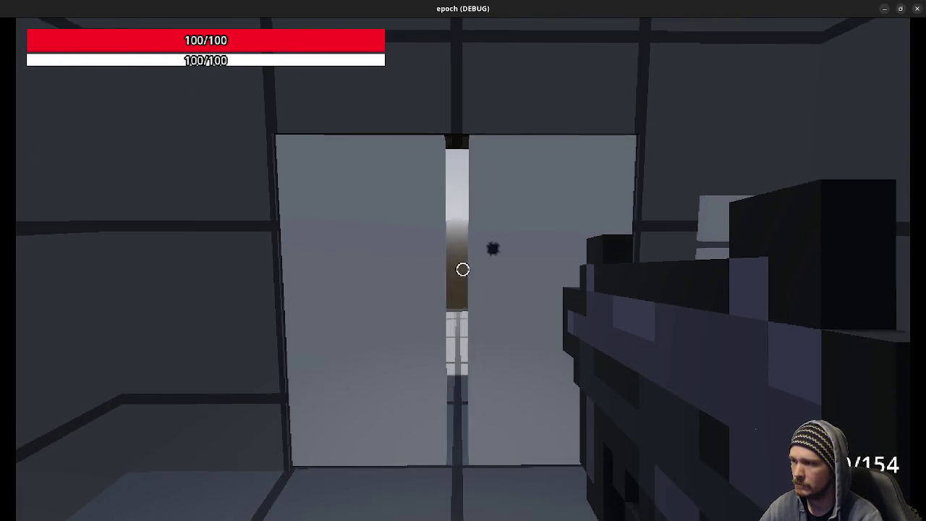
key("shift+w")
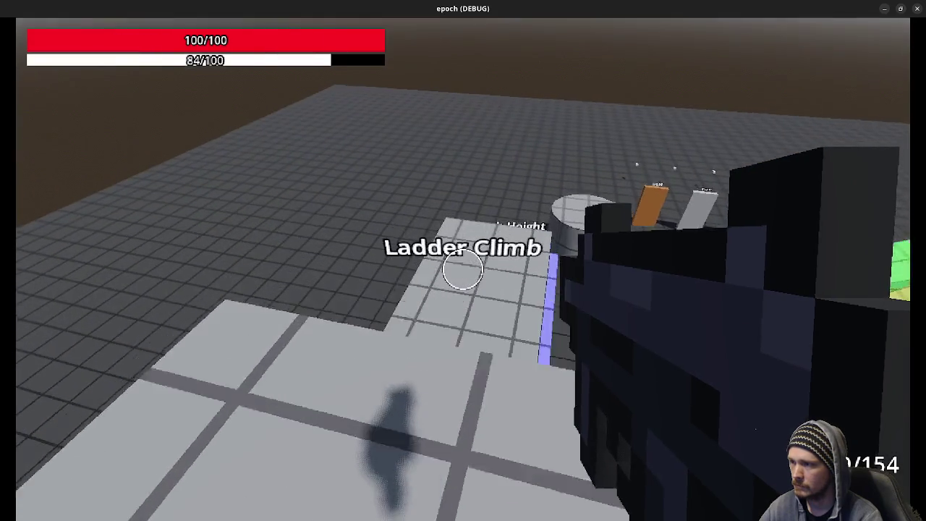
key("shift+w")
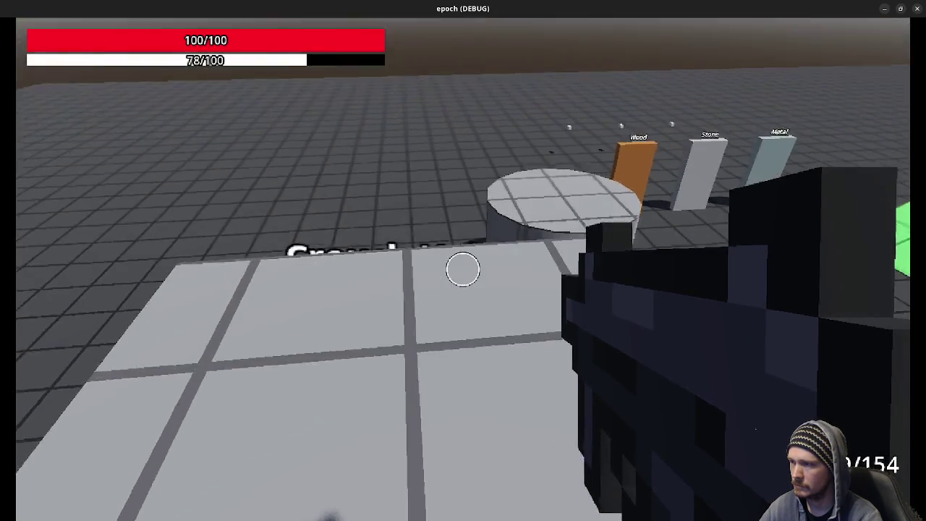
key("shift+w")
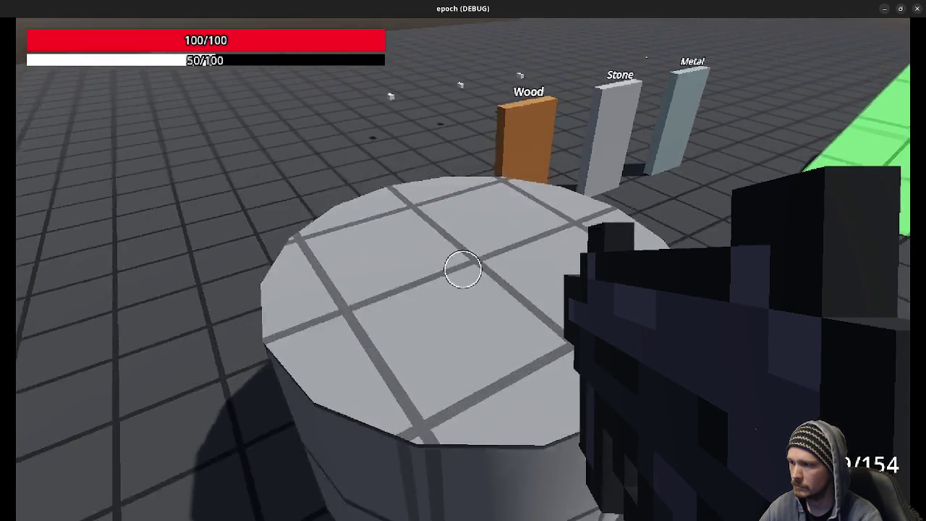
key("w")
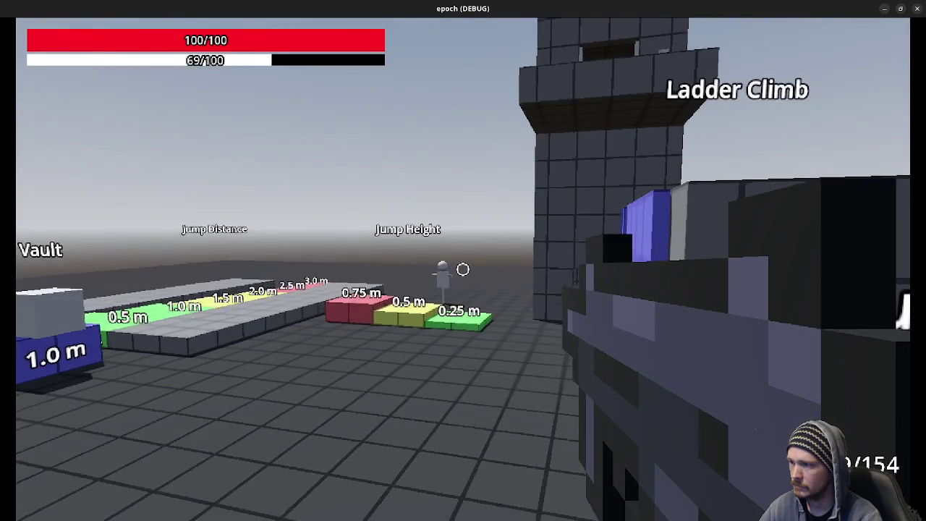
Fire several shots to check where projectiles spawn, reload, and walk up the green 30° slope.
left_click(463, 269)
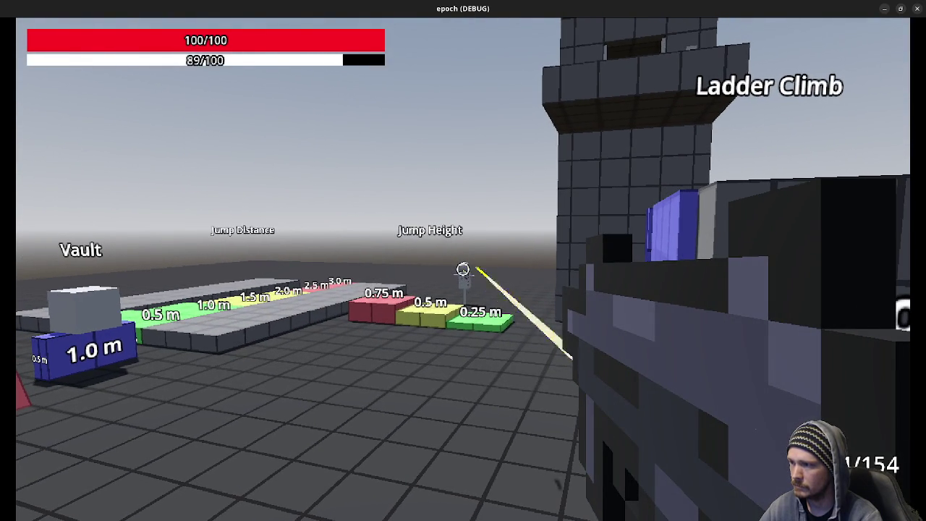
left_click(463, 269)
left_click(463, 269)
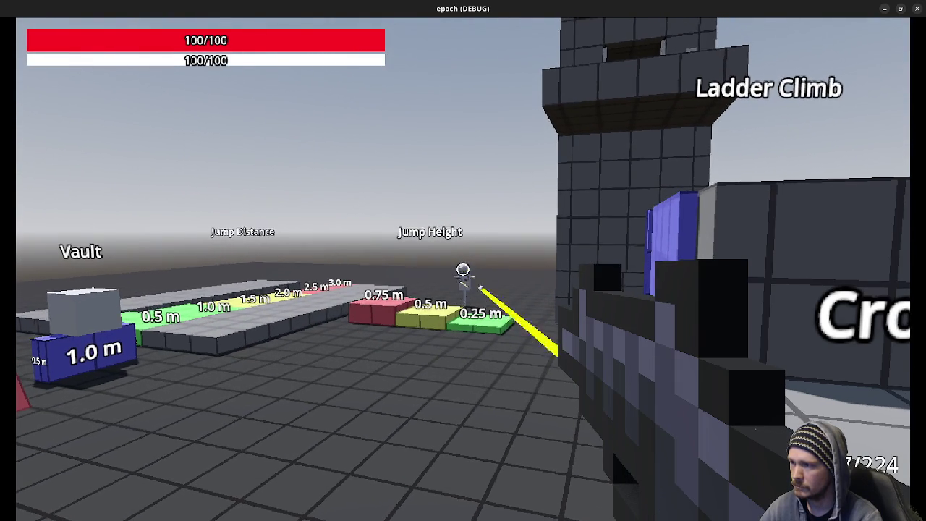
left_click(463, 270)
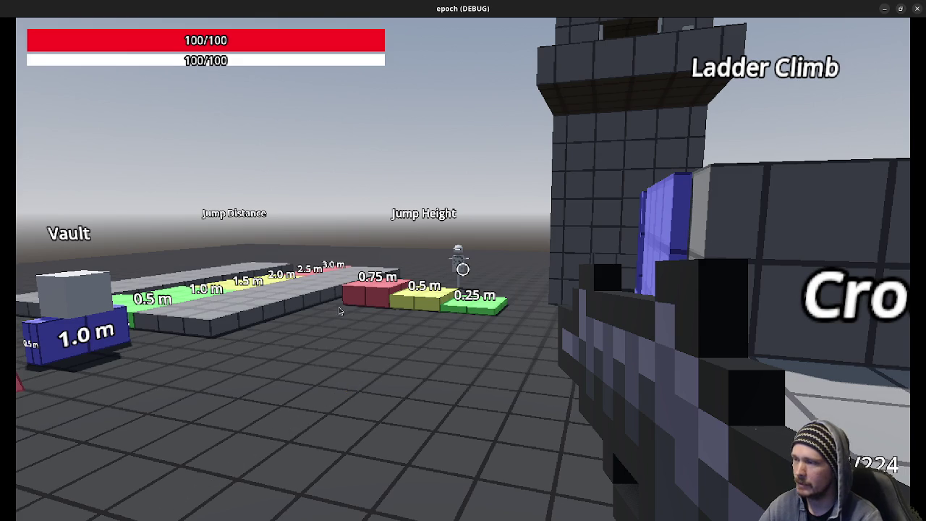
key("w")
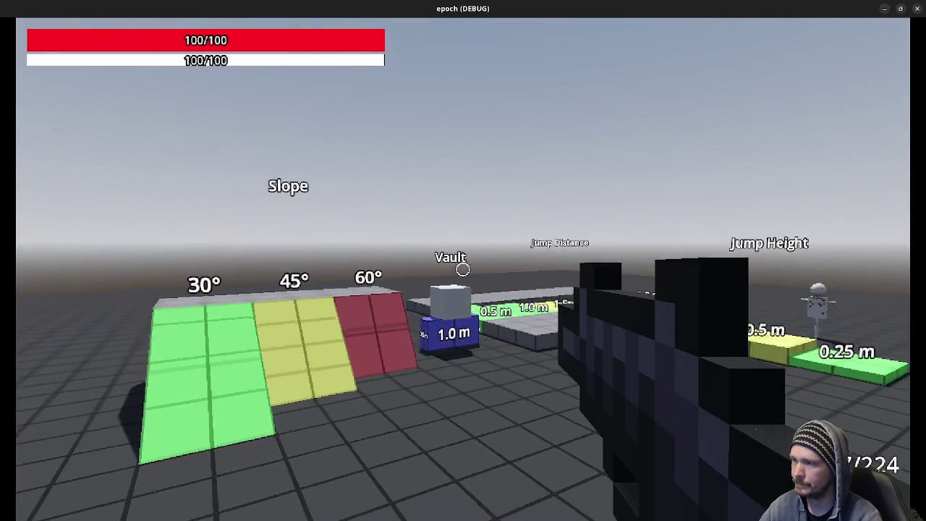
key("r")
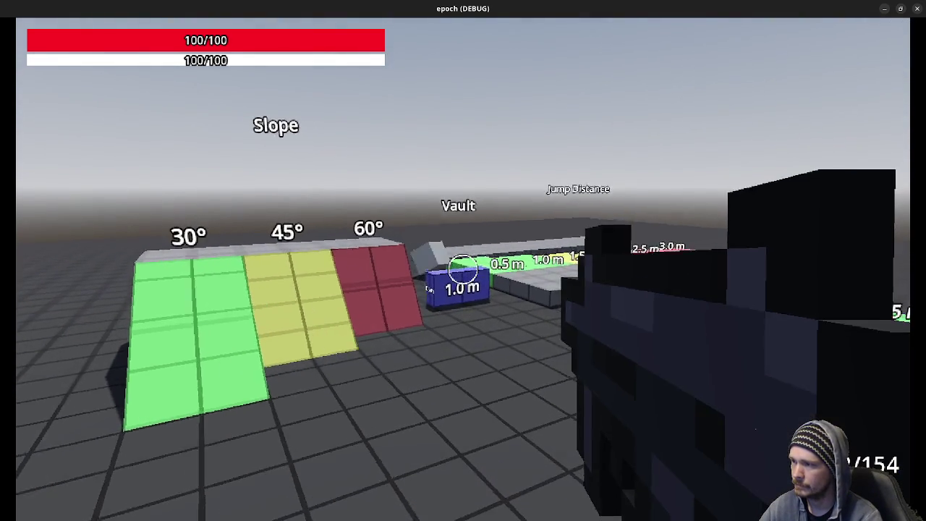
key("w")
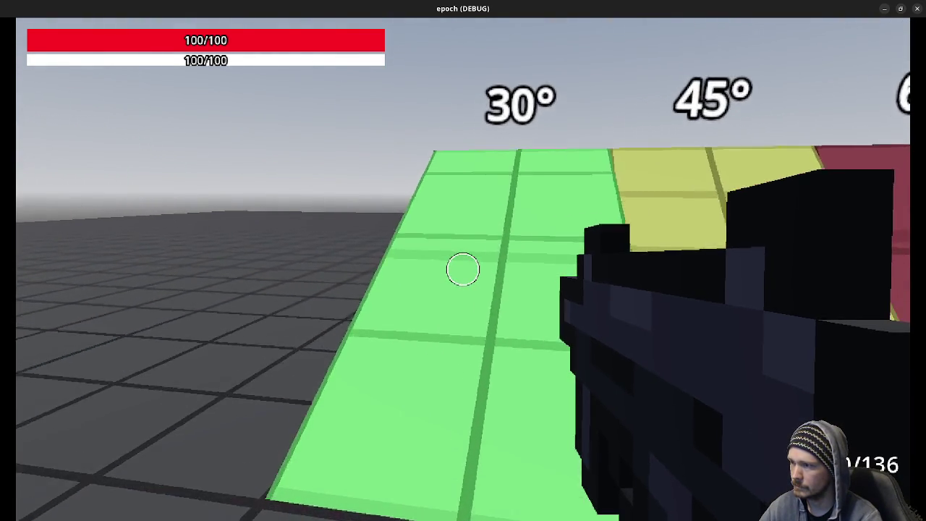
key("w")
key("w")
key("w")
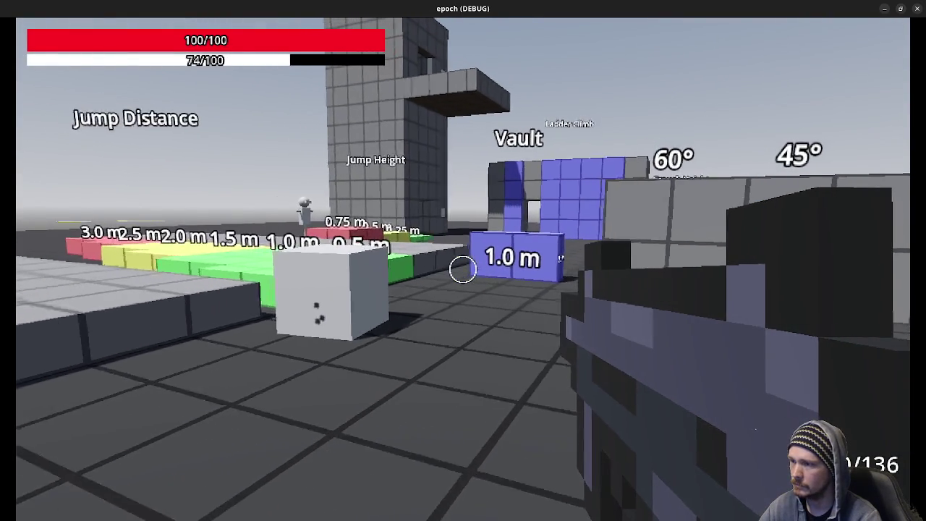
Shoot the white cube full of bullet holes, climb onto it, and knock it loose.
key("s")
left_click(463, 269)
key("w")
left_click(463, 269)
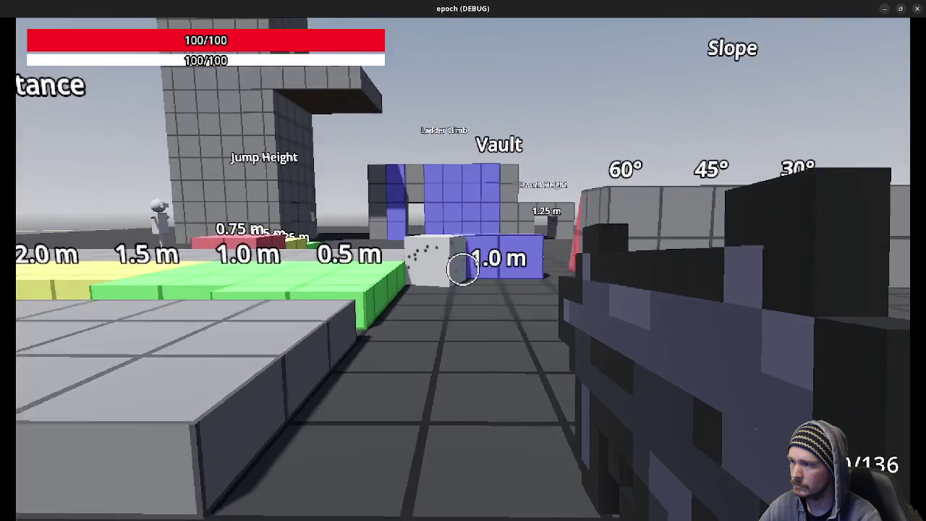
key("w")
key("space")
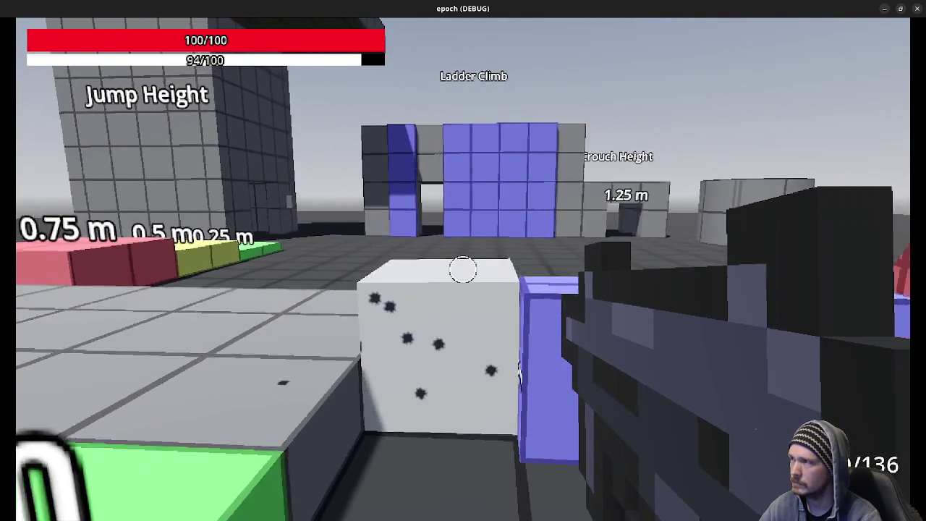
key("s")
left_click(463, 269)
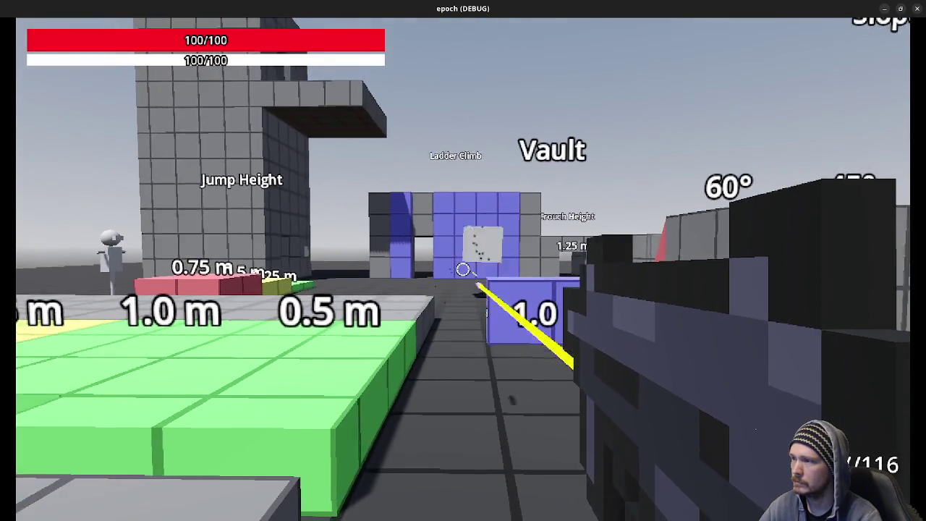
left_click(463, 269)
key("shift+w")
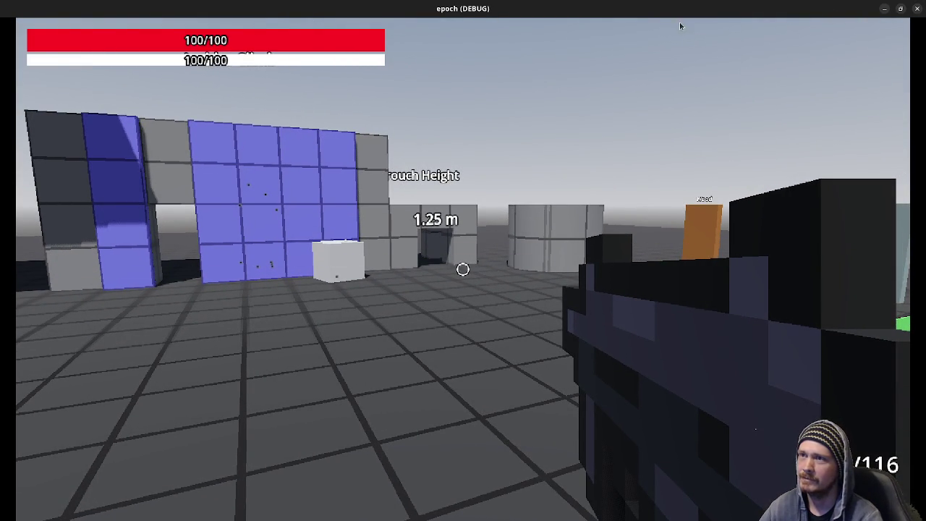
Close the test game and clear the WeaponManager's primary and secondary weapon slots.
left_click(917, 13)
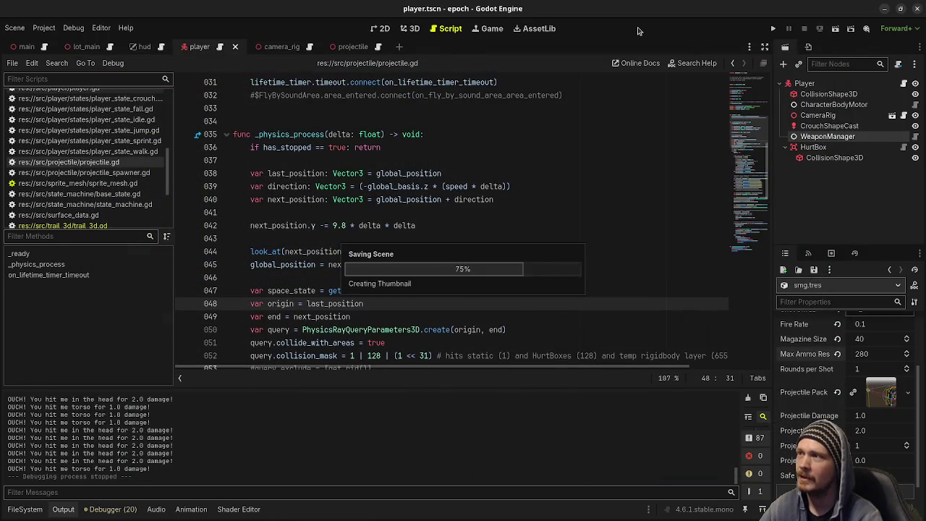
left_click(830, 137)
left_click(840, 353)
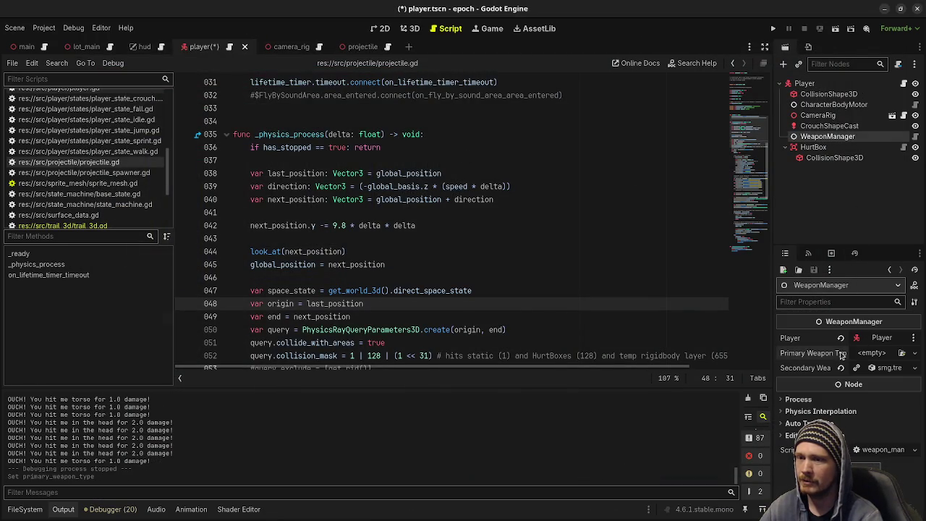
left_click(841, 368)
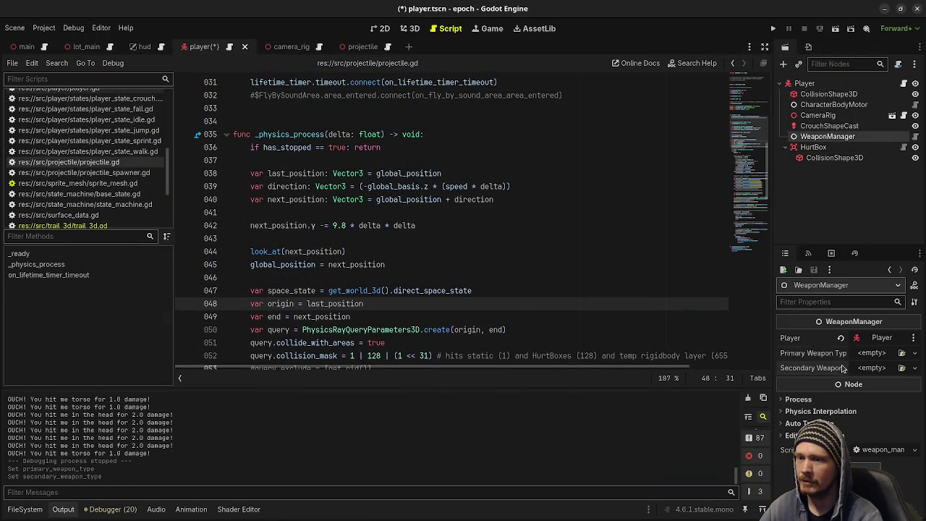
Assign pistol.tres as primary and shotgun.tres as secondary weapon, and save player.tscn.
left_click(25, 509)
mouse_move(151, 448)
left_mouse_down()
mouse_move(774, 375)
mouse_move(861, 353)
left_mouse_up()
mouse_move(146, 464)
left_mouse_down()
mouse_move(866, 362)
mouse_move(876, 369)
left_mouse_up()
key("ctrl+s")
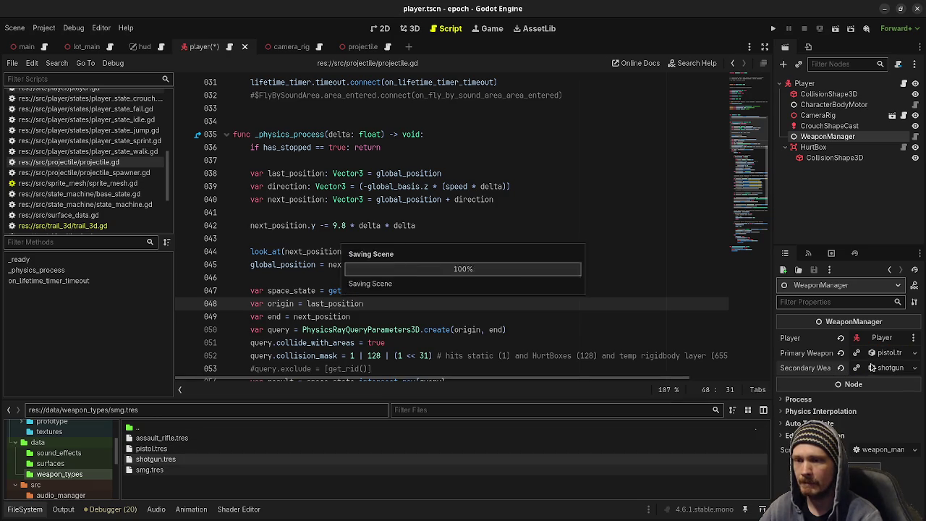
left_click(417, 30)
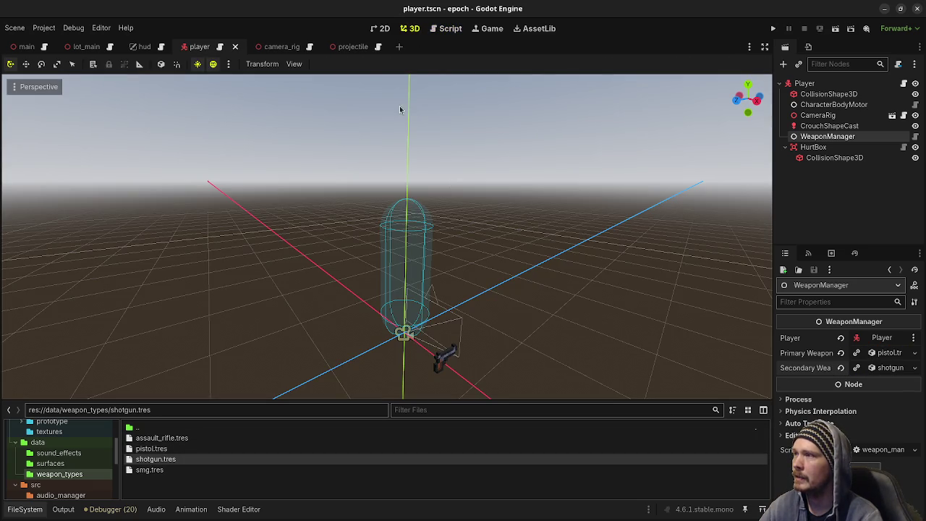
Open the lot_main scene, orbit to a perspective view of the level, and collapse SurfaceMaterials.
left_click(83, 47)
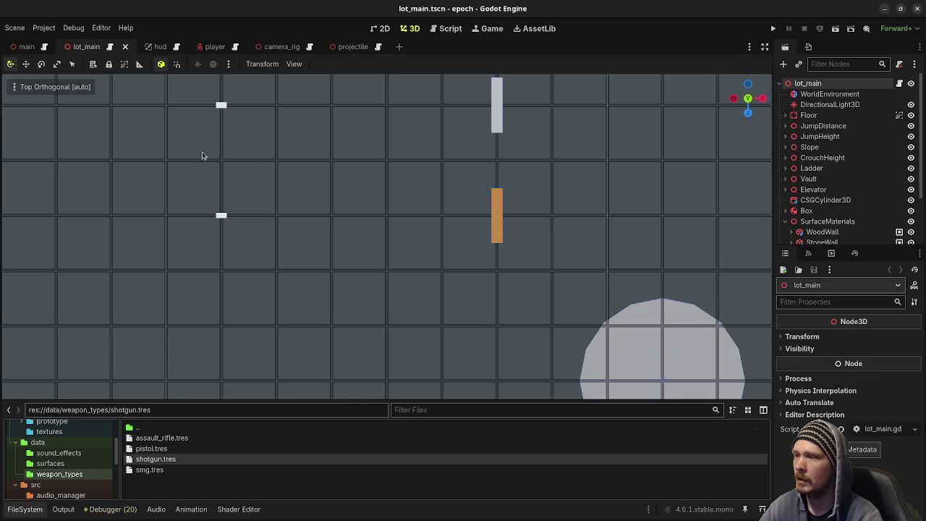
scroll(499, 213, "down", 8)
mouse_move(510, 220)
left_mouse_down()
mouse_move(552, 218)
mouse_move(496, 314)
left_mouse_up()
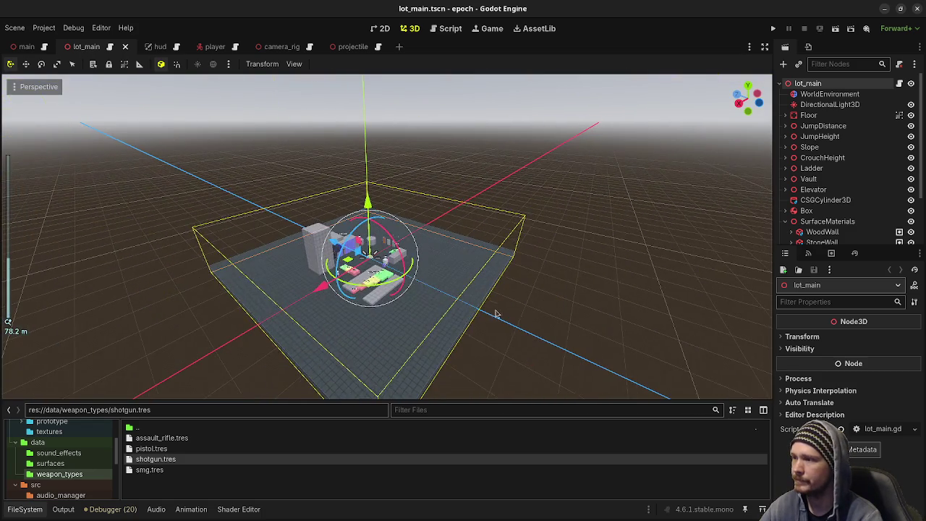
left_click(786, 221)
Add a CSGBox3D child node under the lot_main root.
double_click(811, 84)
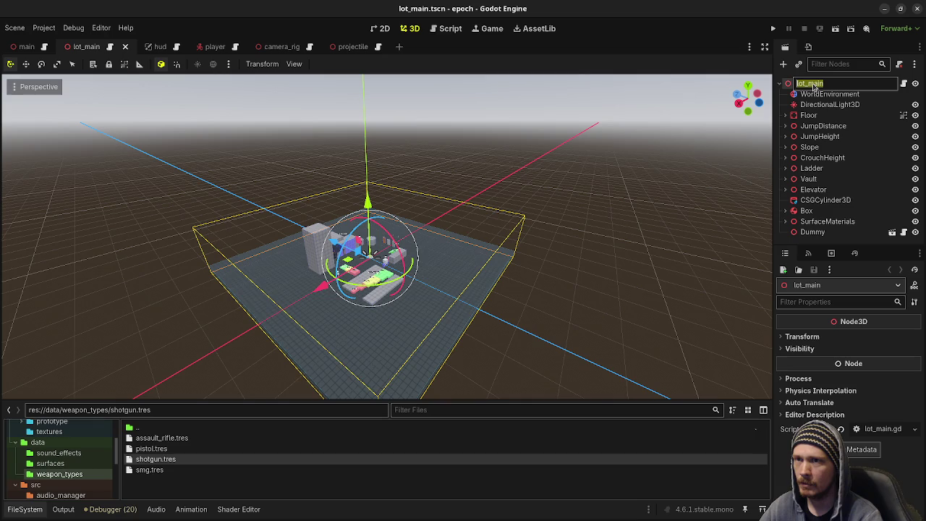
left_click(824, 97)
left_click(813, 84)
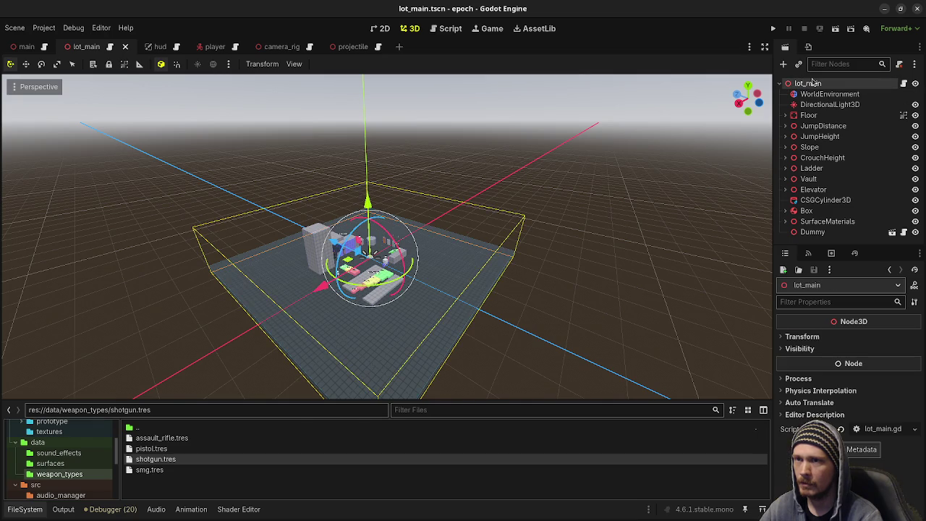
key("ctrl+a")
type("csgbox")
key("Return")
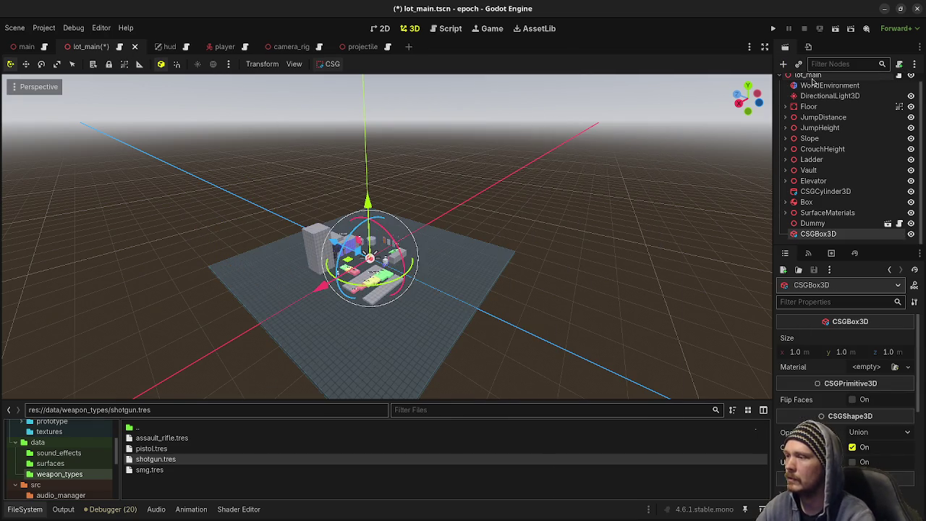
Set the CSGBox3D size to 64 m wide and 32 m high.
left_click(795, 352)
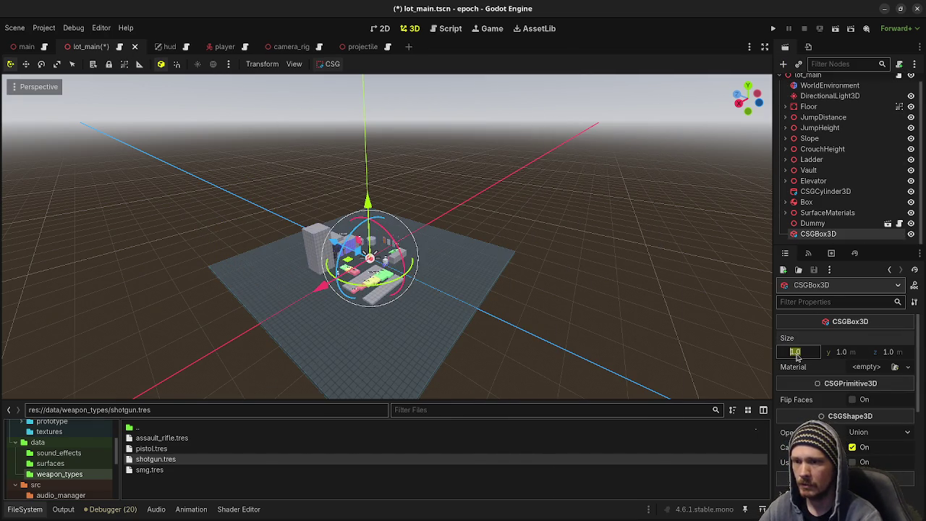
type("64")
key("Return")
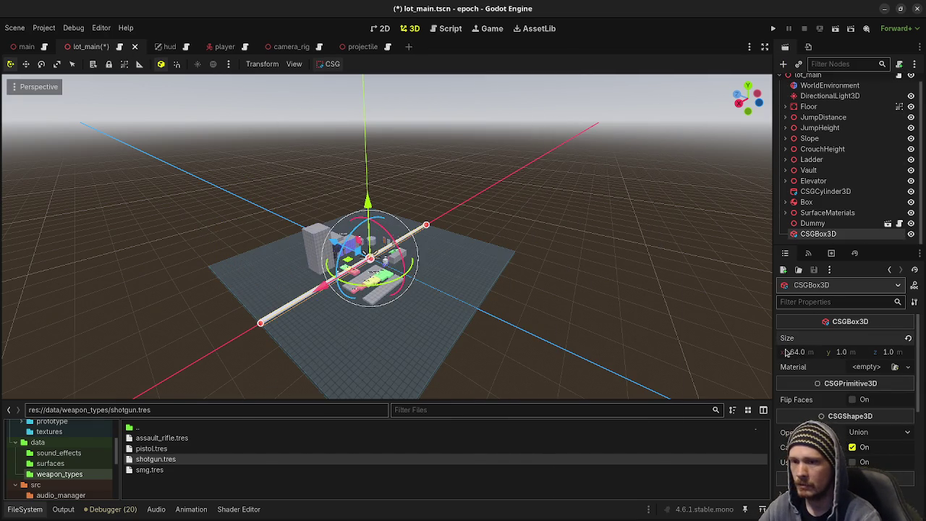
left_click(855, 353)
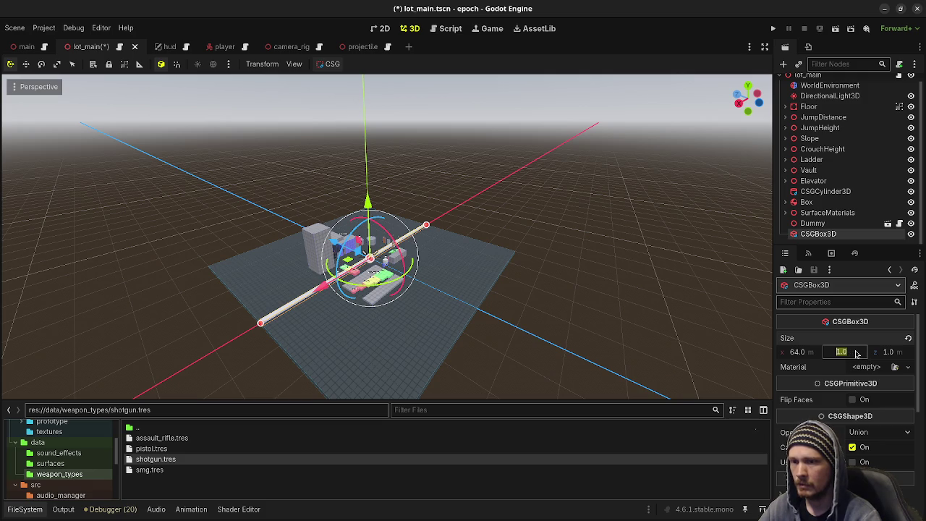
type("32")
key("Return")
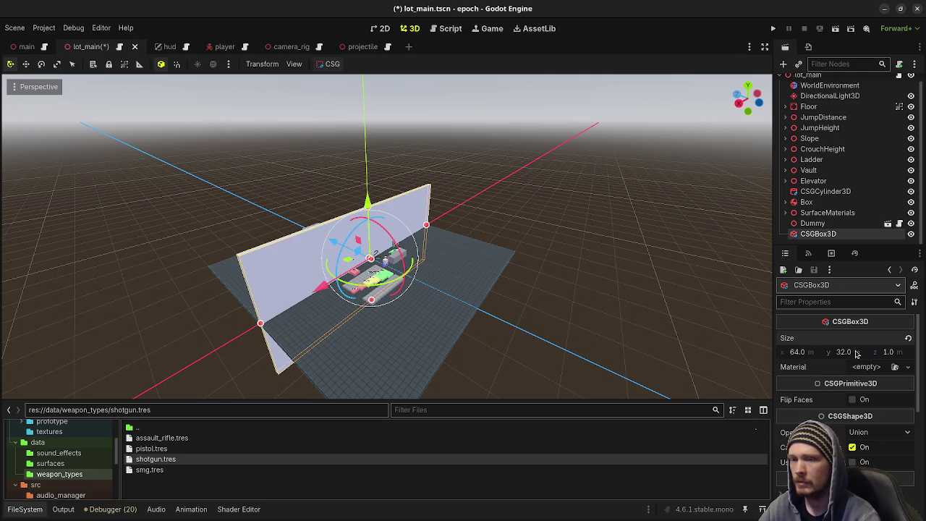
Raise the wall 16 m onto the floor and move it about 32 m back along Z.
left_click_drag(367, 199, 381, 138)
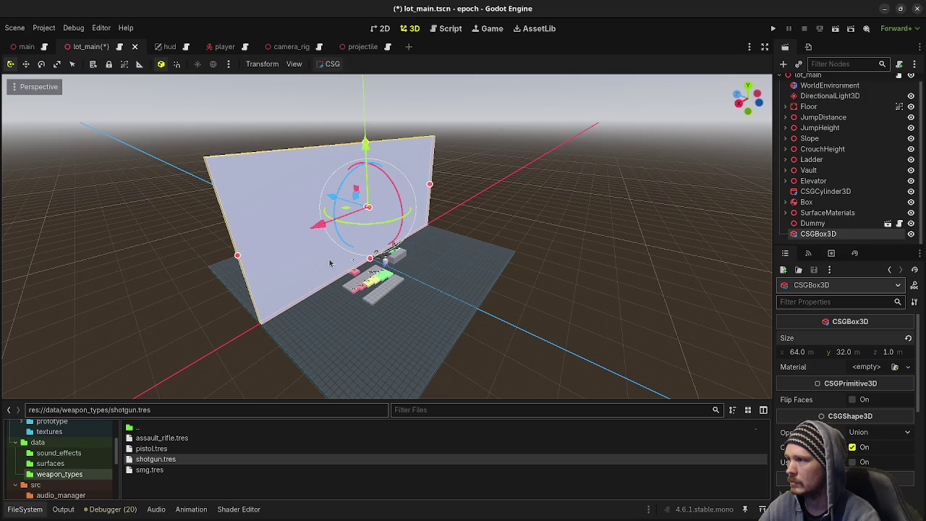
mouse_move(331, 197)
left_mouse_down()
mouse_move(415, 239)
mouse_move(396, 181)
mouse_move(536, 282)
mouse_move(560, 249)
mouse_move(531, 259)
mouse_move(490, 183)
left_mouse_up()
scroll(537, 282, "up", 1)
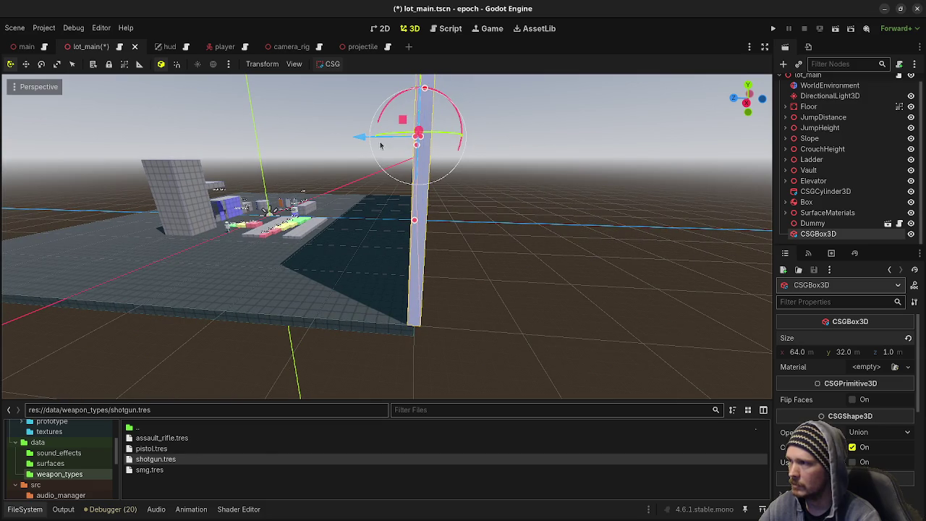
left_click_drag(366, 142, 363, 147)
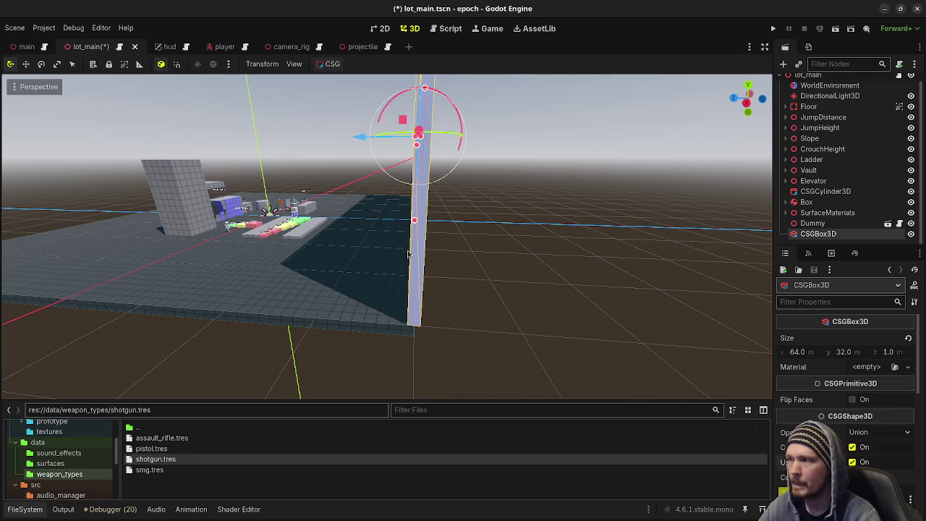
Copy the elevator wall's material override and paste it onto the tall wall.
left_click(190, 215)
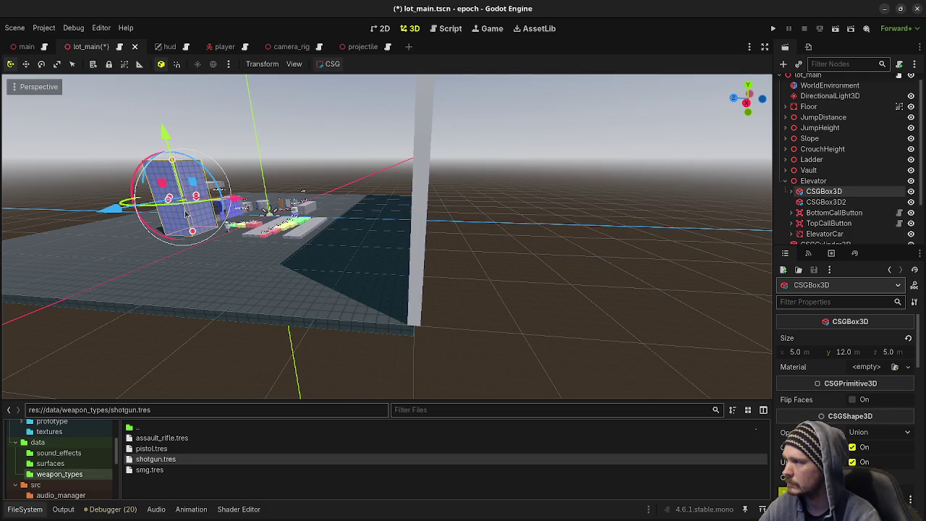
scroll(809, 383, "down", 5)
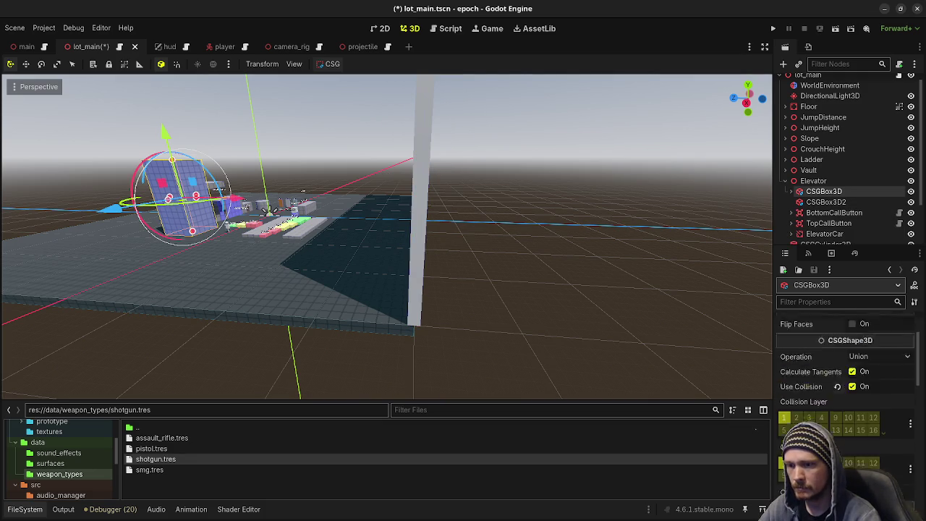
scroll(810, 390, "down", 3)
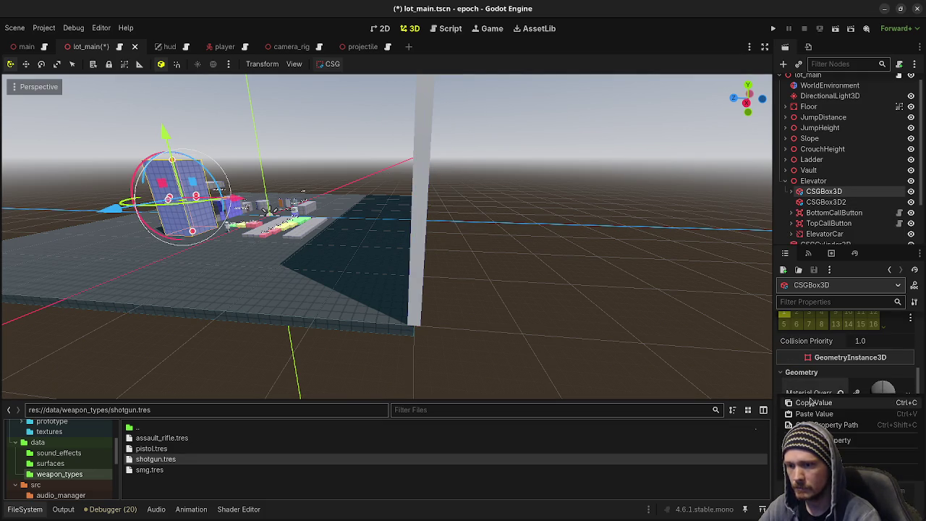
left_click(421, 188)
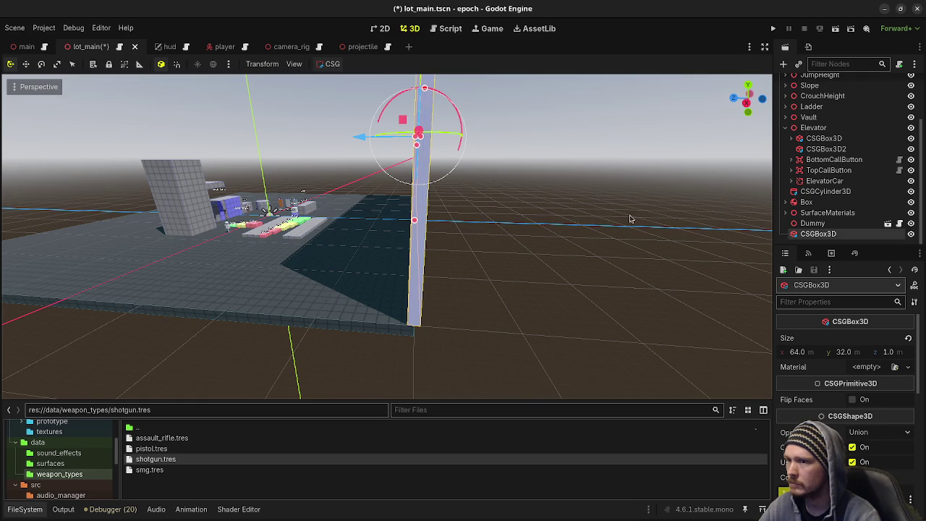
scroll(828, 389, "down", 5)
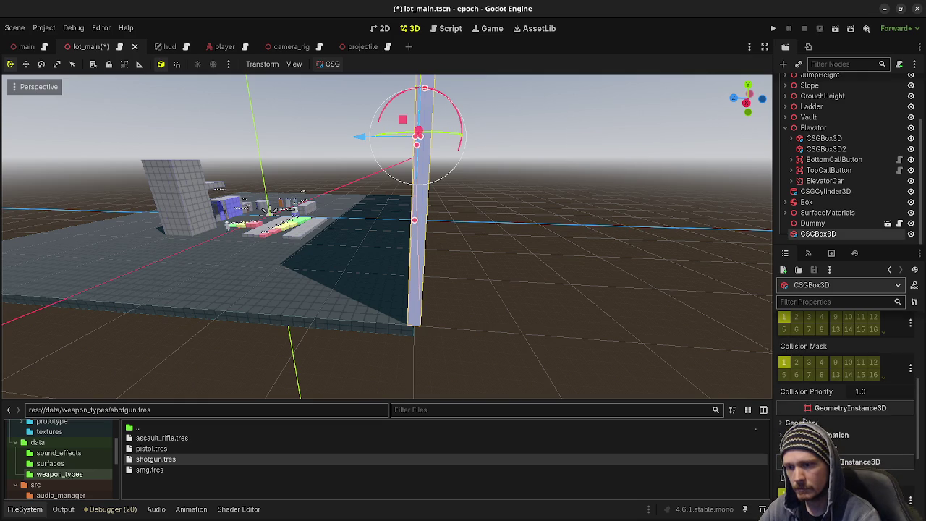
left_click(802, 423)
left_click(908, 461)
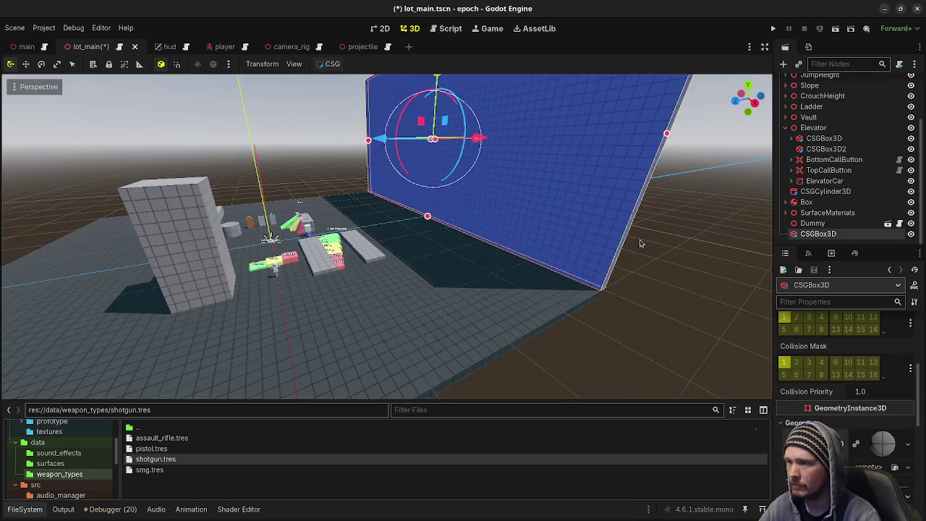
left_click(503, 301)
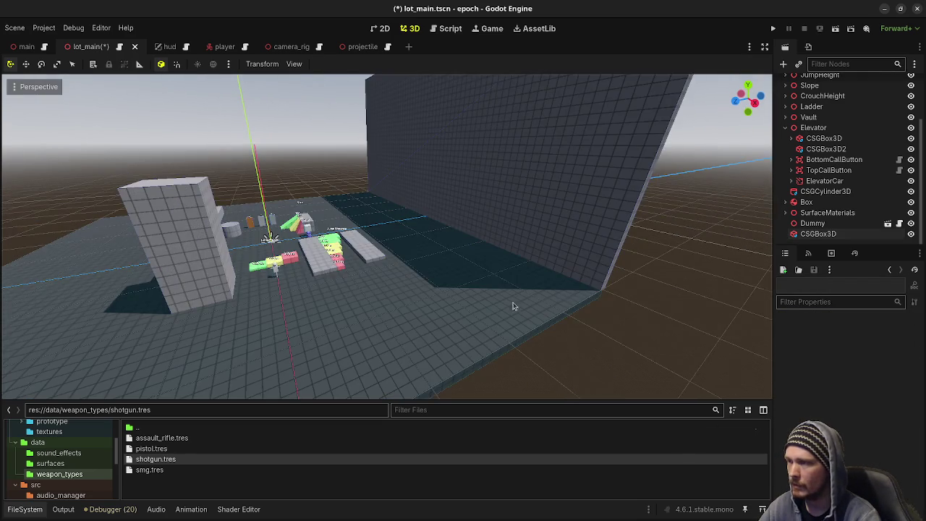
scroll(486, 292, "down", 8)
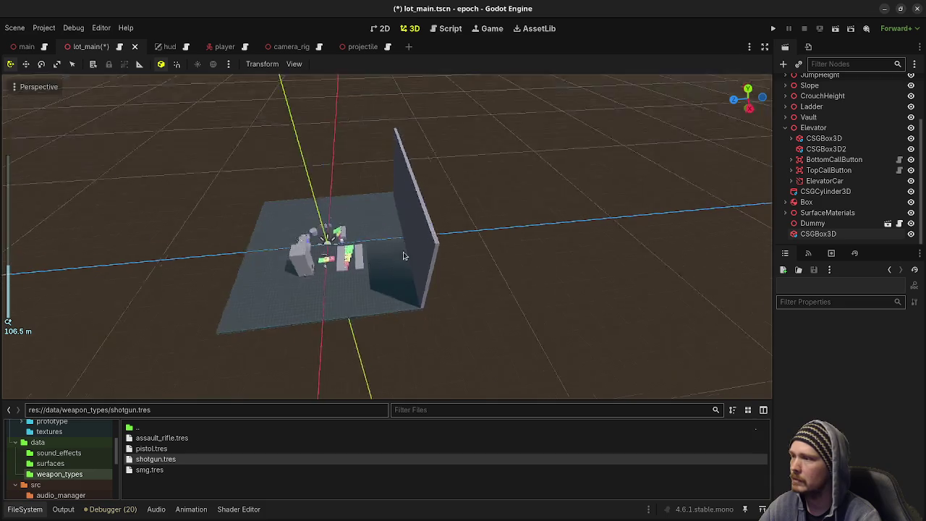
left_click(816, 234)
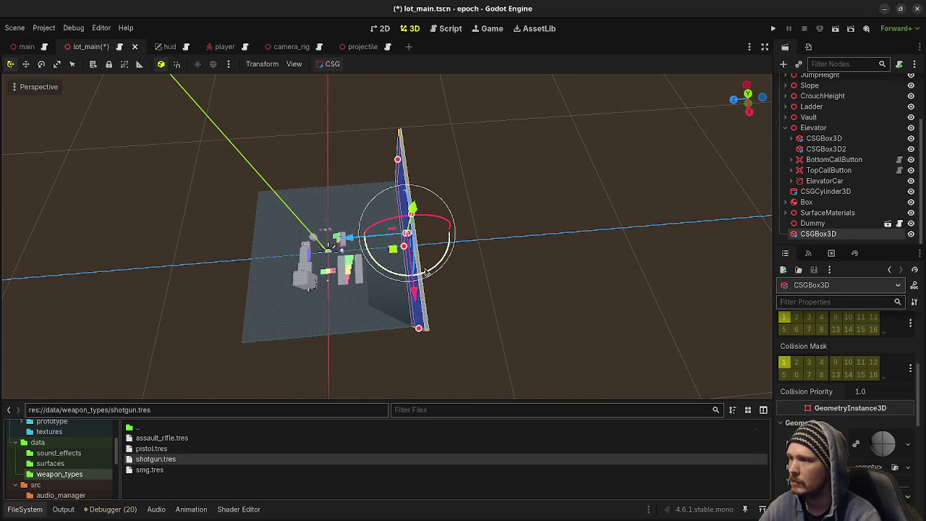
Rotate the tall wall 30 degrees and move it to line up with the floor's edge in top view.
mouse_move(435, 262)
left_mouse_down()
mouse_move(454, 251)
mouse_move(438, 262)
mouse_move(427, 251)
left_mouse_up()
key("KP_7")
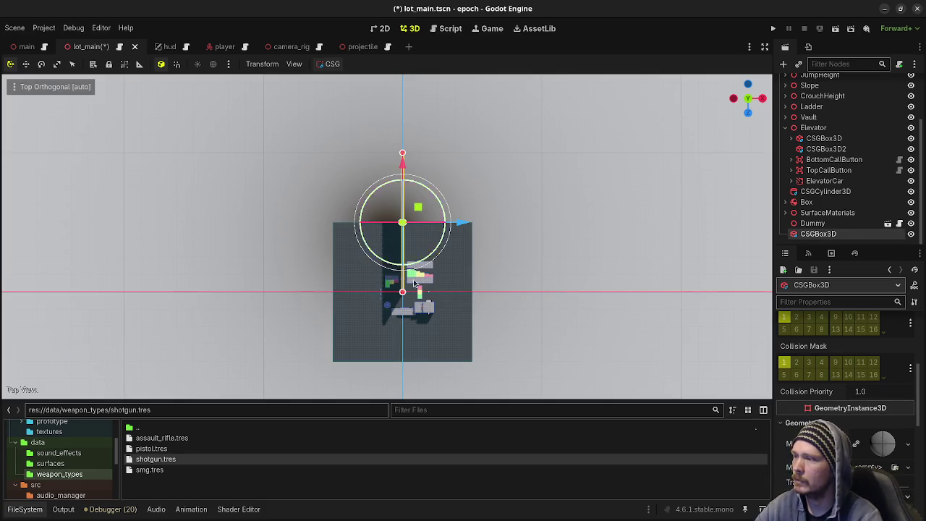
mouse_move(416, 223)
left_mouse_down()
mouse_move(354, 282)
mouse_move(347, 277)
left_mouse_up()
key("f")
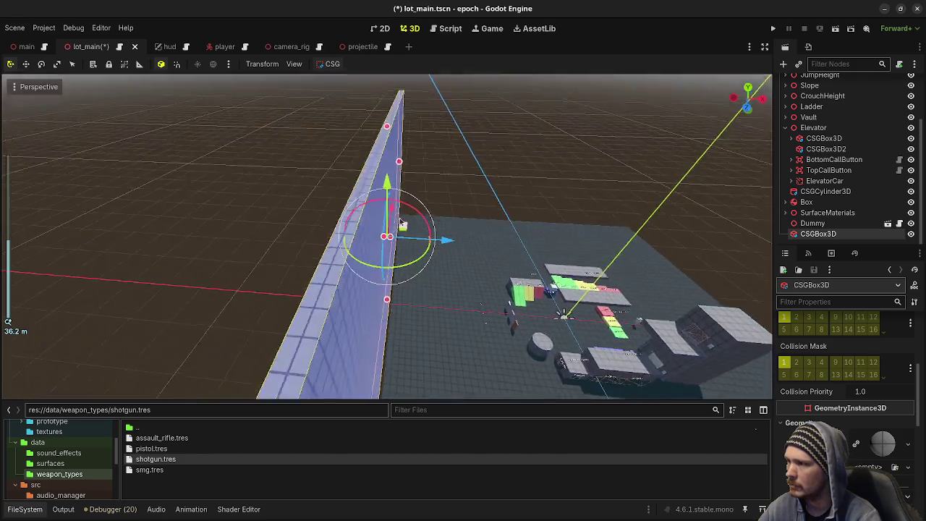
mouse_move(400, 222)
left_mouse_down()
mouse_move(435, 244)
mouse_move(410, 223)
mouse_move(432, 231)
left_mouse_up()
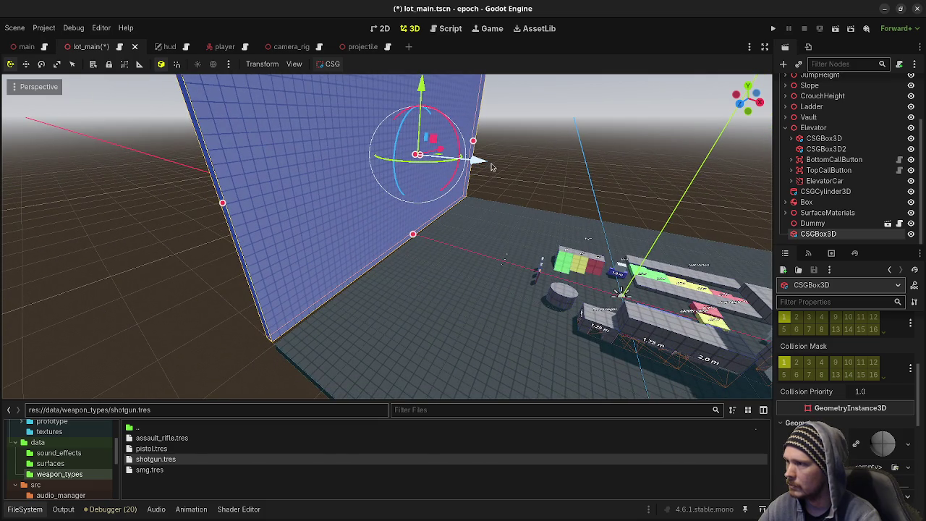
left_click_drag(489, 167, 568, 174)
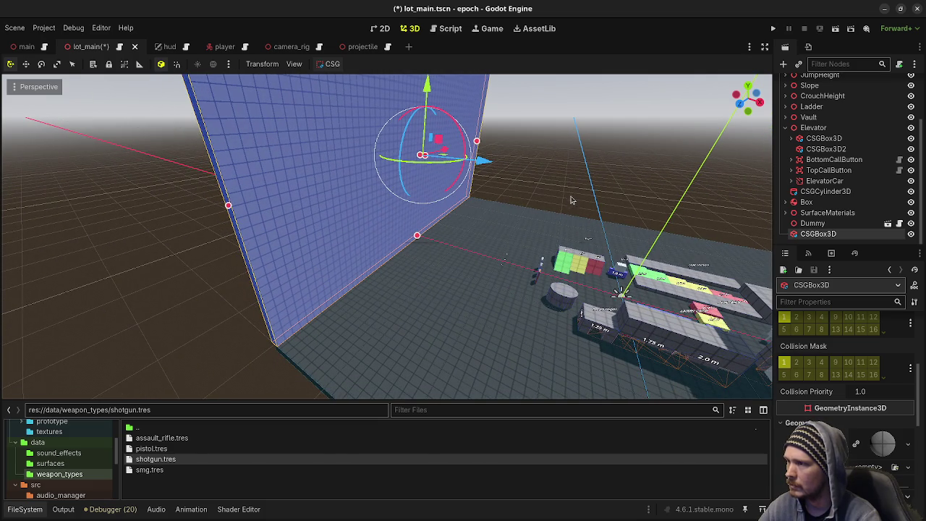
Save lot_main.tscn, then reselect the tall wall and the lot_main root node.
key("ctrl+s")
left_click(565, 189)
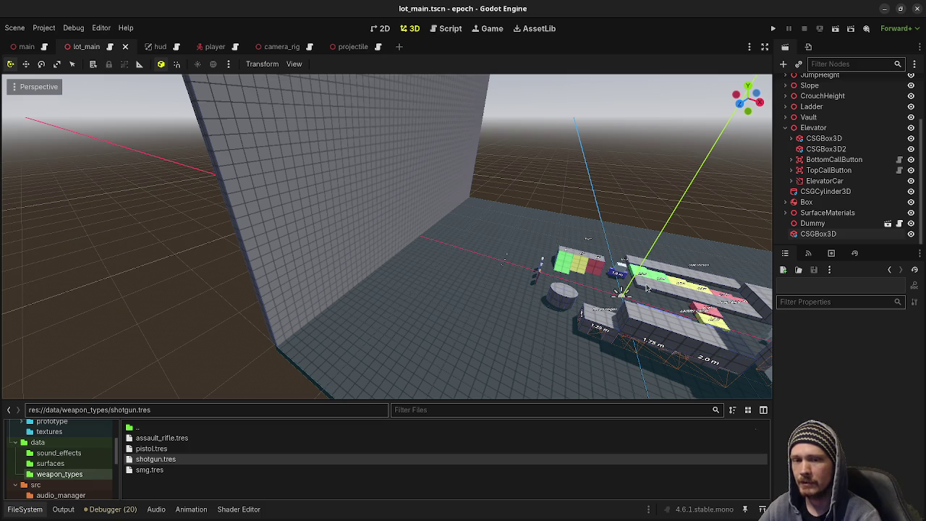
left_click(820, 235)
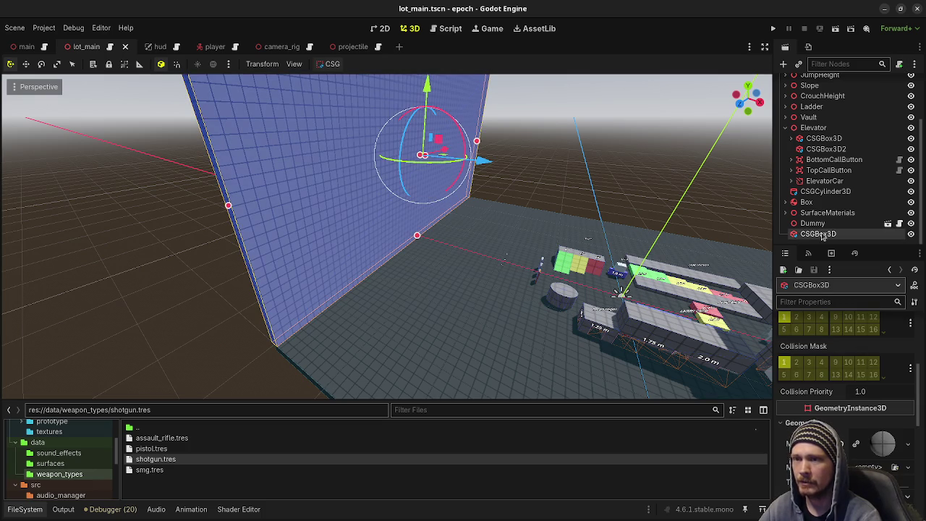
scroll(824, 384, "up", 5)
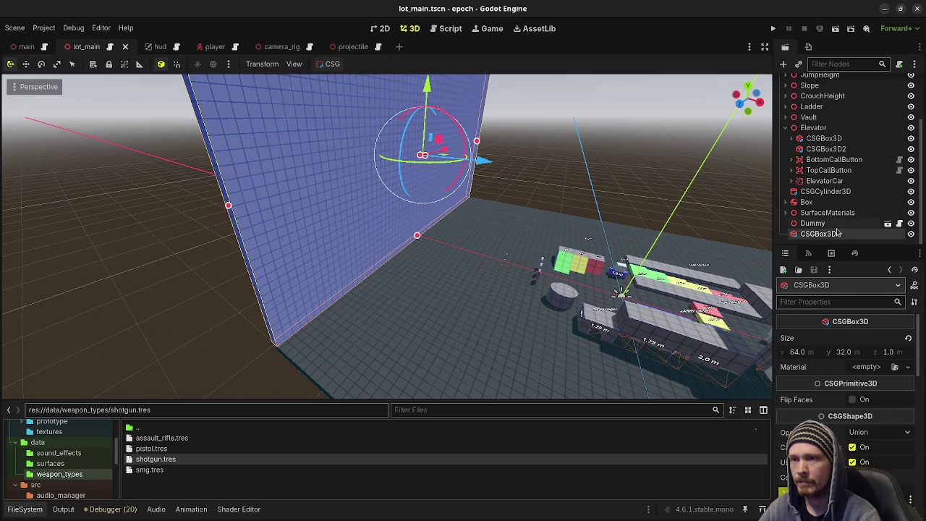
scroll(830, 119, "up", 3)
left_click(821, 84)
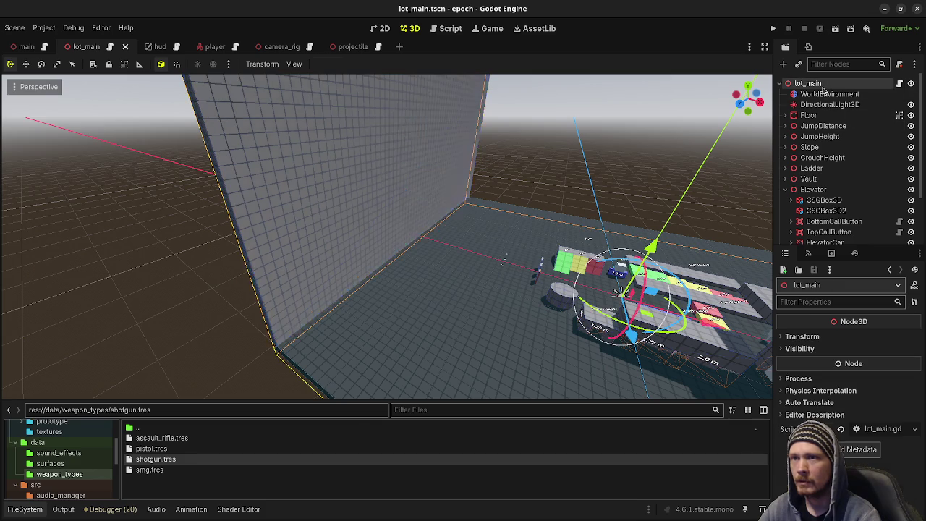
Add a RigidBody3D under lot_main, rename it Ball, and frame it in the view.
key("ctrl+a")
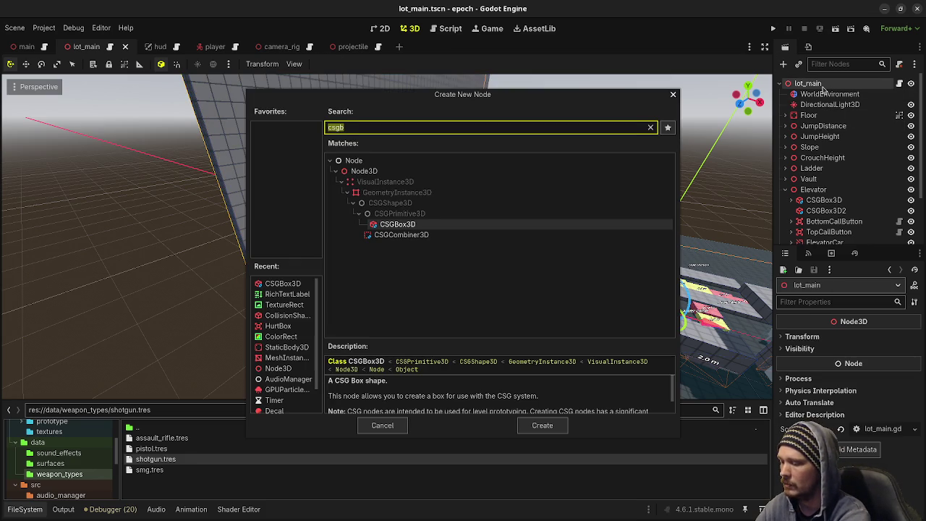
type("rigid")
key("Return")
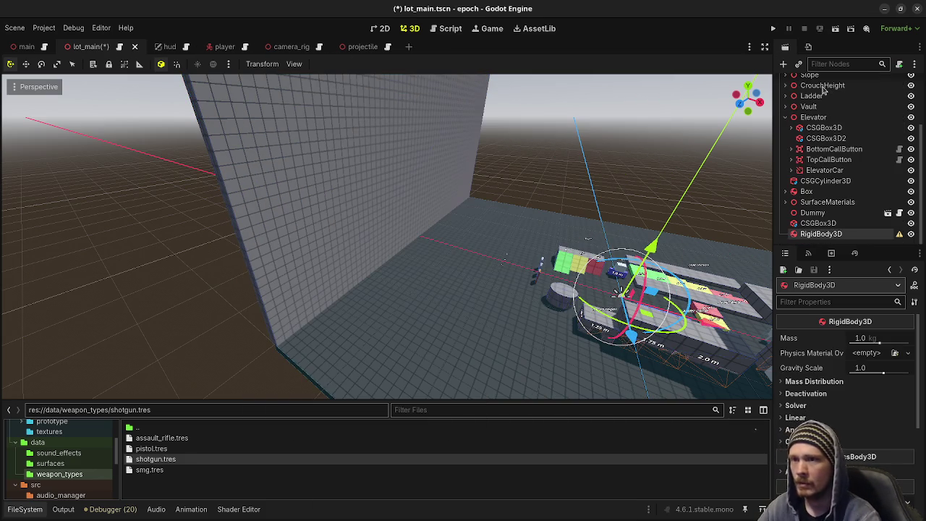
key("F2")
type("Ball")
key("Return")
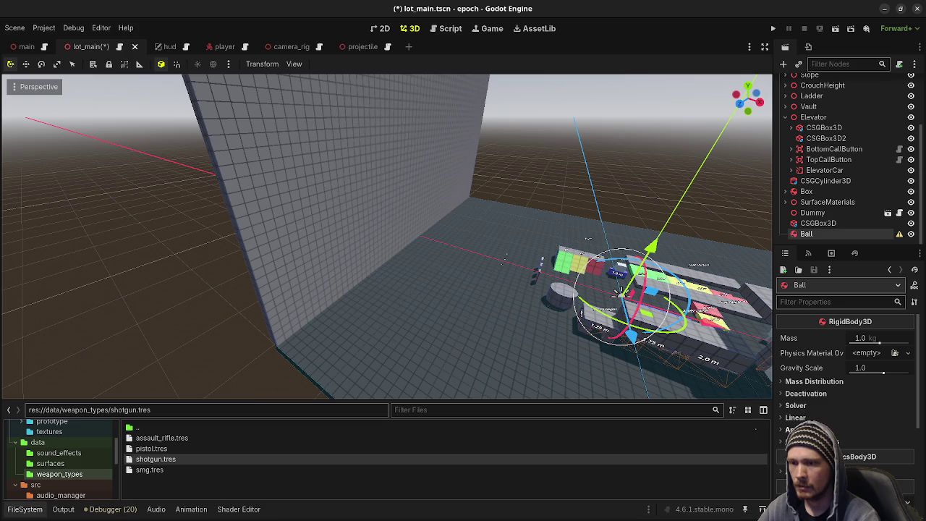
key("f")
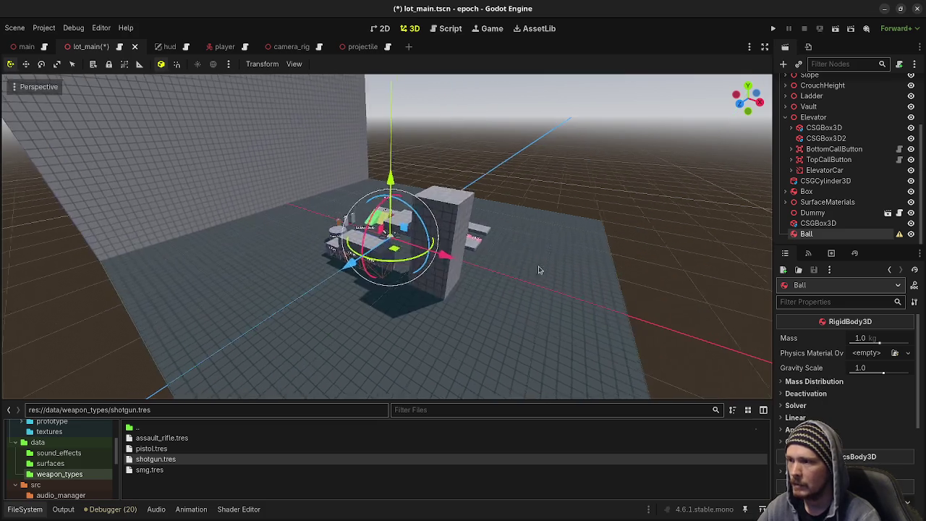
Give Ball a CollisionShape3D child with a SphereShape3D.
key("ctrl+a")
type("collision")
key("Return")
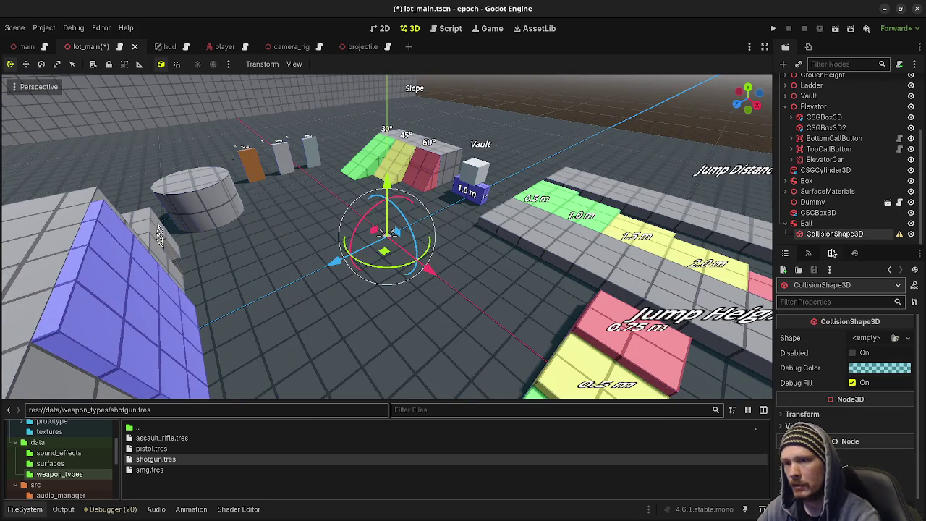
left_click(863, 338)
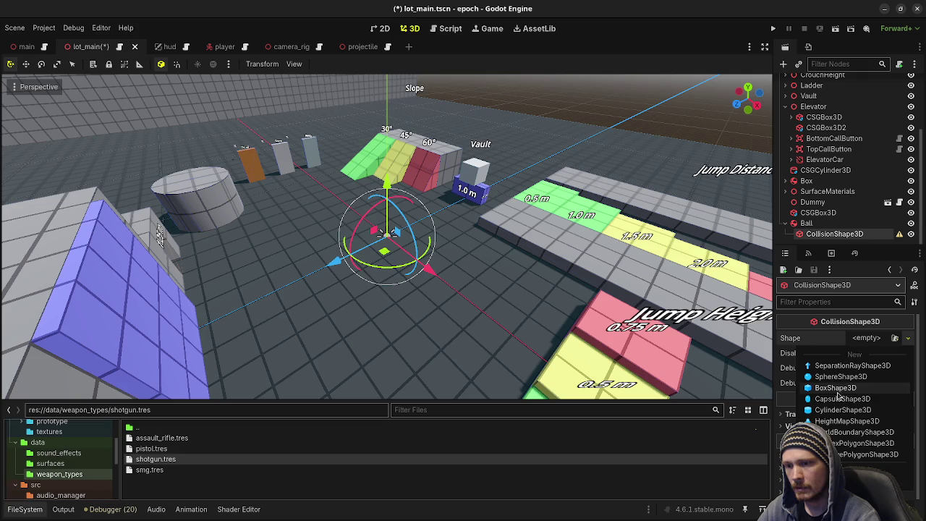
left_click(839, 376)
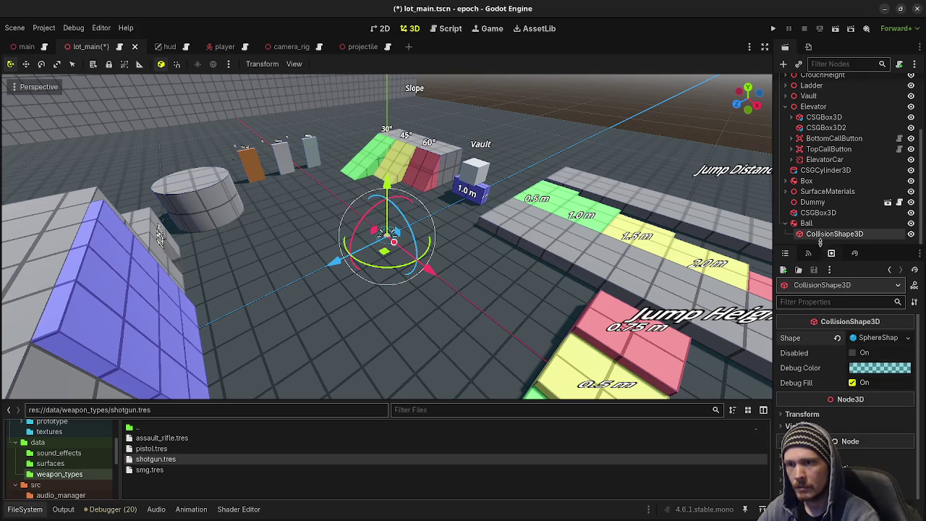
Add a MeshInstance3D under Ball with a SphereMesh.
left_click(816, 224)
key("ctrl+a")
type("mesh")
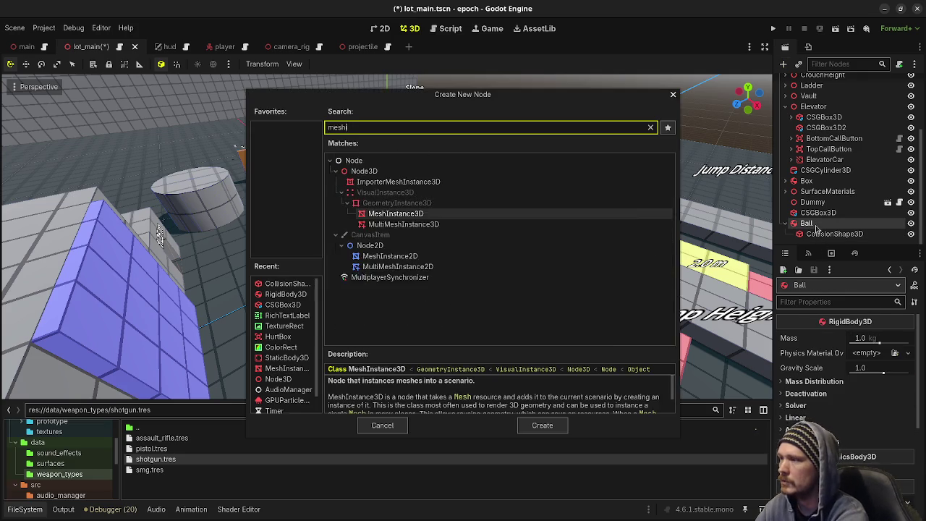
key("Return")
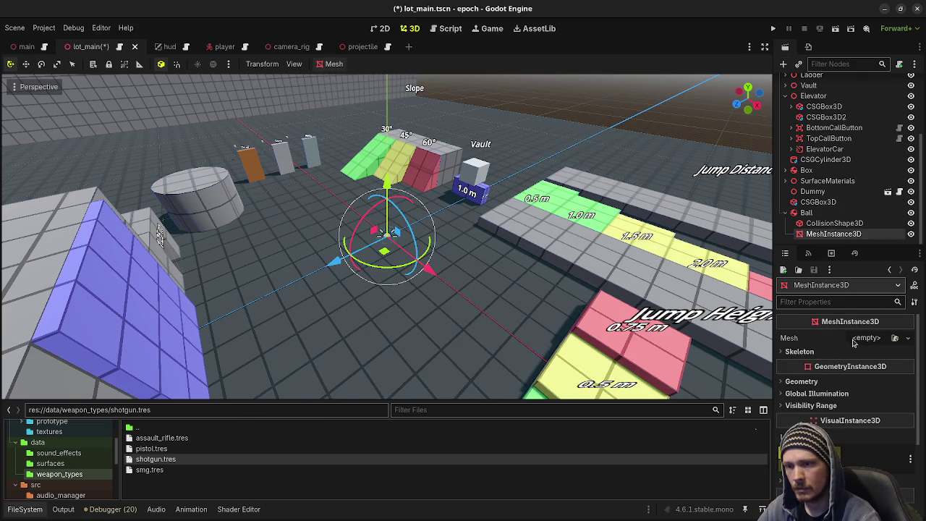
left_click(858, 338)
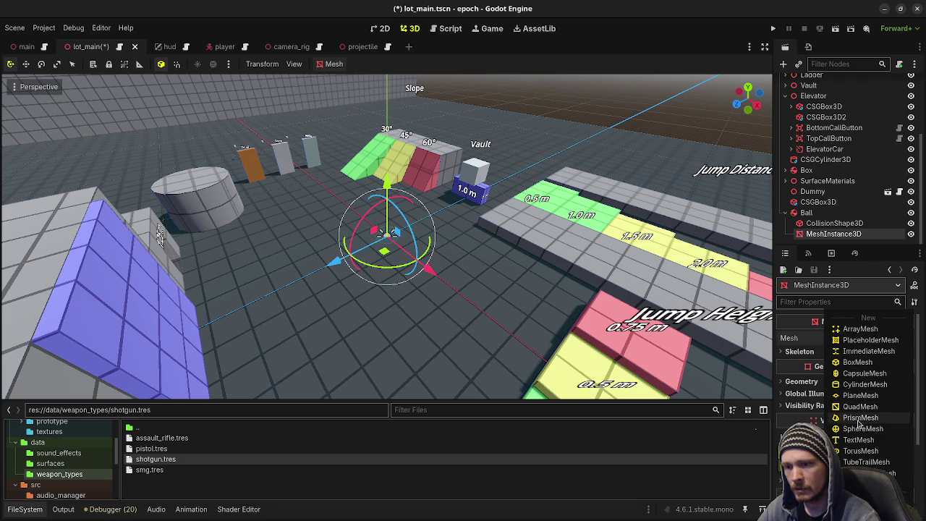
left_click(861, 429)
Set the SphereMesh to 8 radial segments and 4 rings, then save the scene.
left_click(871, 352)
scroll(876, 354, "down", 2)
left_click(888, 370)
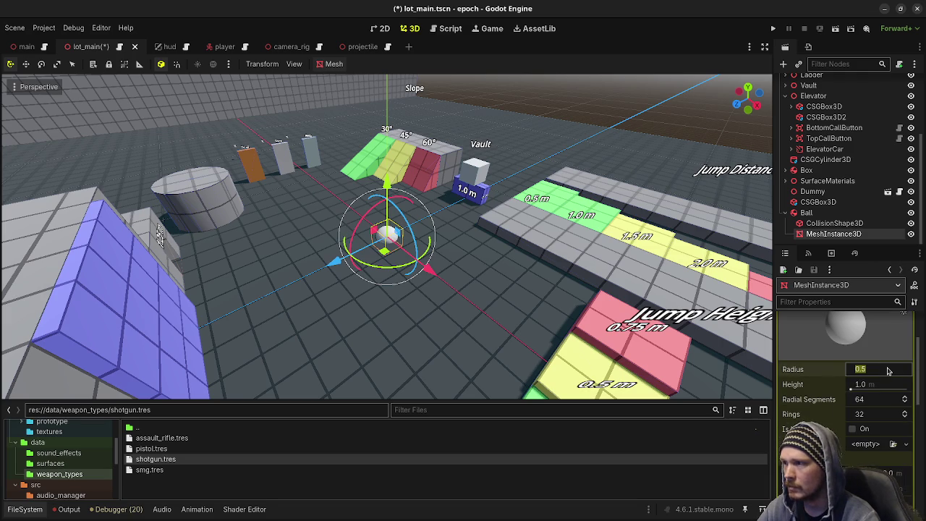
left_click(859, 400)
type("8")
key("Tab")
type("4")
scroll(859, 400, "down", 5)
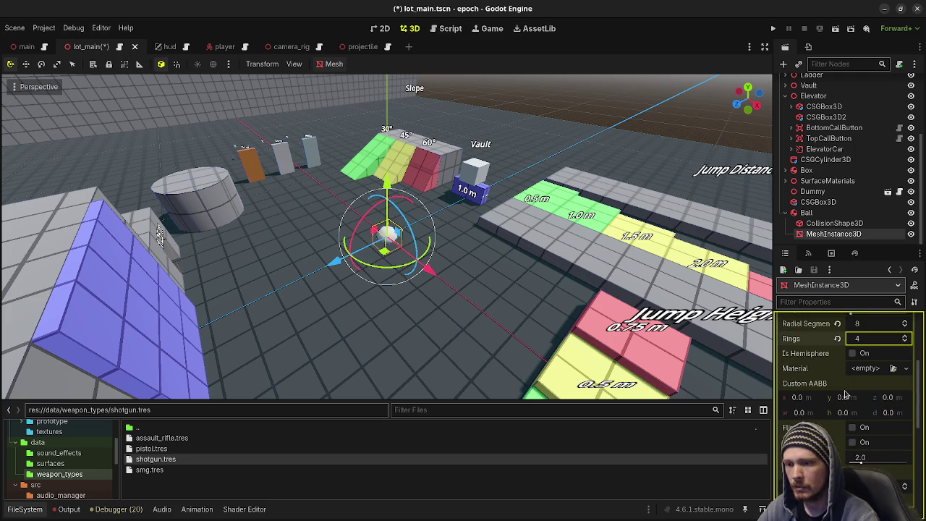
key("ctrl+s")
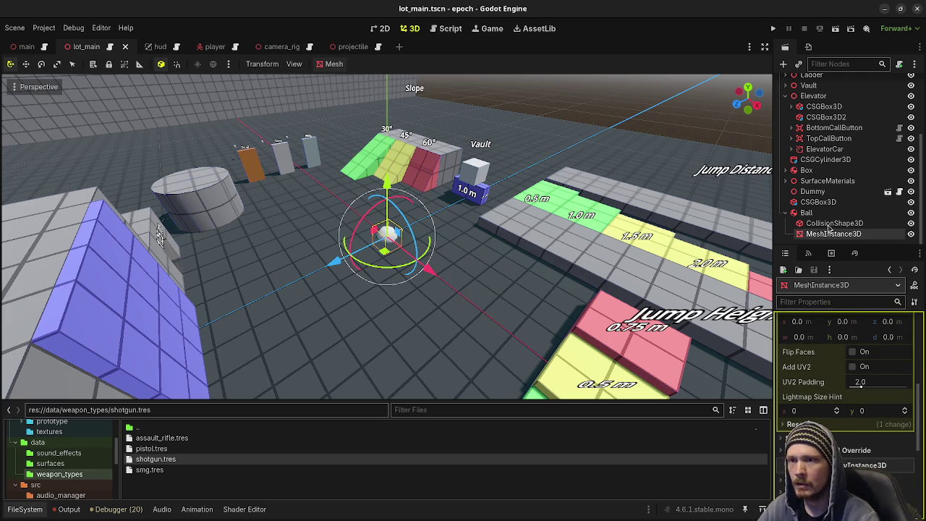
left_click(806, 212)
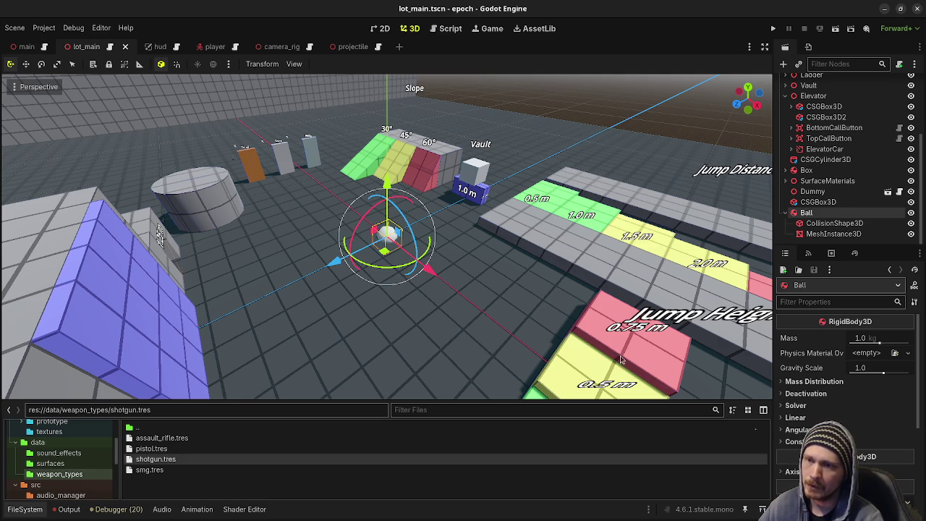
Browse Ball's Deactivation, Mass Distribution, Solver and Linear property groups in the Inspector.
left_click(787, 212)
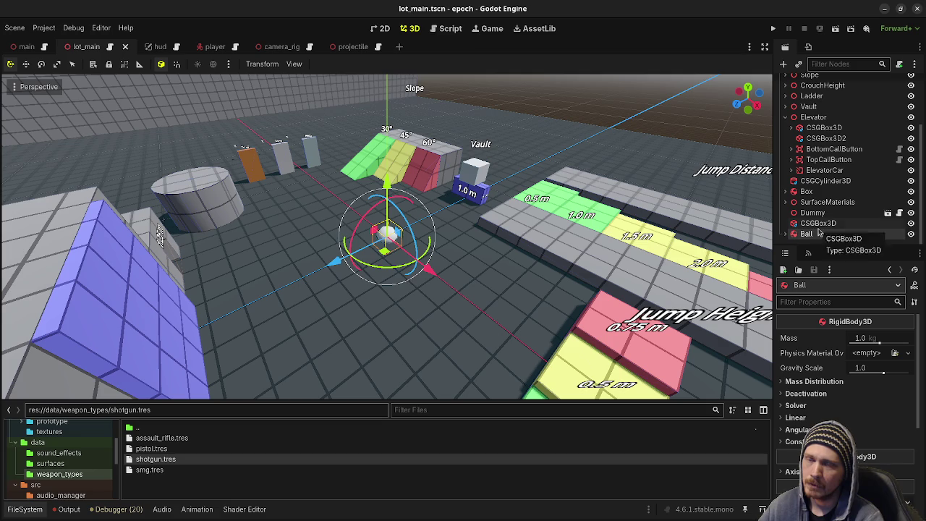
mouse_move(810, 329)
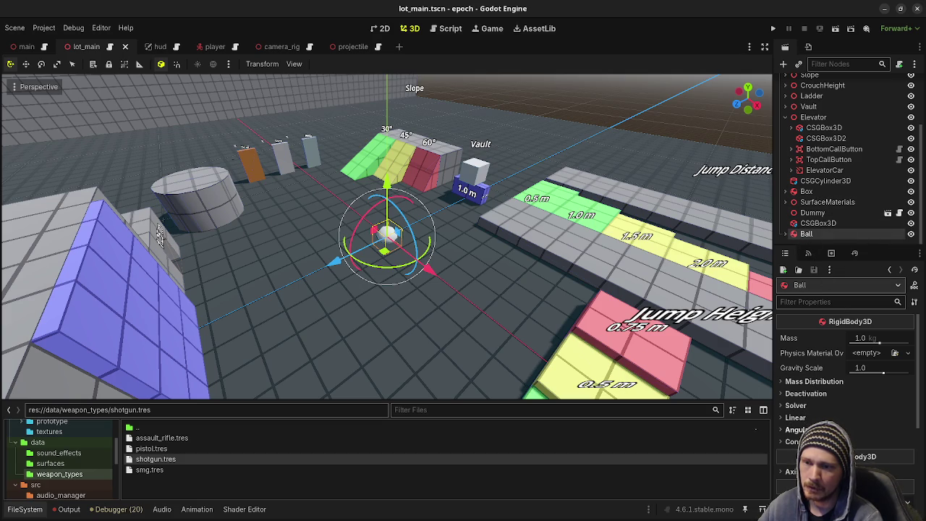
left_click(803, 394)
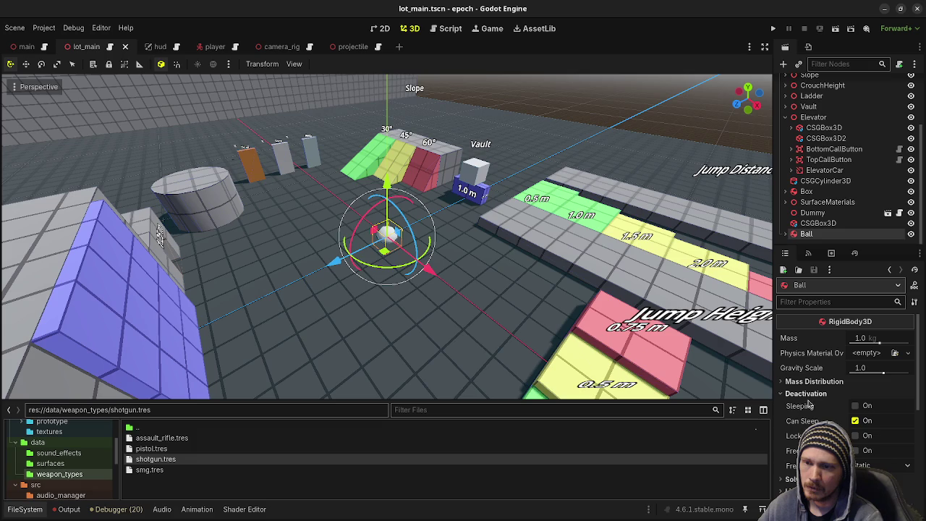
left_click(802, 393)
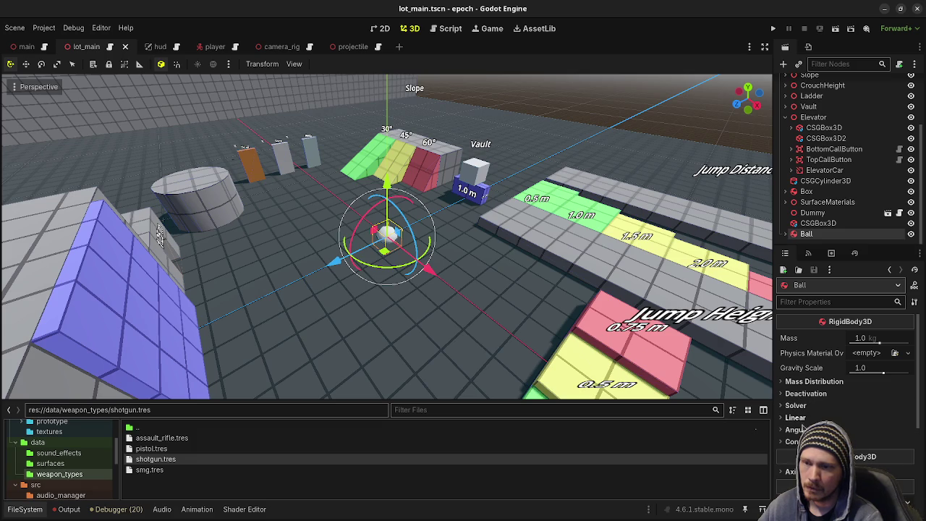
left_click(804, 384)
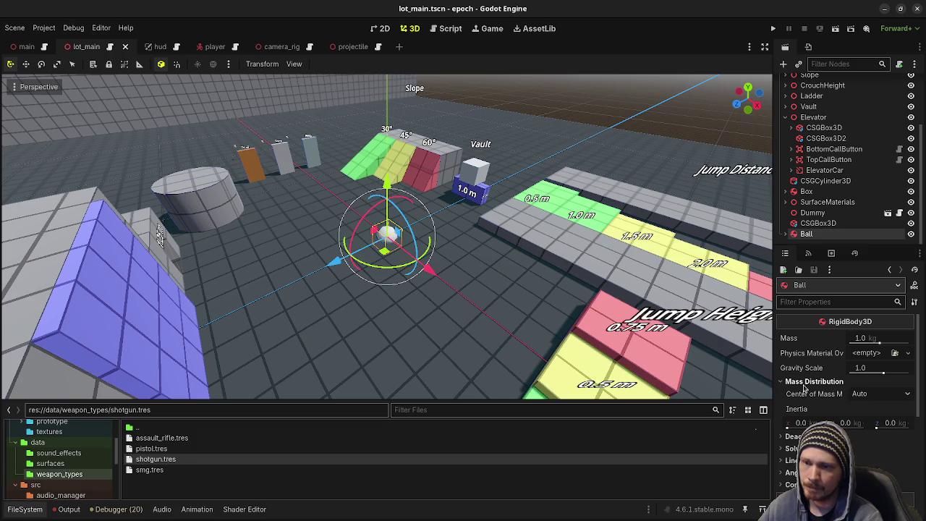
left_click(804, 383)
left_click(804, 394)
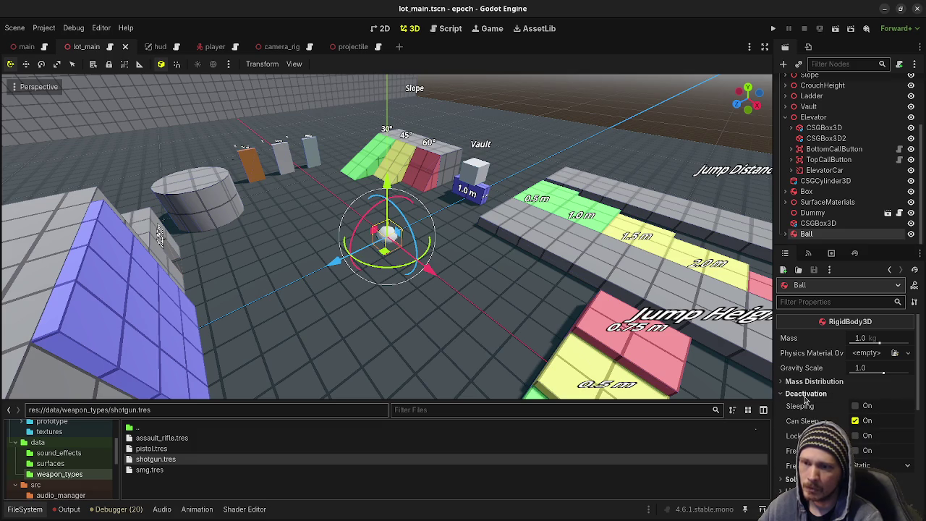
left_click(805, 395)
left_click(804, 406)
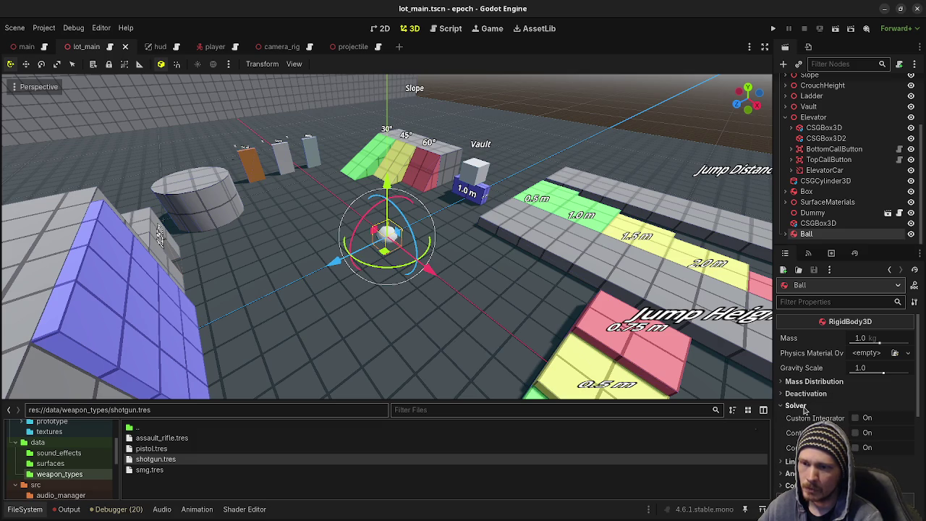
left_click(801, 406)
left_click(803, 417)
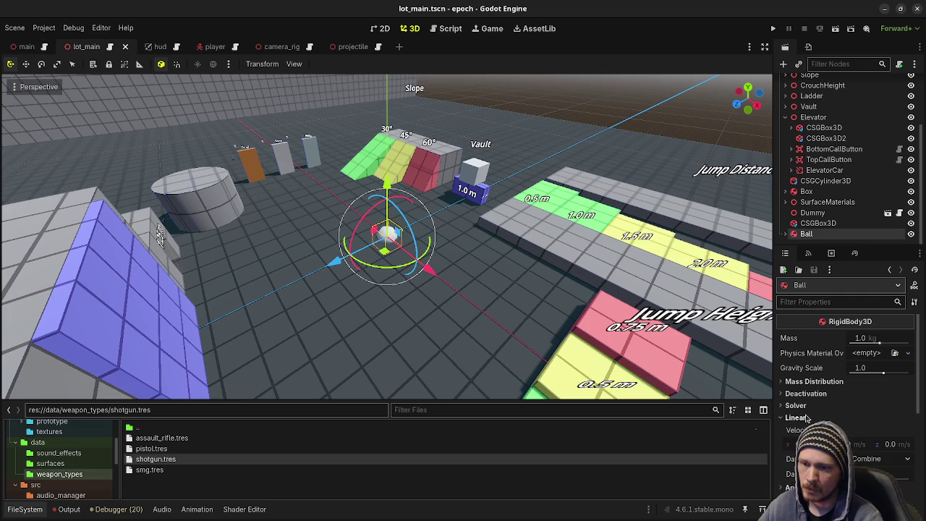
left_click(804, 418)
scroll(804, 418, "down", 4)
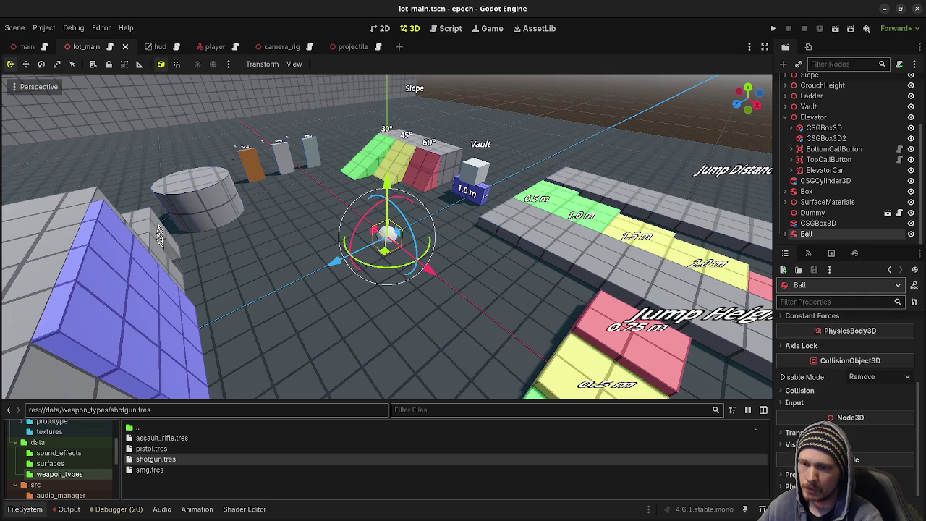
scroll(847, 391, "down", 2)
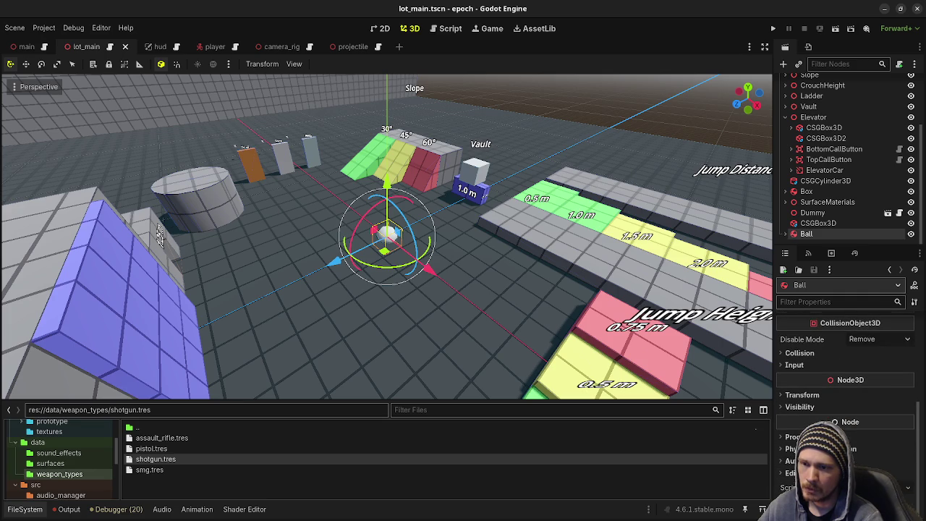
Give Ball a new PhysicsMaterial override and expand its friction and bounce settings.
left_click(800, 352)
scroll(801, 375, "up", 5)
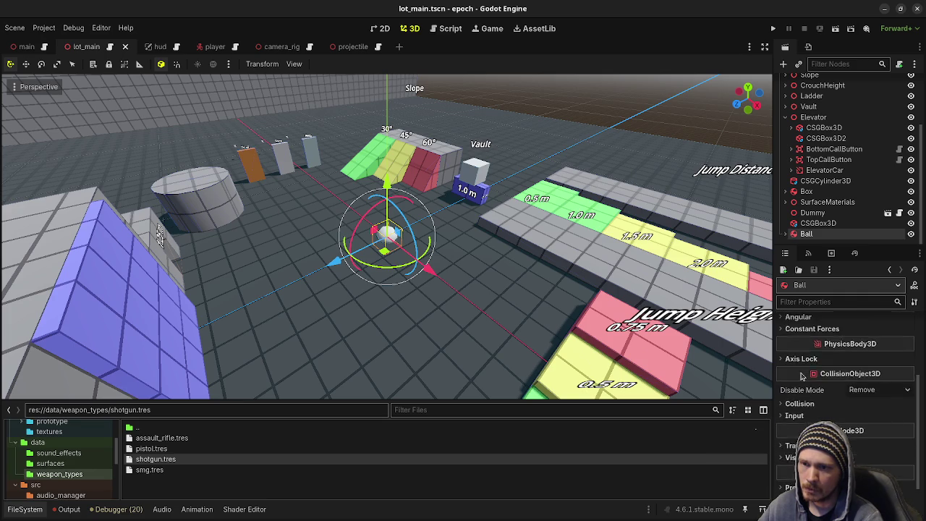
left_click(868, 354)
left_click(864, 381)
left_click(871, 350)
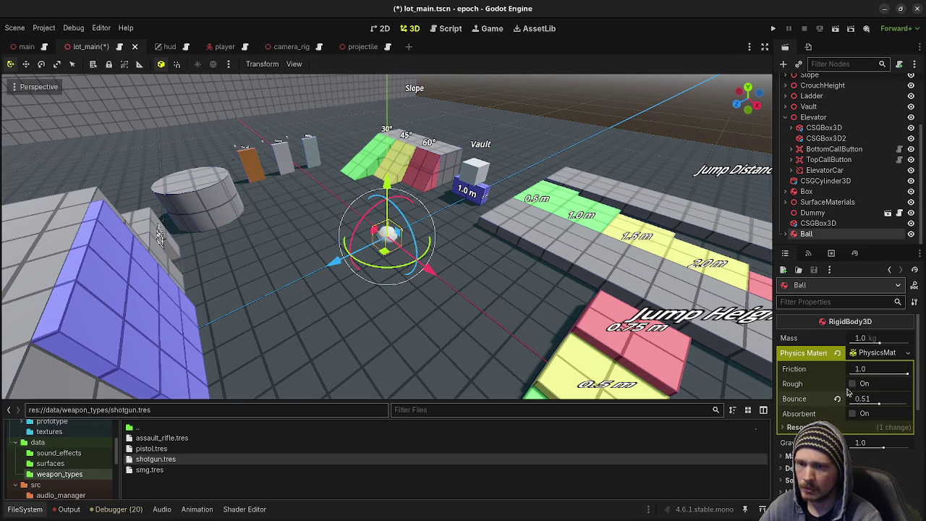
Test-run the project, then move the Ball along X near the targets and save.
left_click(774, 29)
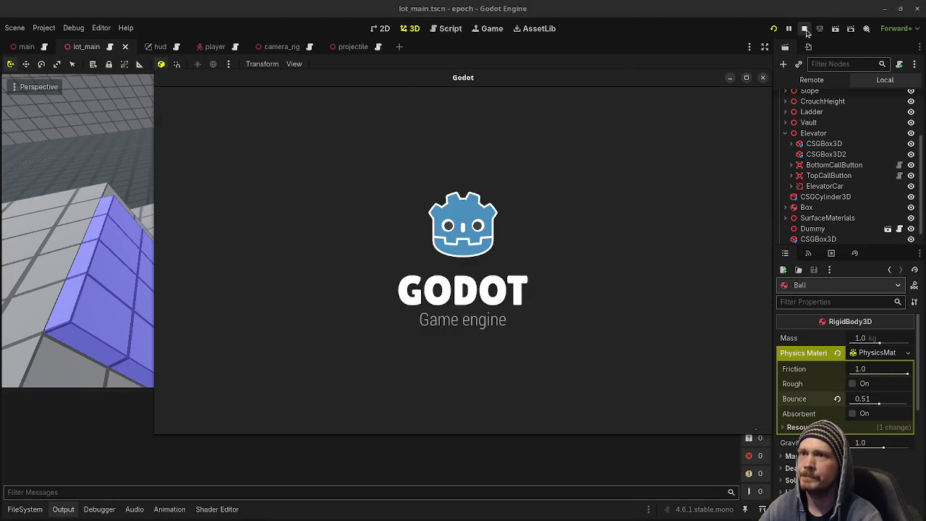
left_click(805, 29)
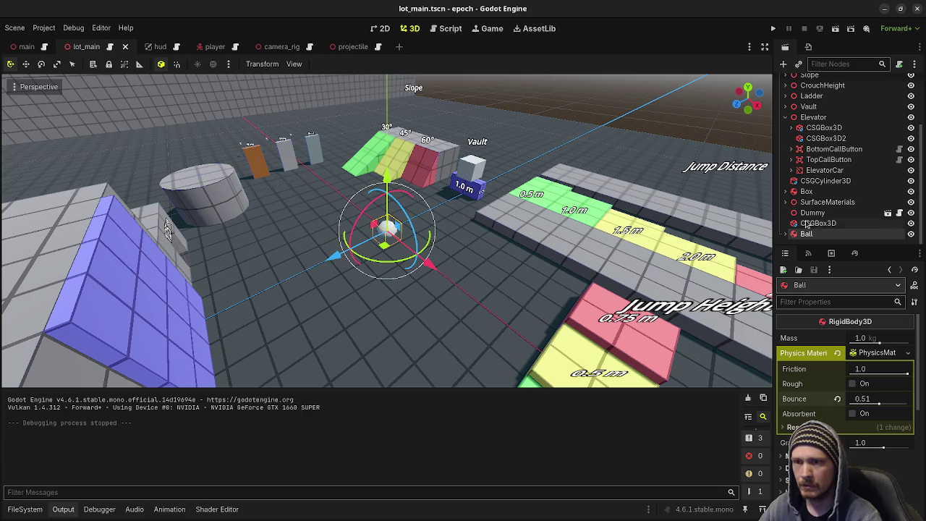
mouse_move(377, 238)
left_mouse_down()
mouse_move(466, 254)
mouse_move(289, 152)
mouse_move(257, 109)
mouse_move(269, 118)
mouse_move(201, 132)
left_mouse_up()
key("ctrl+s")
Run the game again and shoot the Ball with the SMG and shotgun before quitting.
left_click(775, 28)
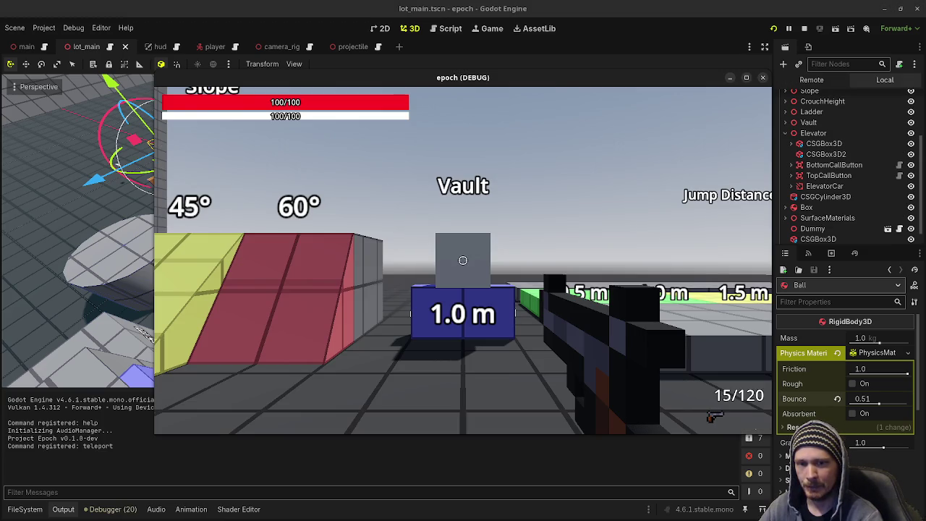
mouse_move(463, 261)
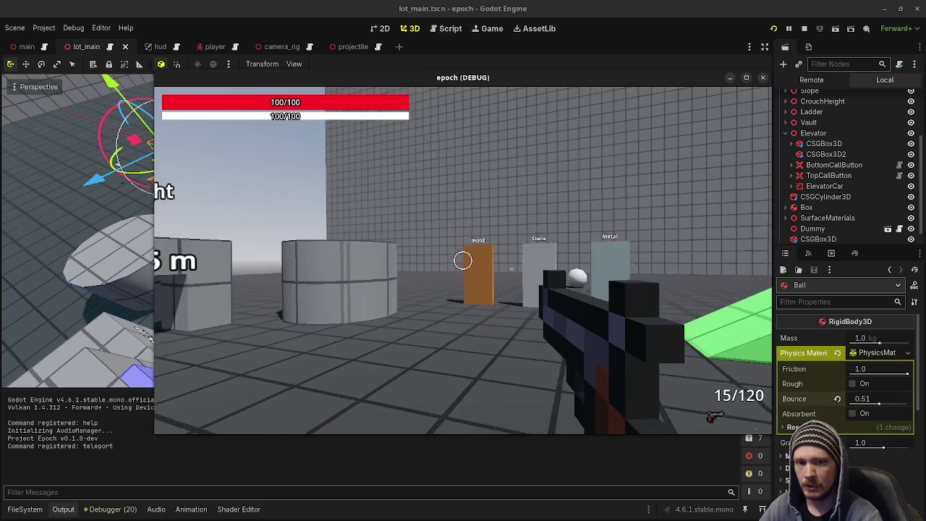
key("w")
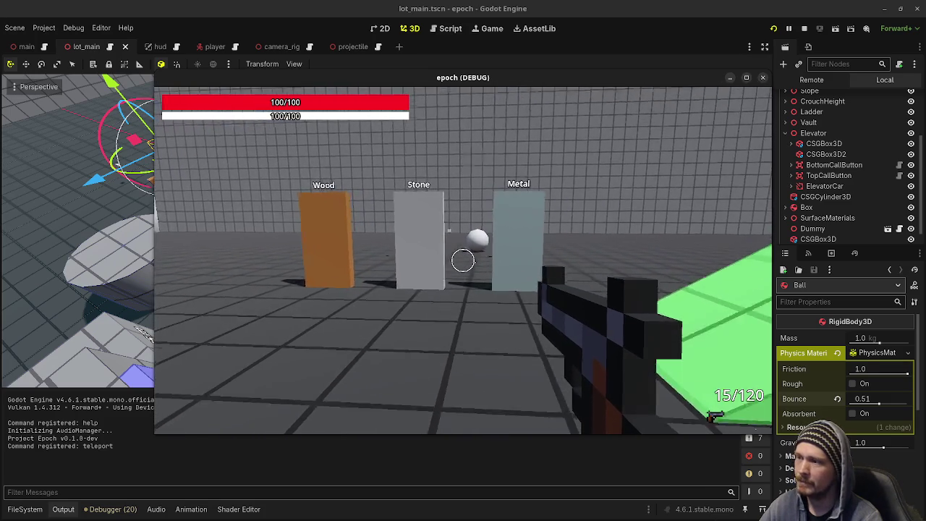
left_click(463, 261)
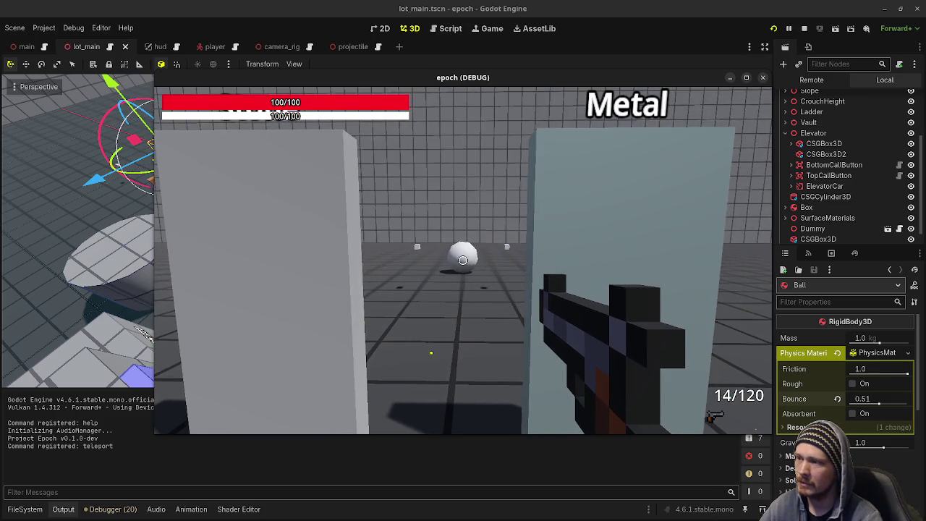
key("2")
left_click(463, 260)
left_click(463, 261)
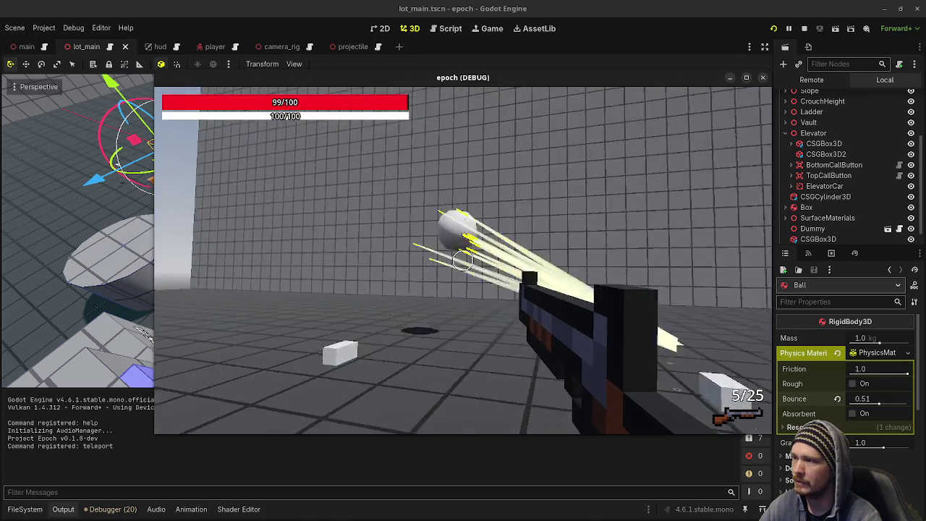
key("F8")
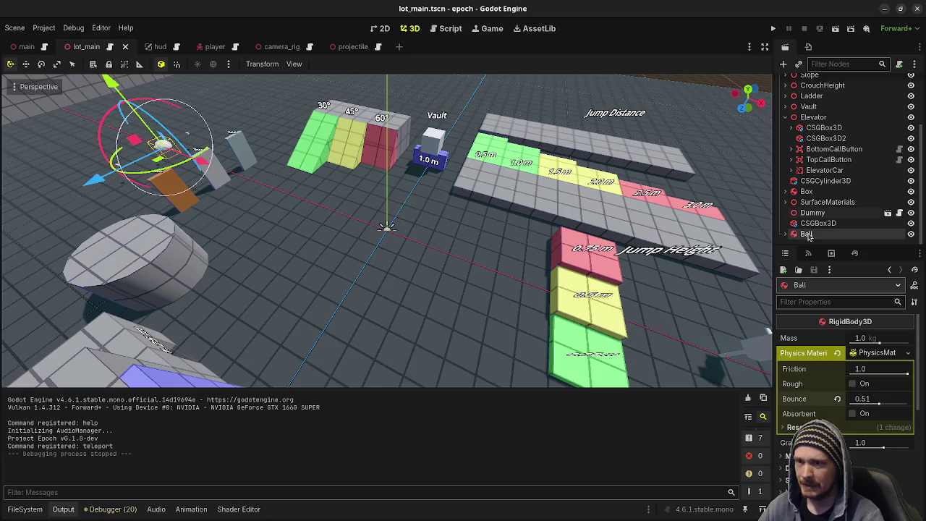
scroll(733, 138, "down", 10)
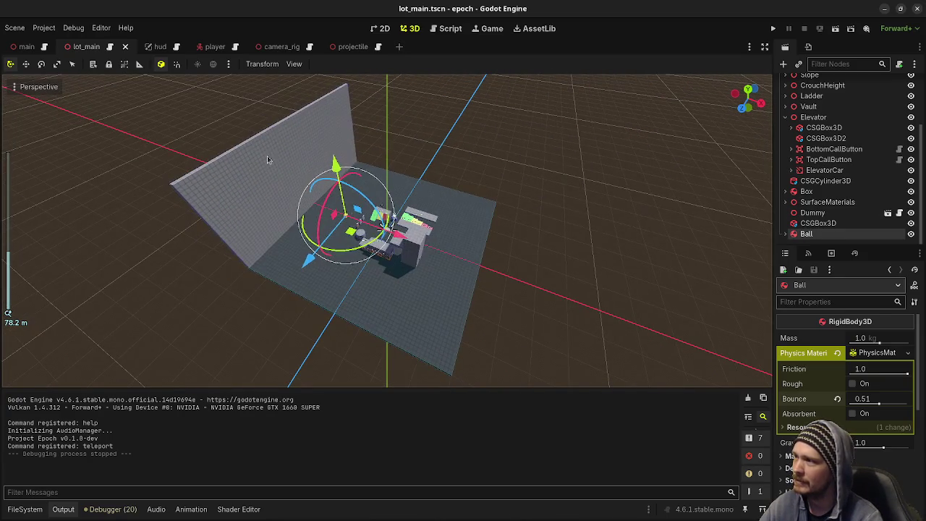
In Top view, duplicate the CSGBox3D wall three times onto the opposite, top and bottom edges, then save.
left_click(266, 156)
left_click_drag(405, 290, 375, 304)
key("KP_7")
key("ctrl+d")
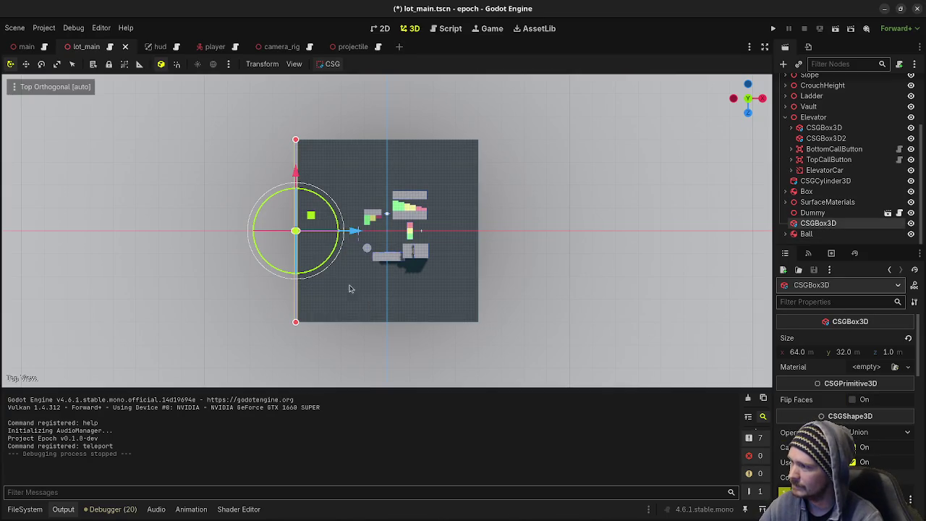
mouse_move(359, 235)
left_mouse_down()
mouse_move(542, 250)
mouse_move(543, 291)
mouse_move(506, 191)
left_mouse_up()
key("ctrl+d")
left_click_drag(459, 222, 366, 131)
key("ctrl+d")
left_click_drag(386, 84, 395, 266)
mouse_move(471, 268)
left_mouse_down()
mouse_move(519, 217)
mouse_move(568, 237)
mouse_move(620, 232)
mouse_move(607, 253)
left_mouse_up()
left_click(622, 242)
key("ctrl+s")
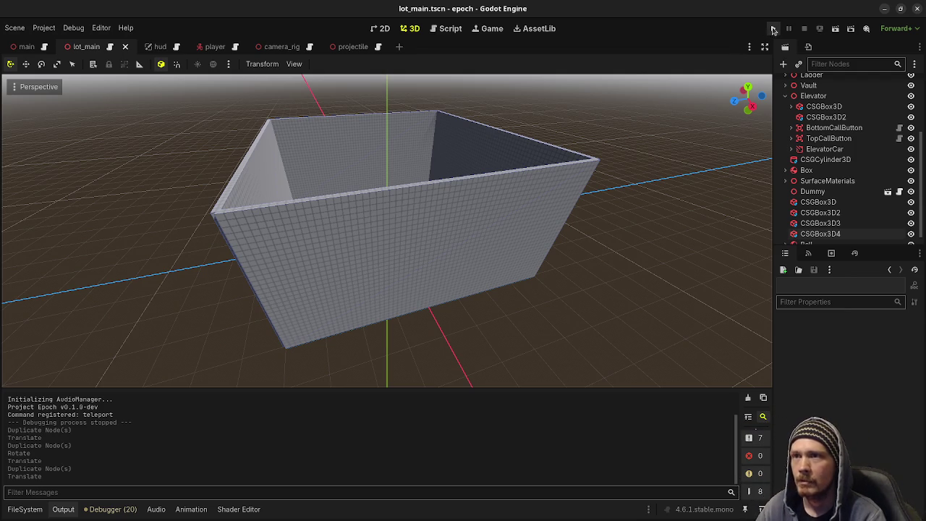
left_click(771, 29)
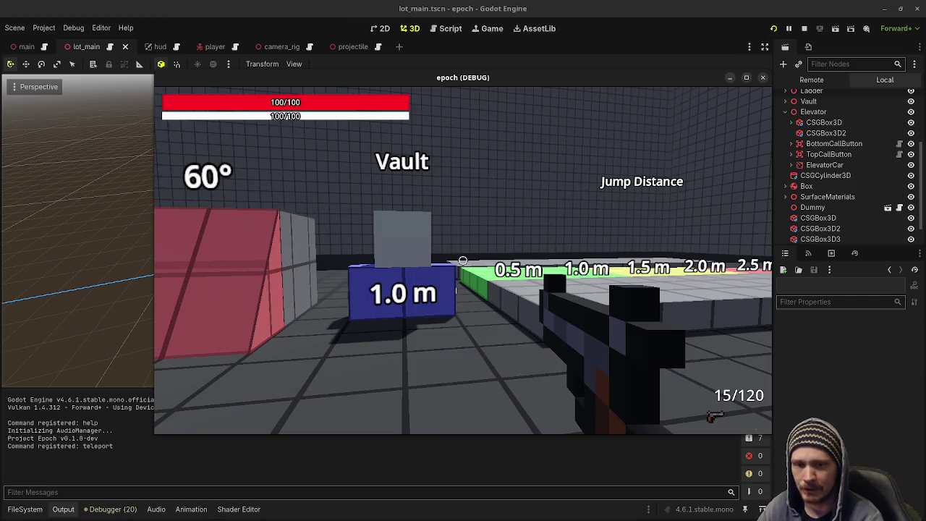
key("w")
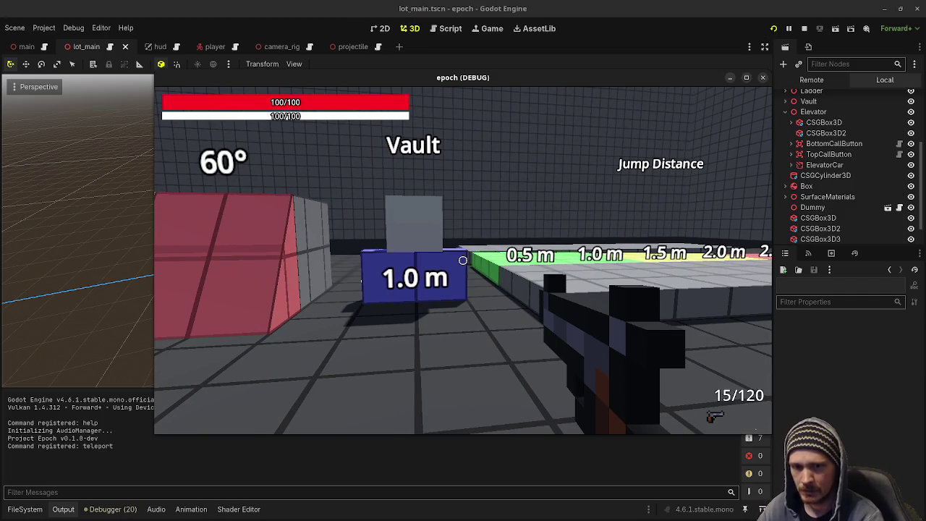
key("shift+w")
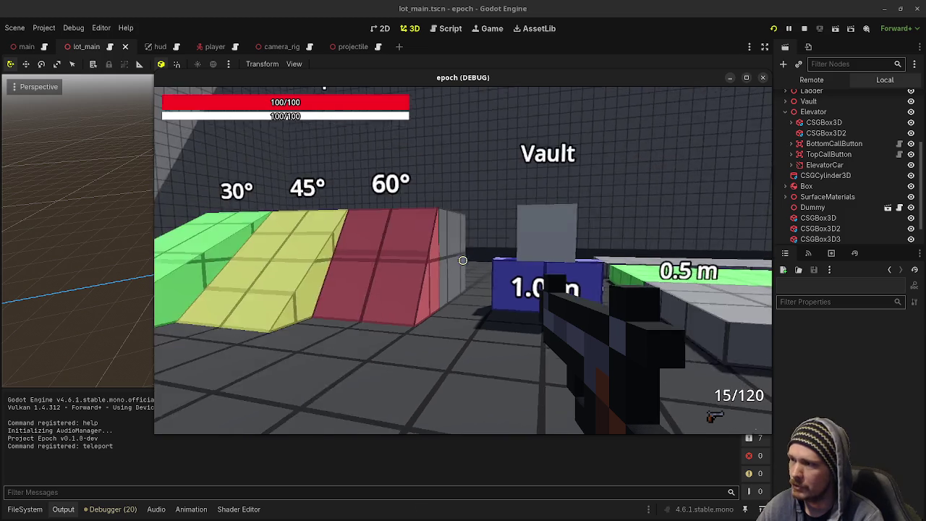
key("w")
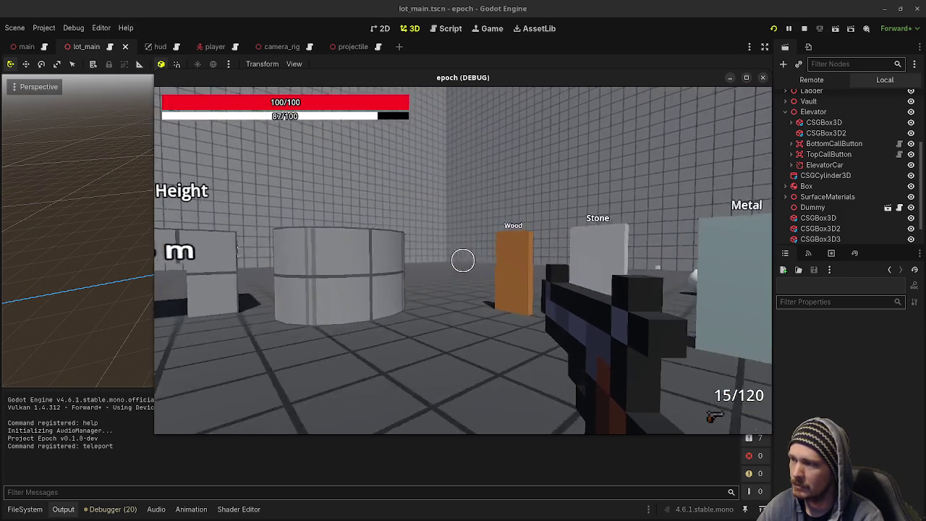
key("shift+w")
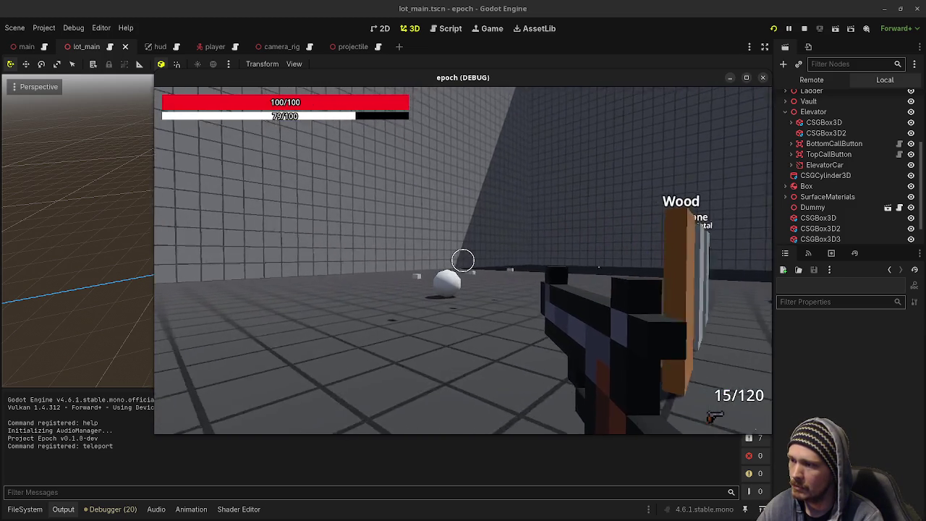
key("2")
key("w")
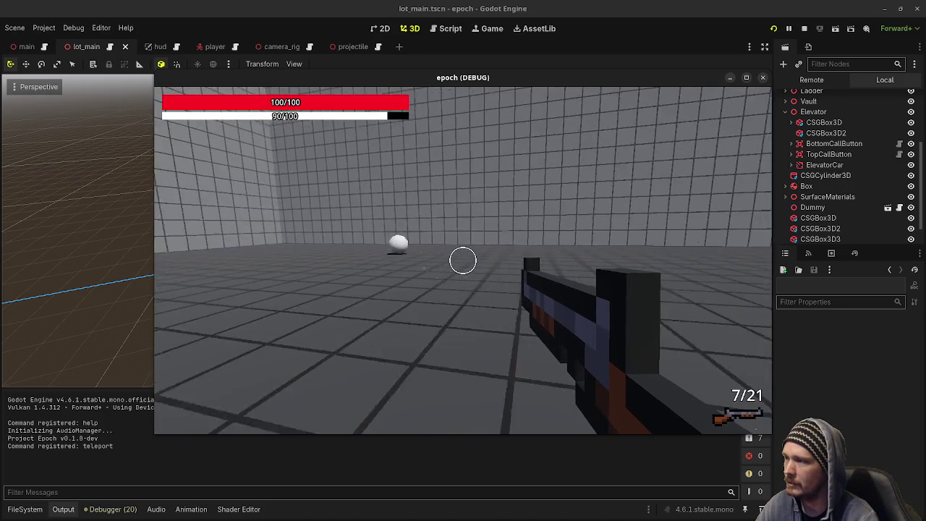
key("shift")
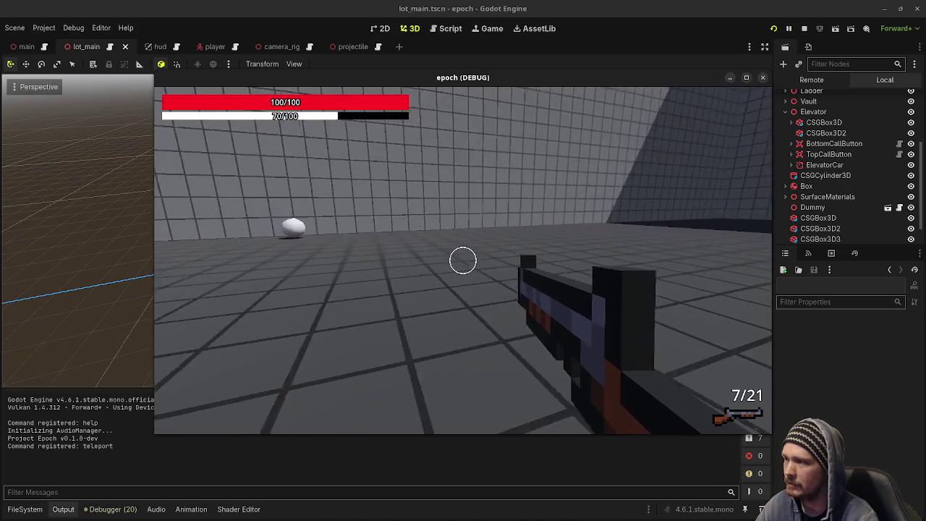
key("shift")
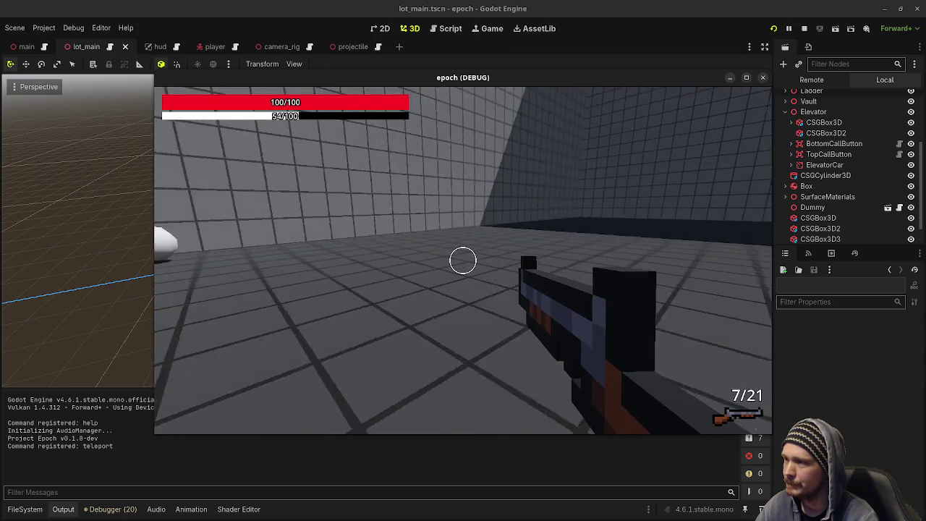
key("shift")
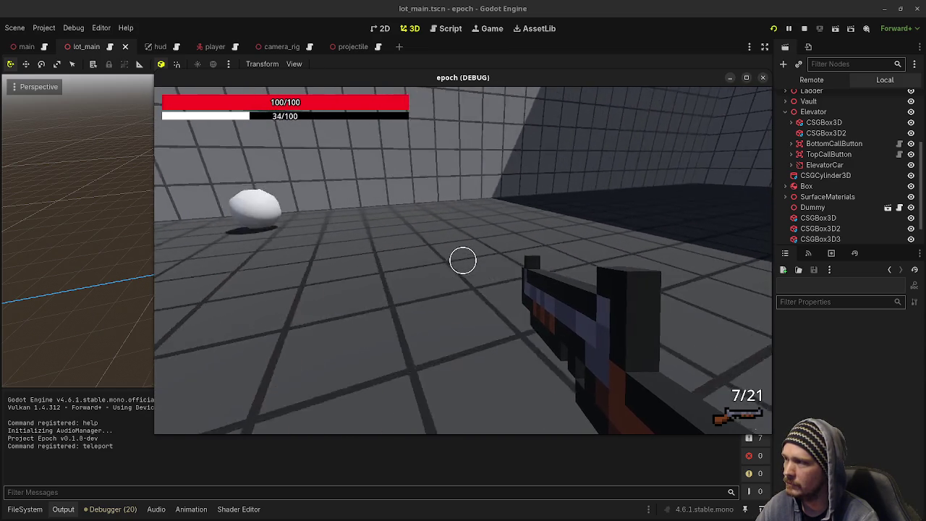
left_click(463, 260)
left_click(463, 260)
key("r")
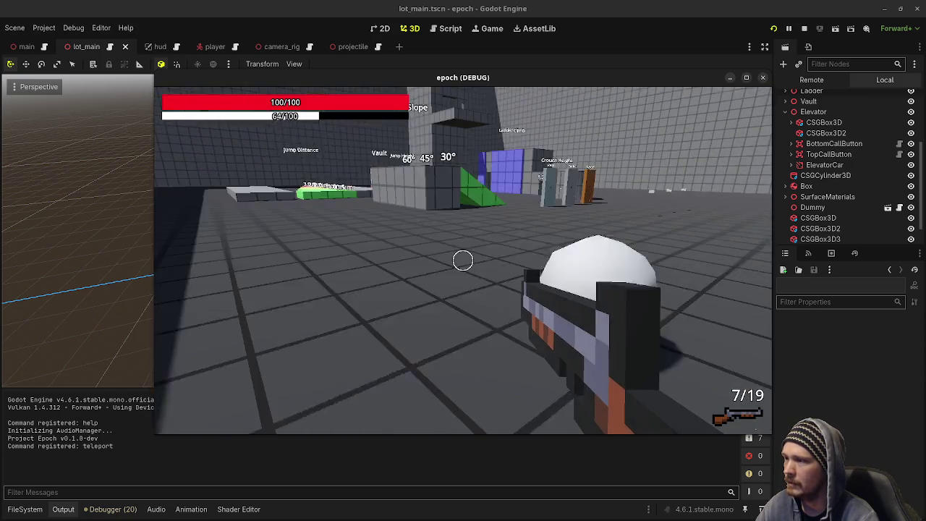
left_click(463, 260)
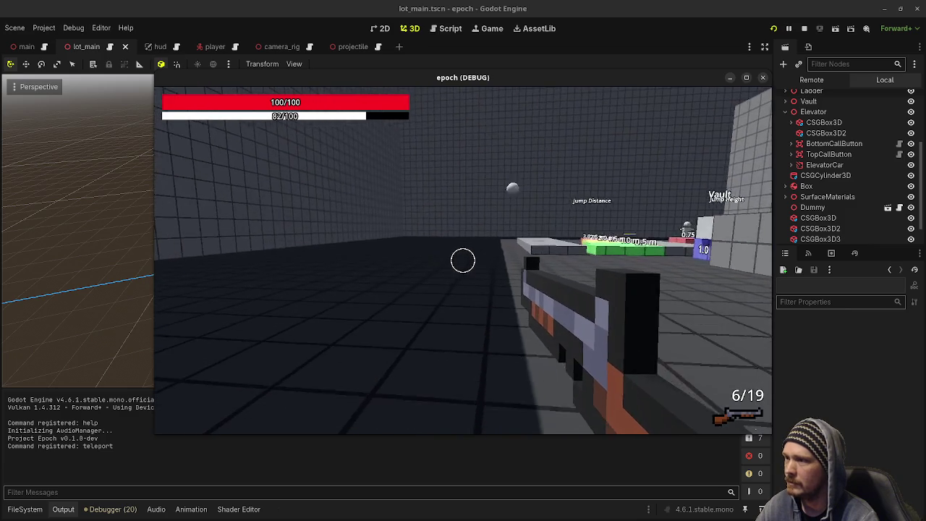
key("space")
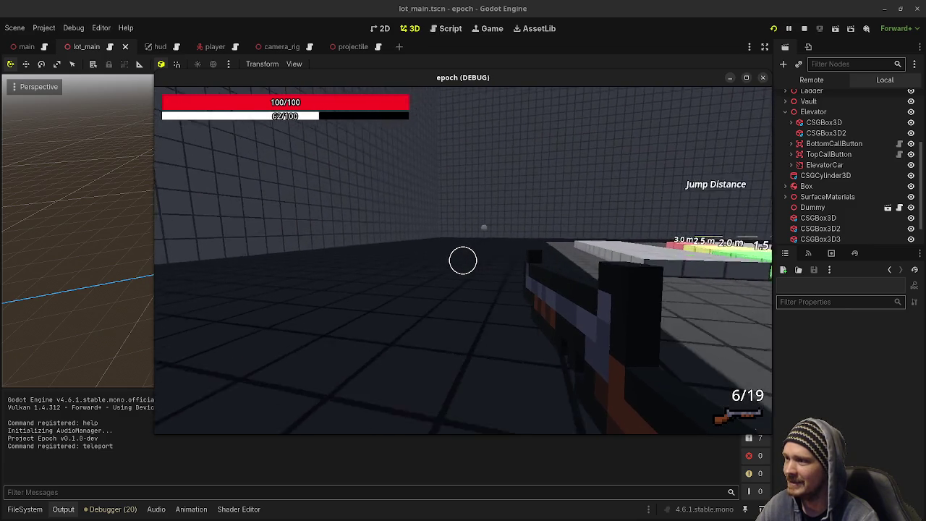
key("w")
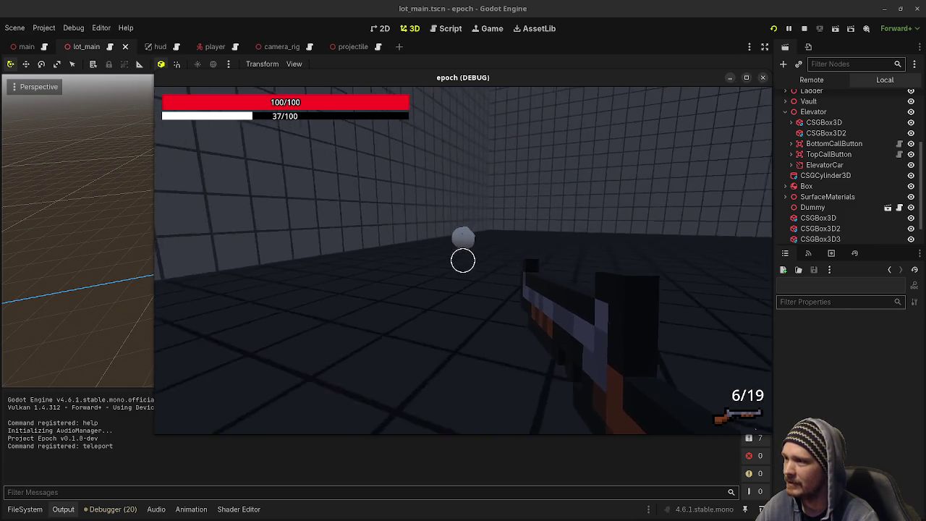
left_click(463, 260)
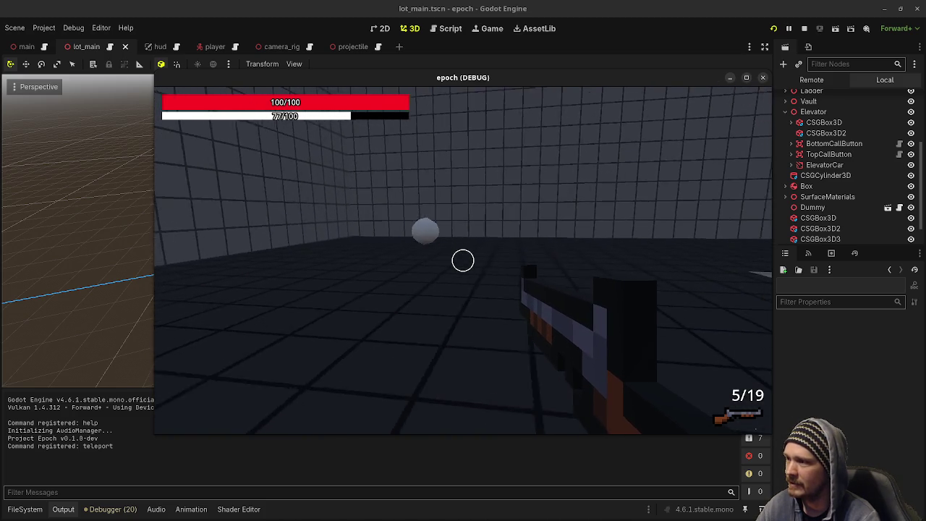
left_click(463, 261)
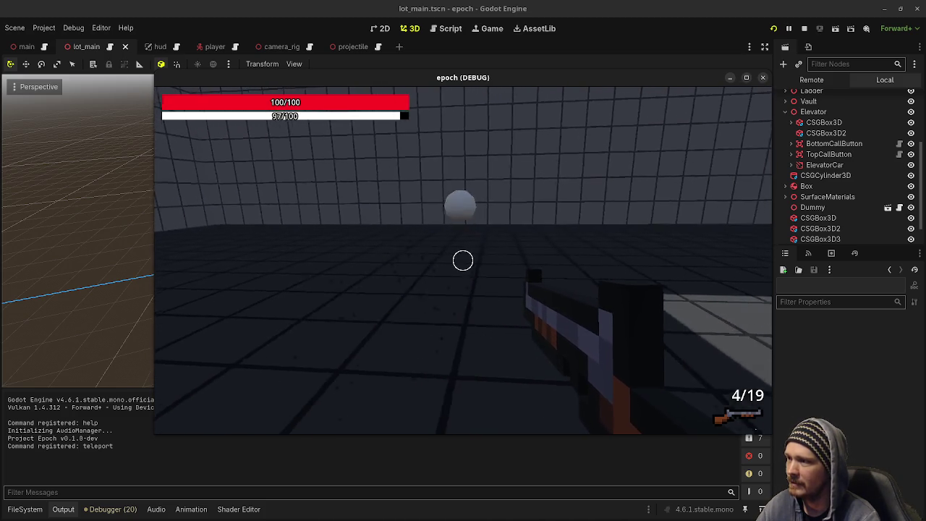
left_click(463, 261)
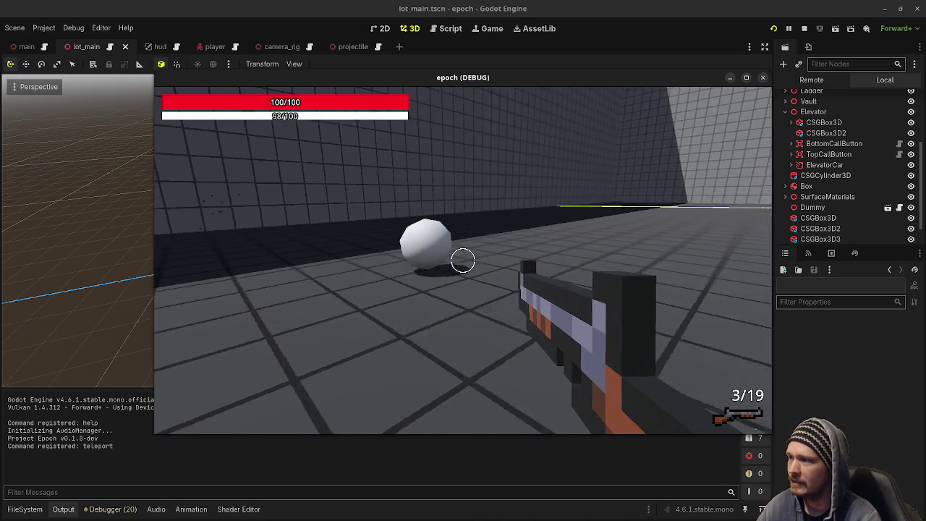
left_click(463, 260)
key("w")
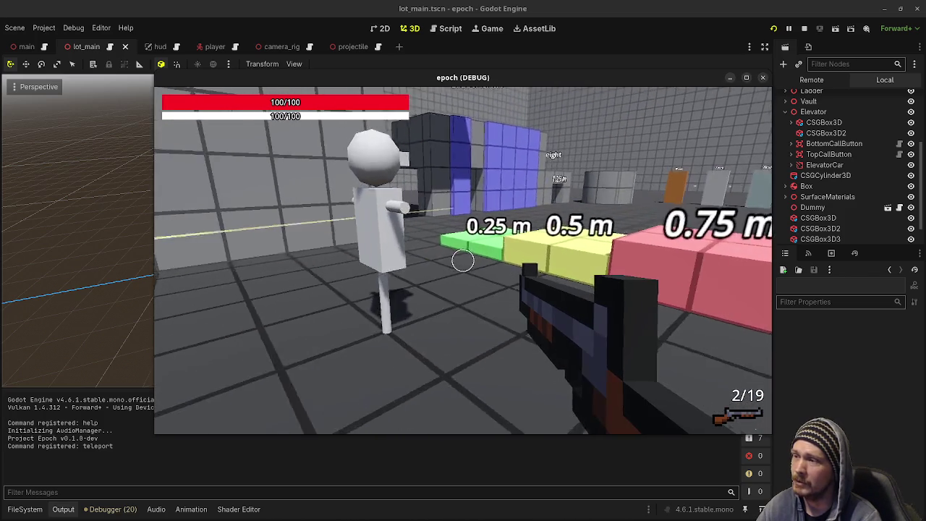
key("r")
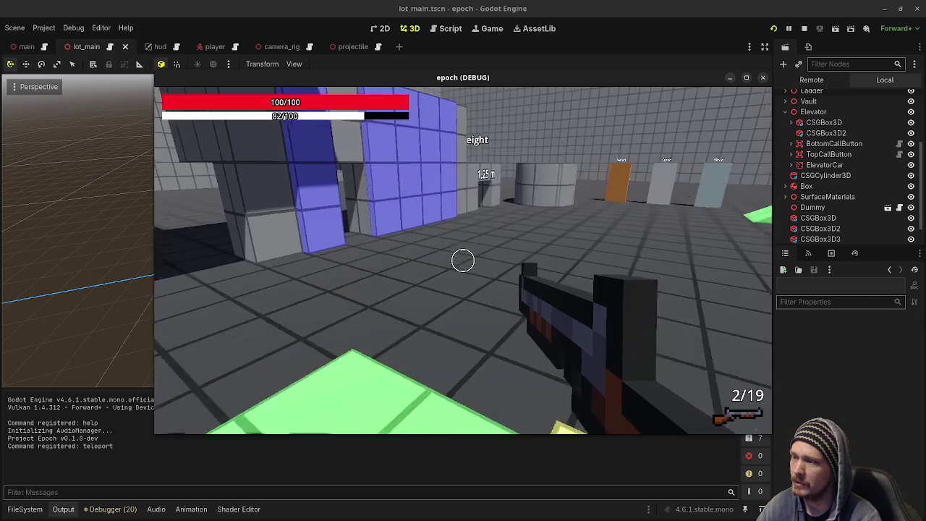
key("w")
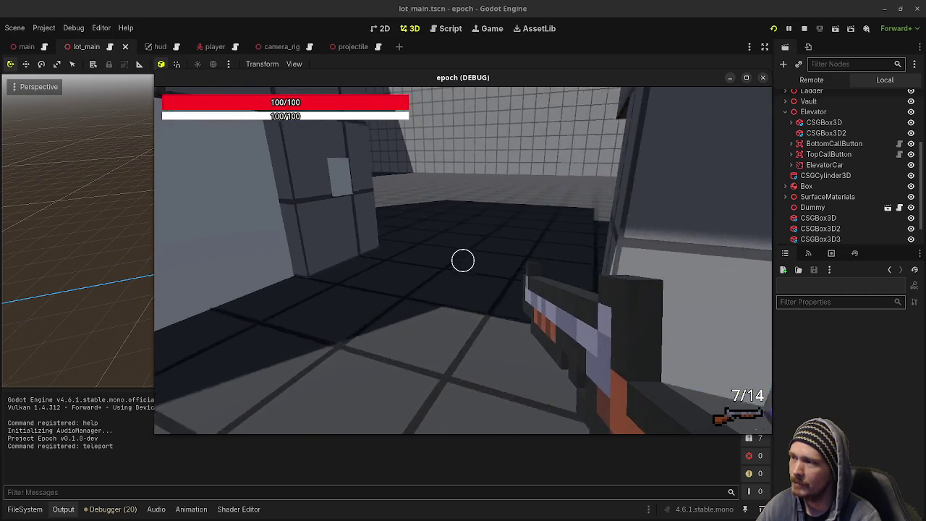
left_click(463, 260)
left_click(463, 260)
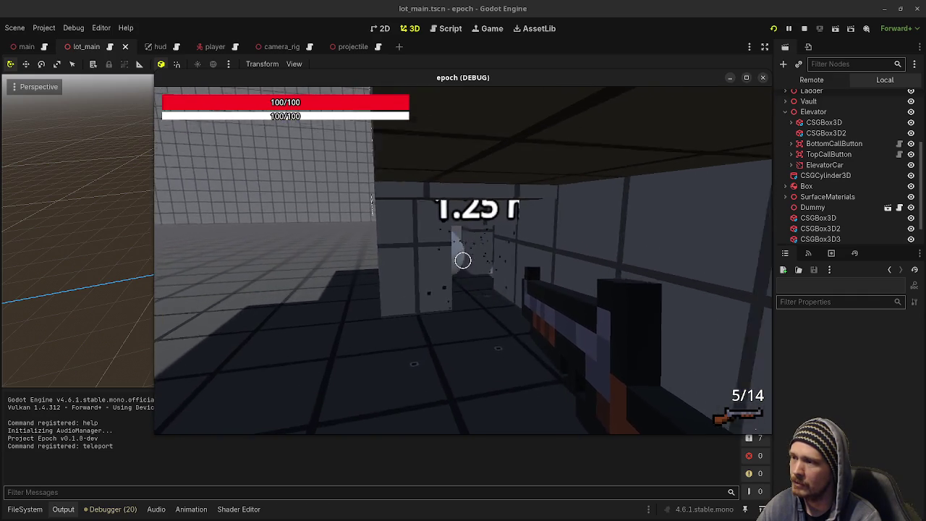
key("s")
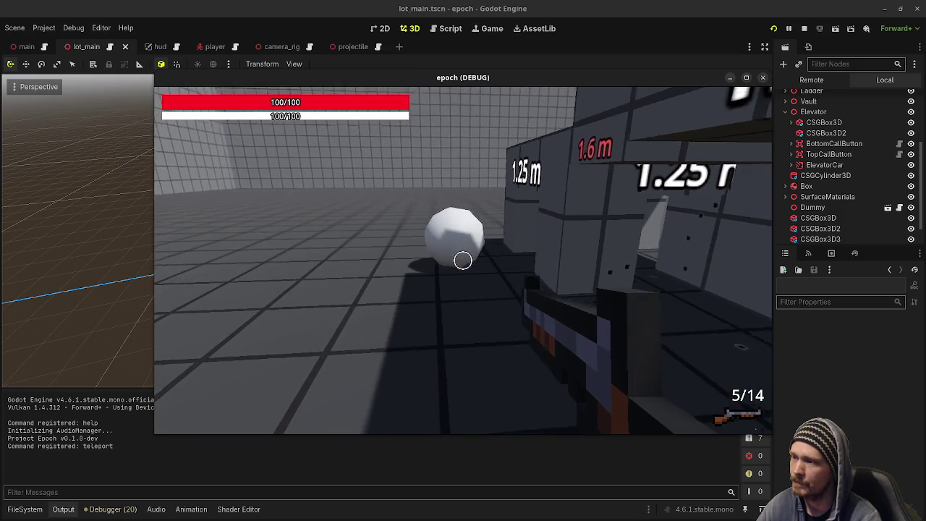
left_click(463, 260)
key("w")
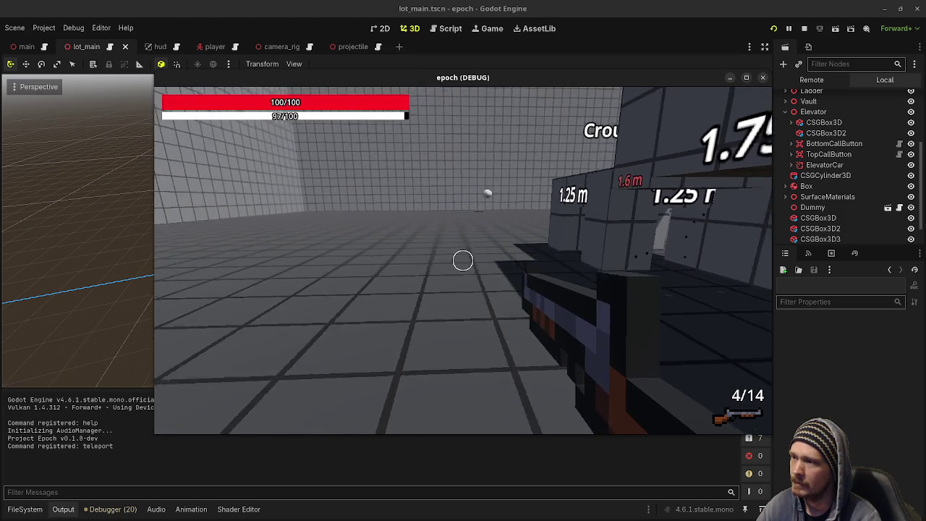
key("r")
key("s")
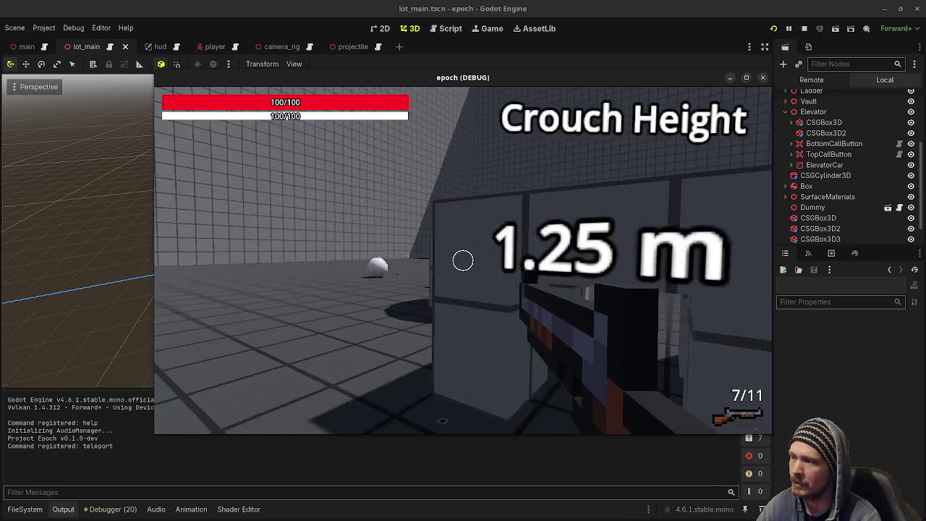
key("shift+w")
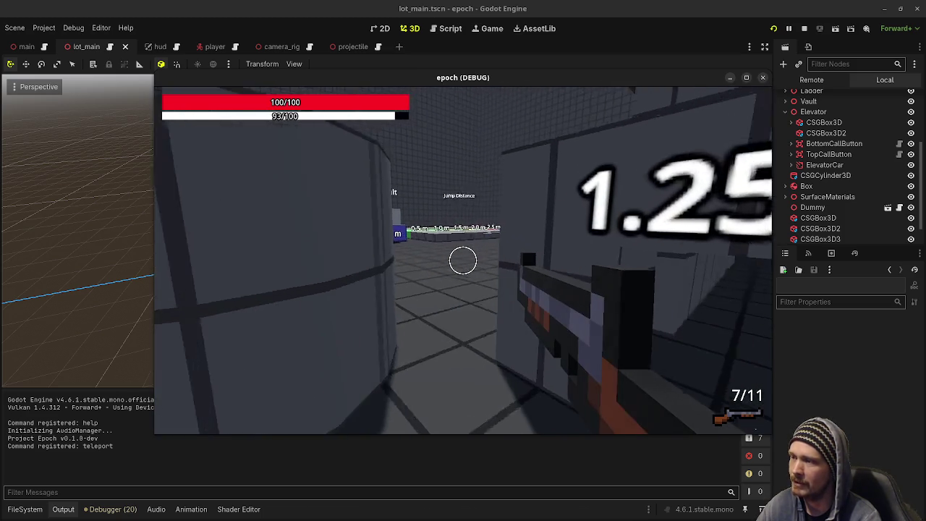
key("shift+w")
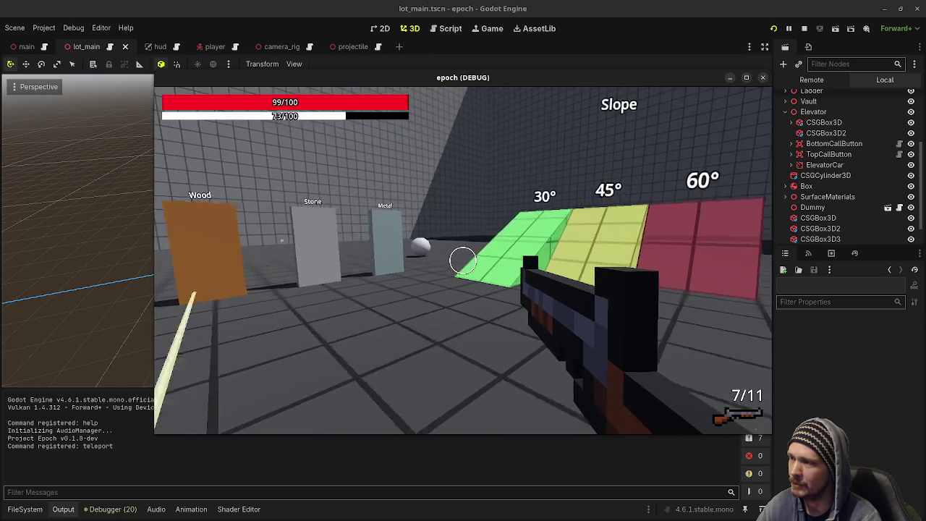
key("shift+w")
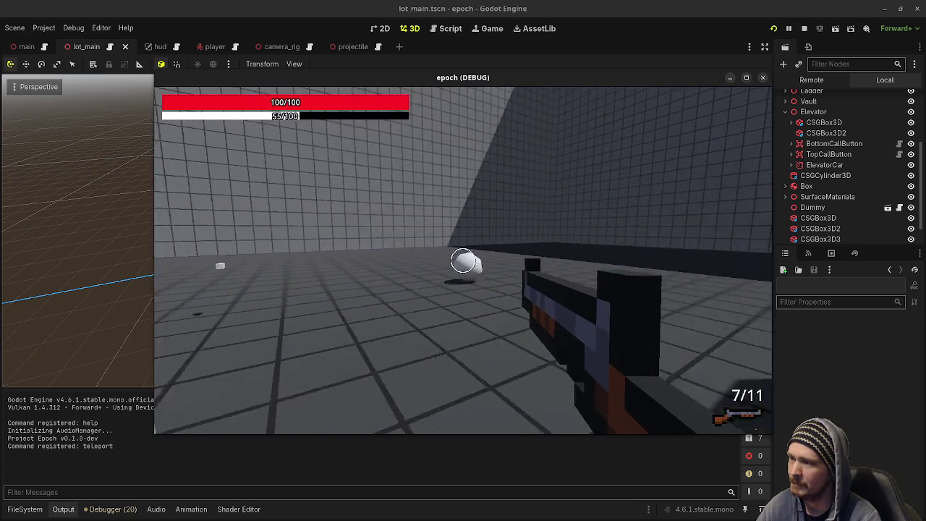
key("w")
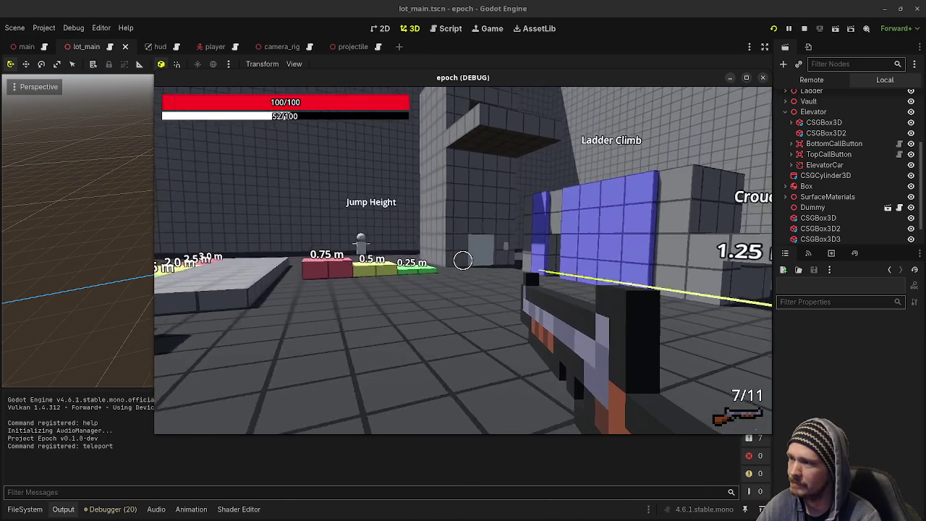
key("w")
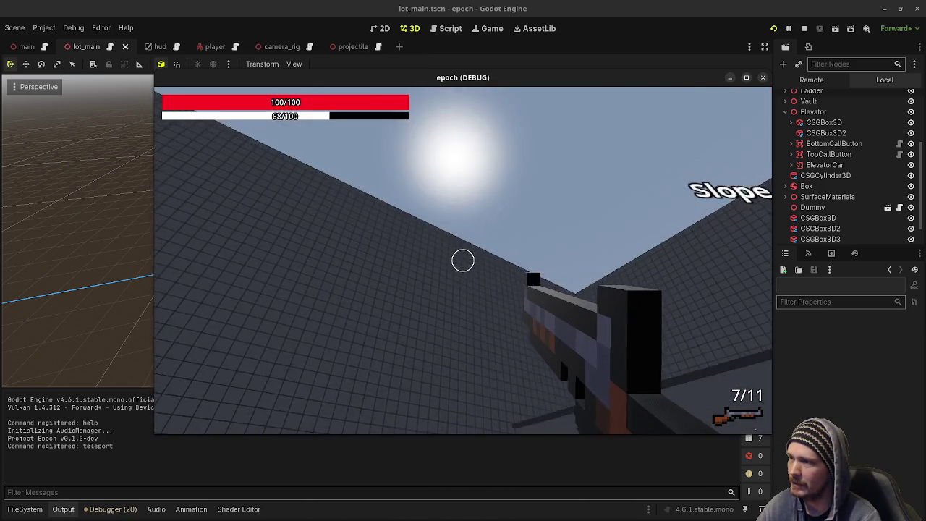
key("w")
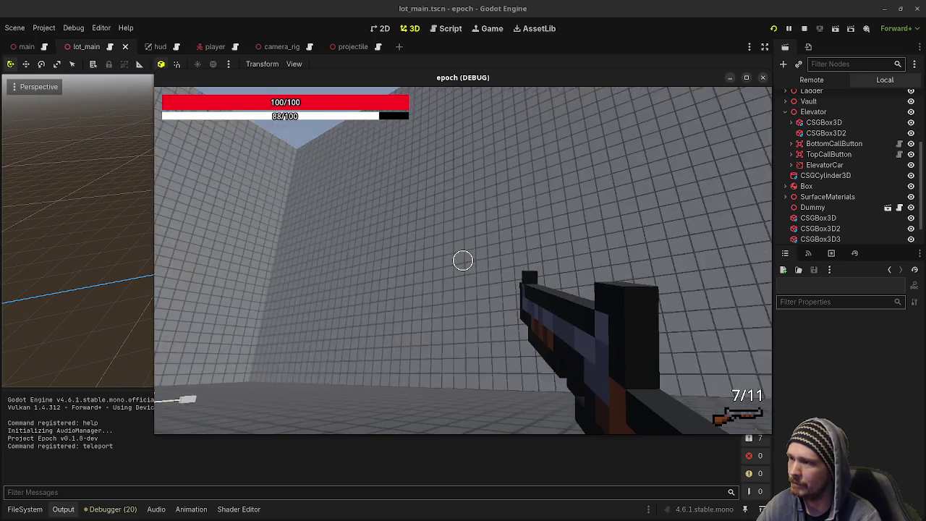
key("shift+w")
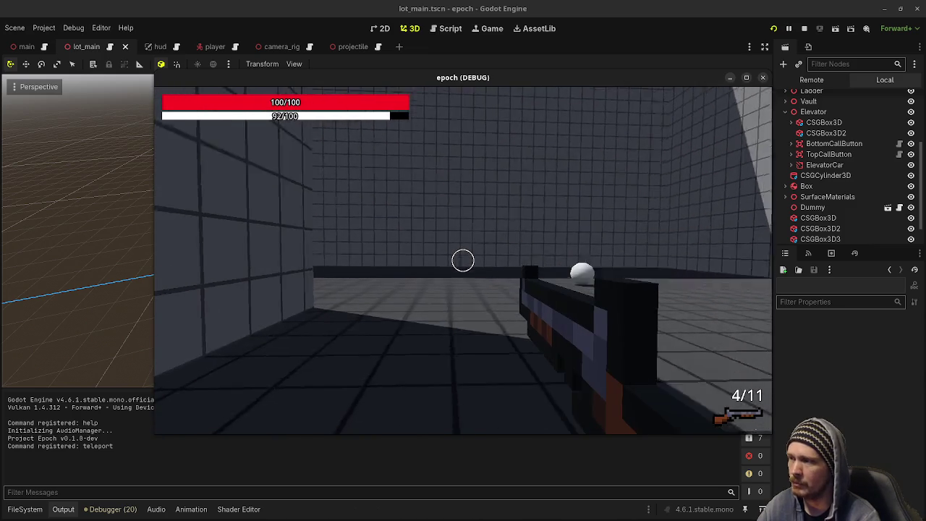
key("shift+w")
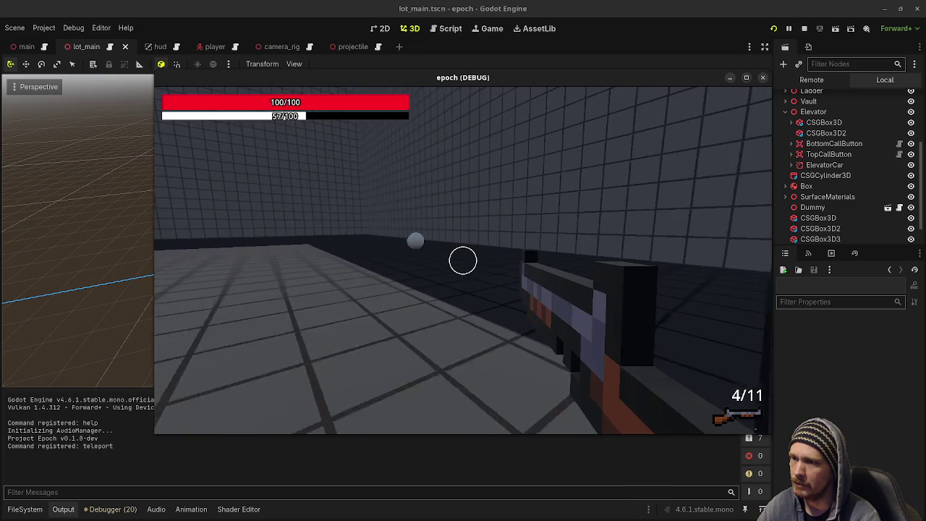
key("shift+w")
left_click(463, 260)
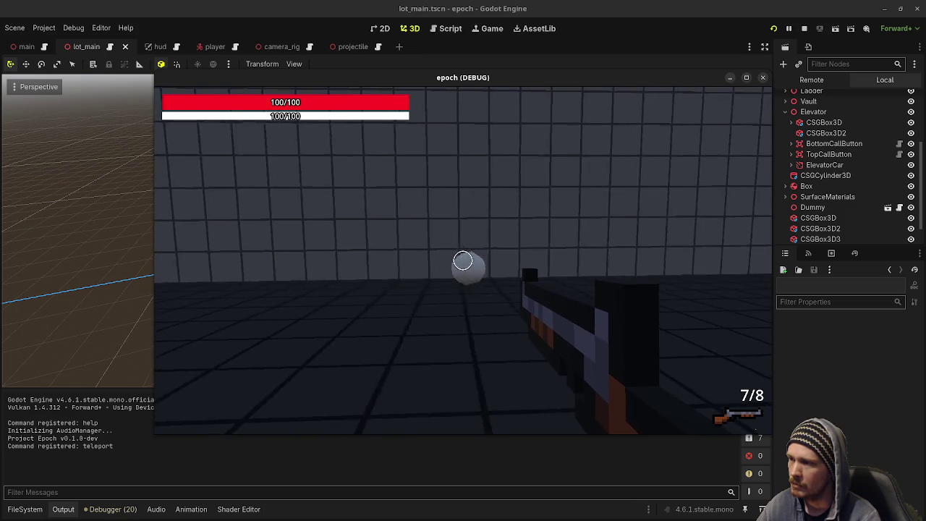
key("w")
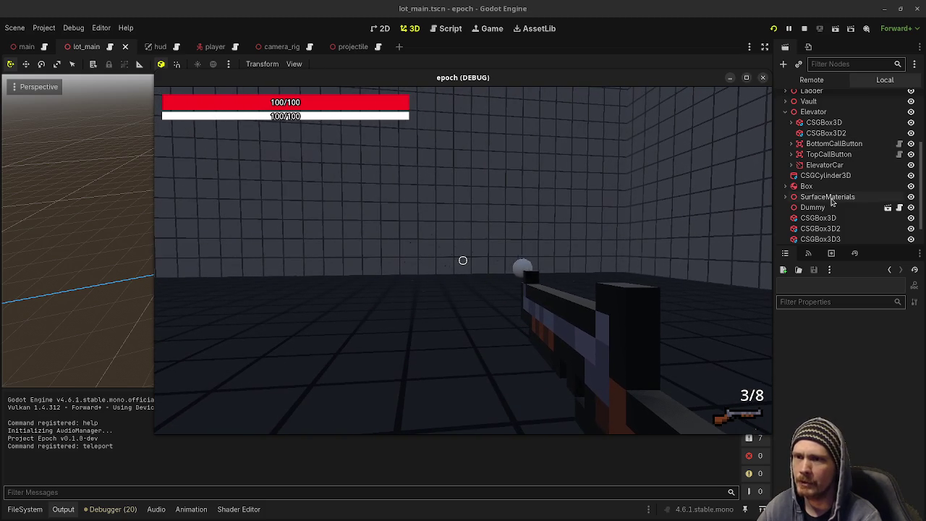
Raise the Ball's Bounce to 1.0 while the game runs.
scroll(832, 202, "down", 2)
left_click(806, 233)
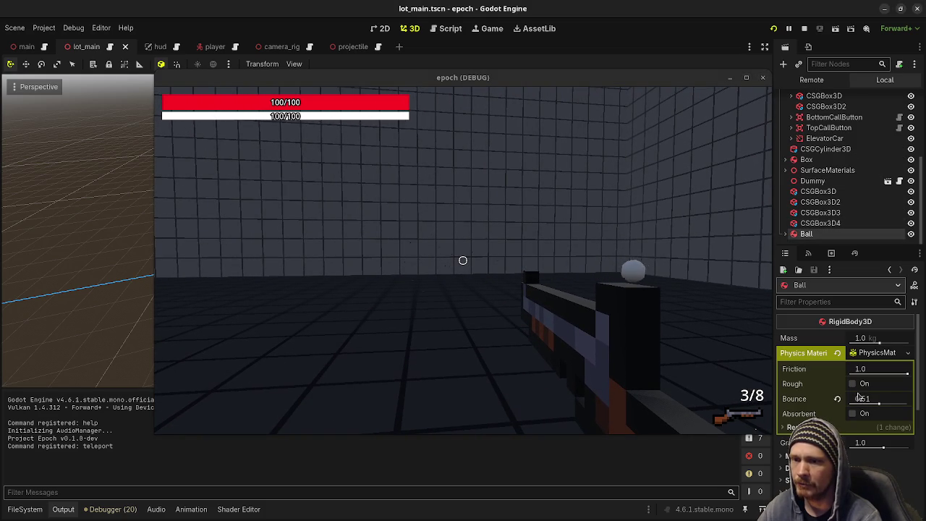
left_click_drag(883, 403, 908, 403)
left_click(463, 261)
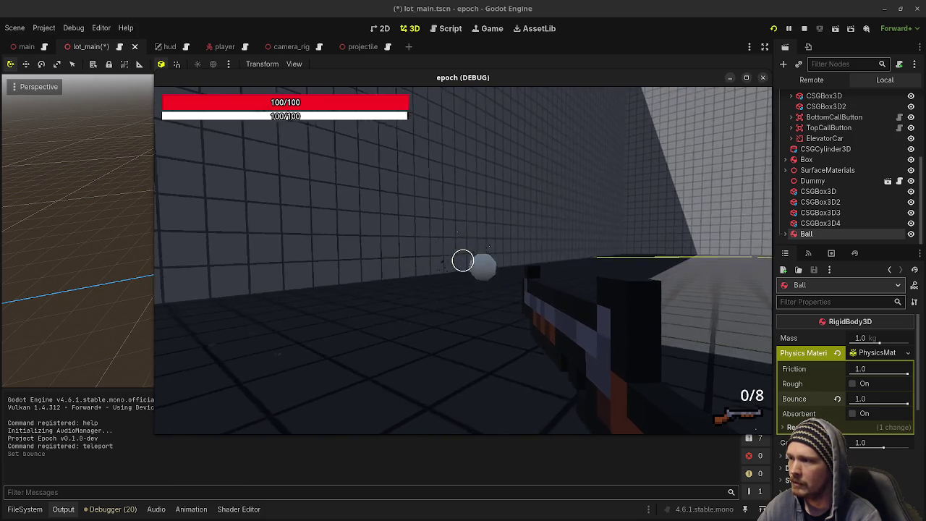
Walk around and fire the rifle at the bouncing ball until it runs empty.
key("w")
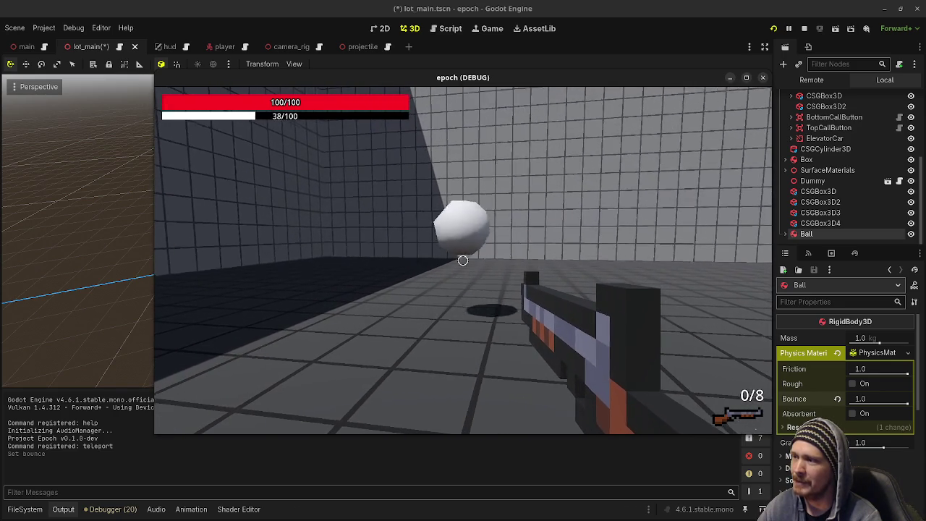
left_click(463, 260)
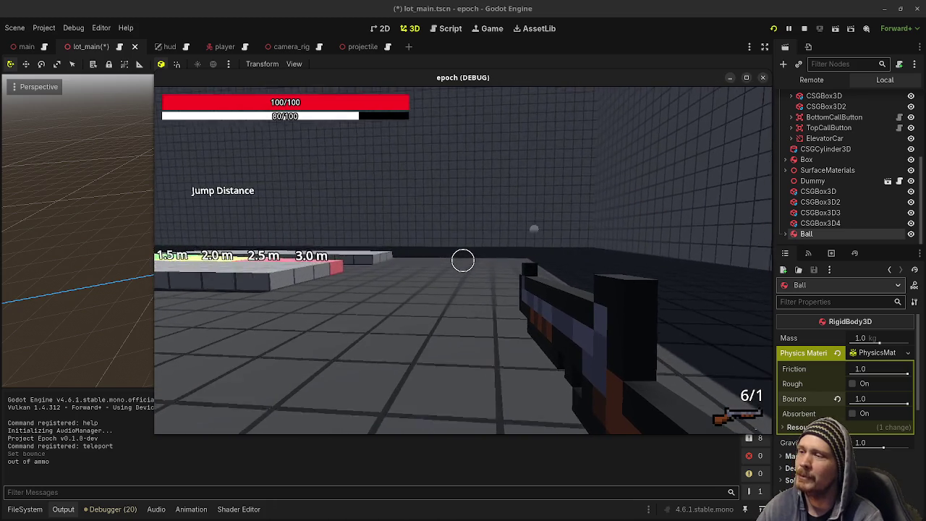
left_click(463, 260)
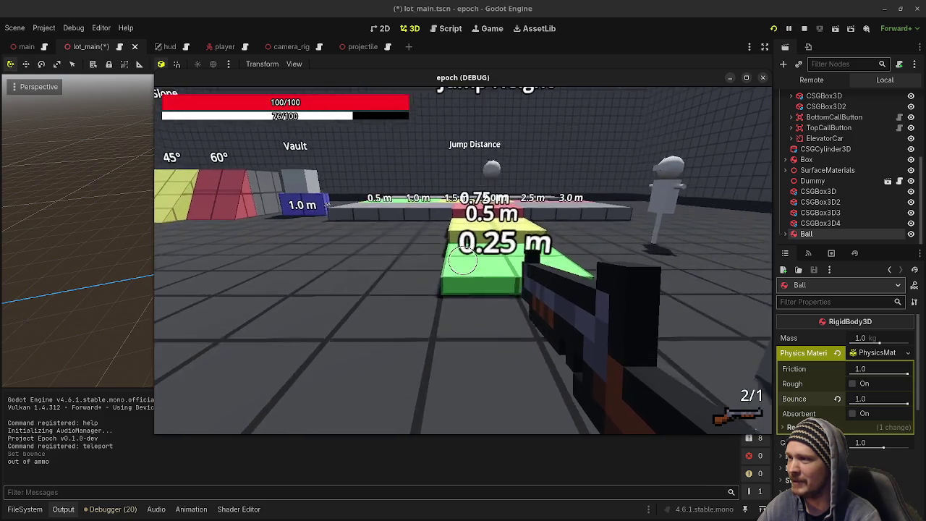
key("w")
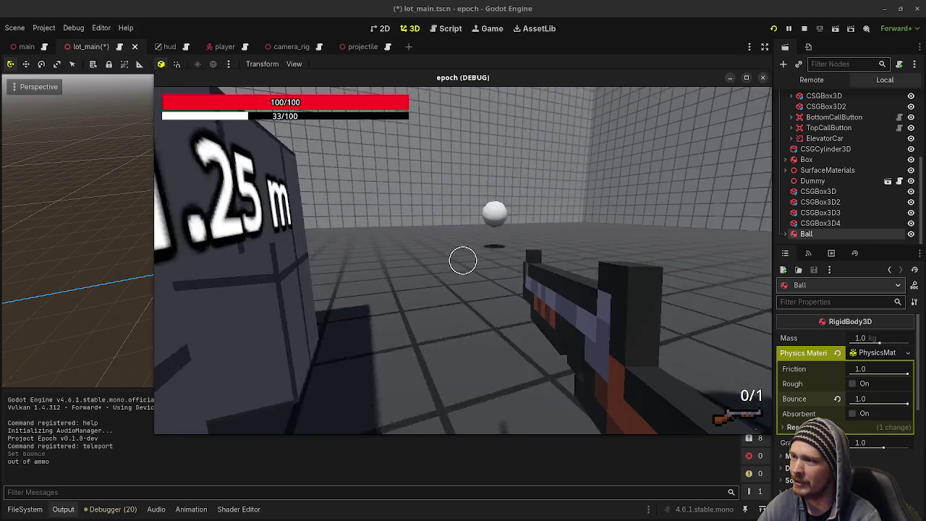
left_click(463, 261)
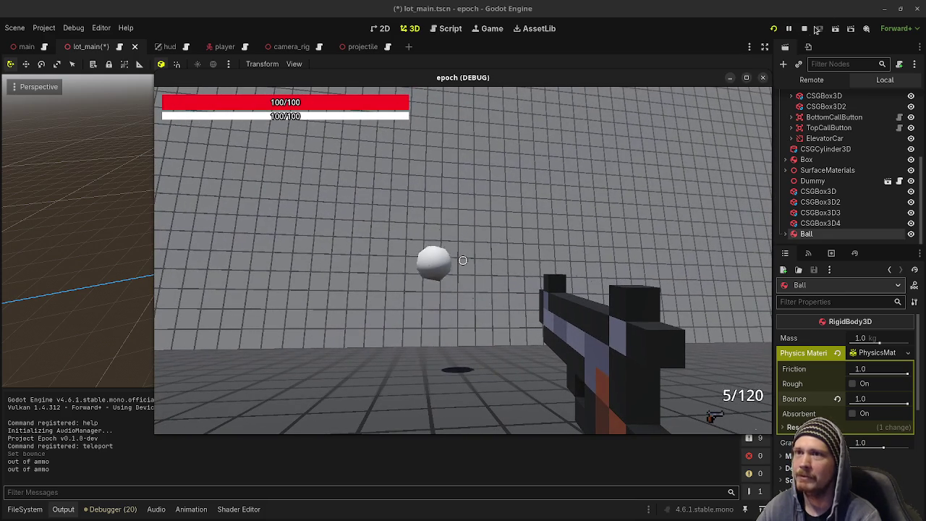
Stop the game and replace the pistol with smg.tres as WeaponManager's primary weapon.
left_click(803, 28)
left_click(25, 509)
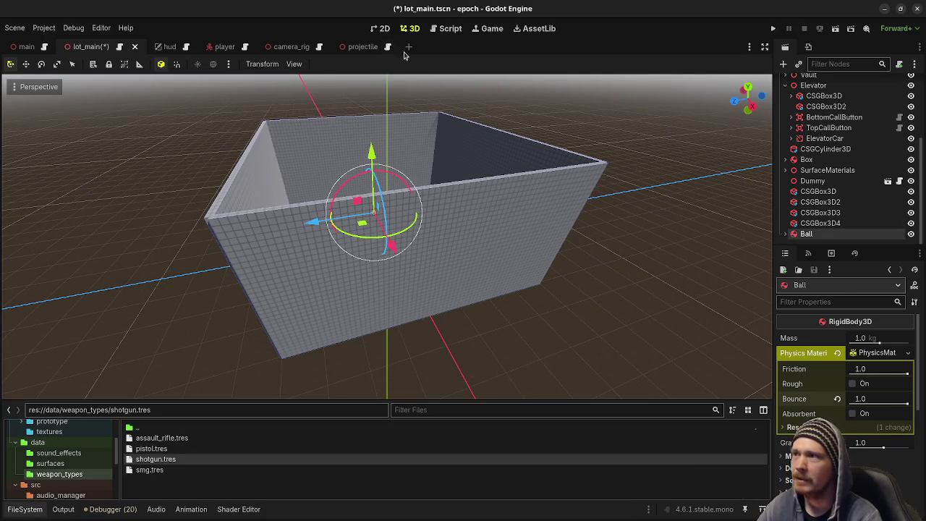
left_click(222, 47)
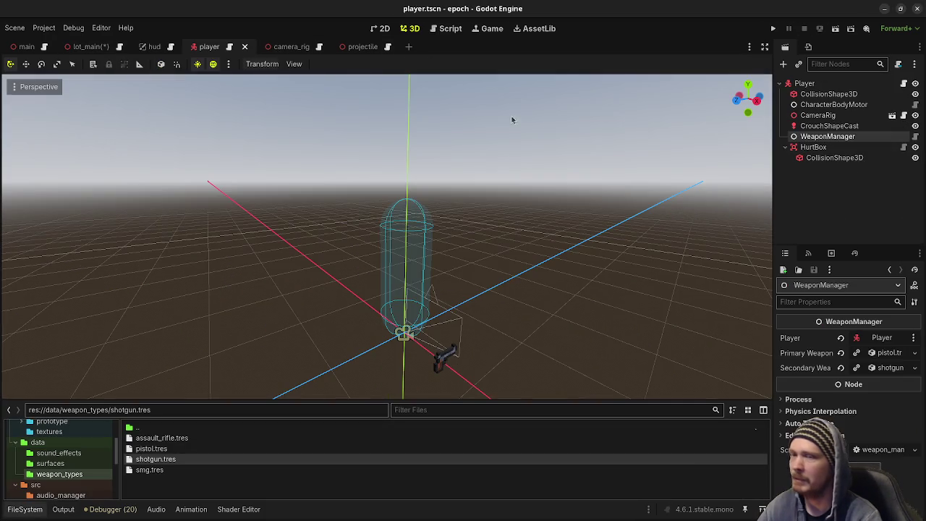
left_click(814, 147)
left_click(827, 136)
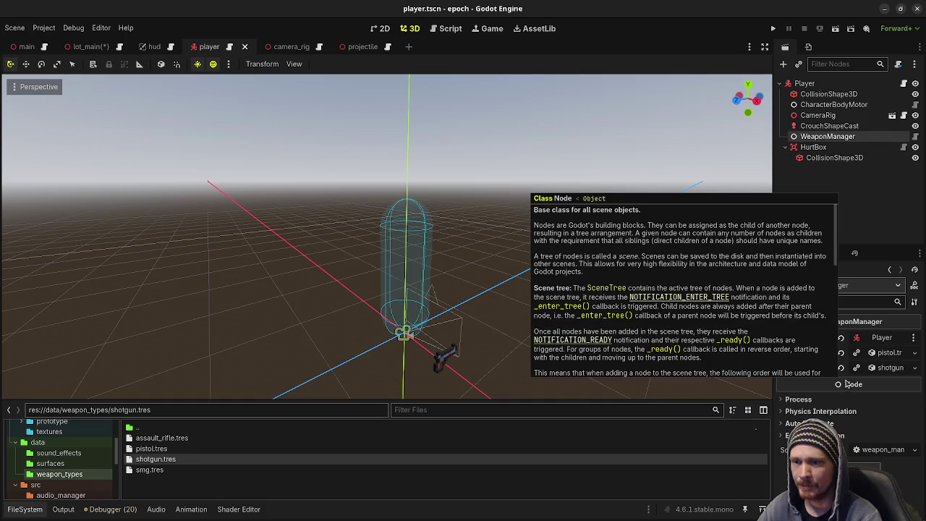
left_click(841, 352)
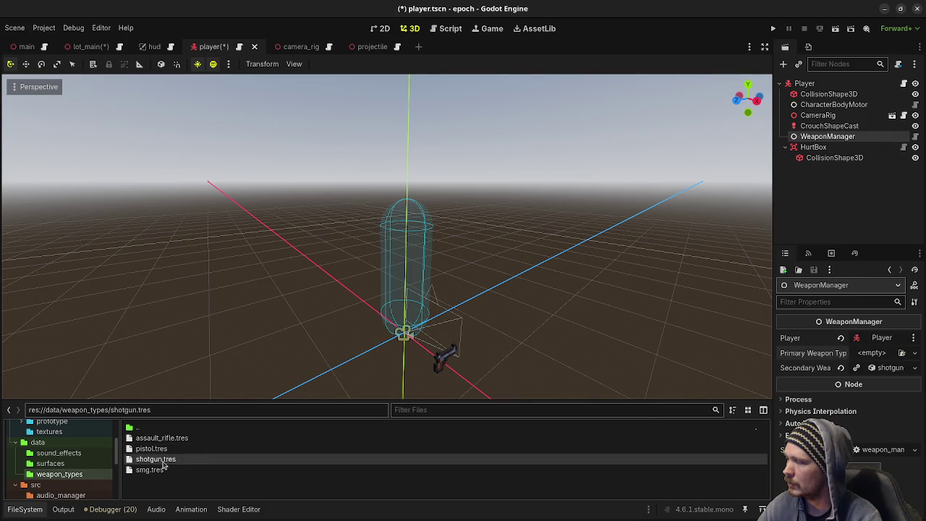
mouse_move(142, 470)
left_mouse_down()
mouse_move(470, 439)
mouse_move(873, 354)
left_mouse_up()
Save and launch the game, fire the shotgun at the Metal block, then stop.
key("F5")
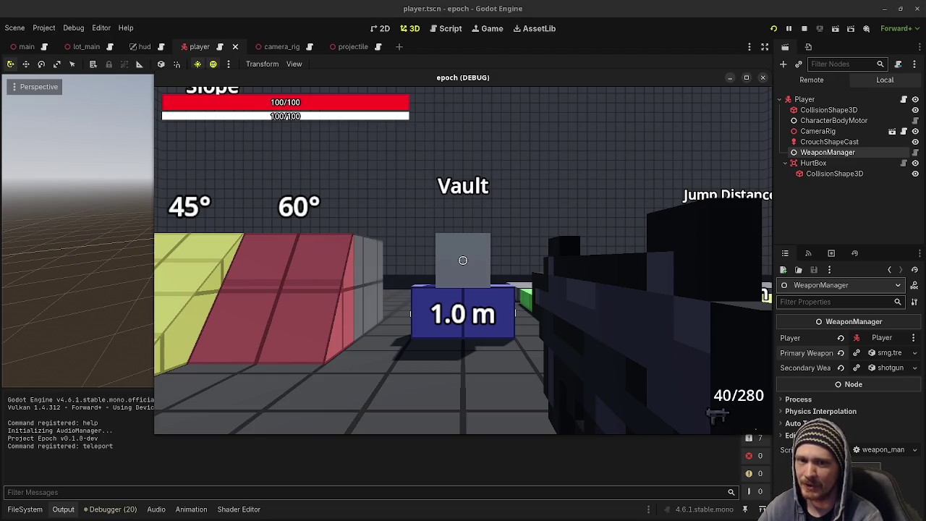
key("2")
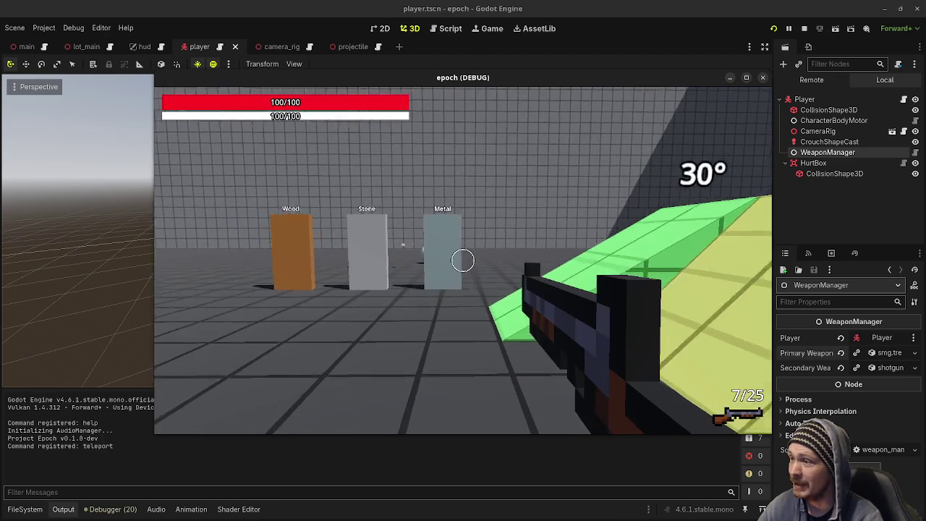
key("w")
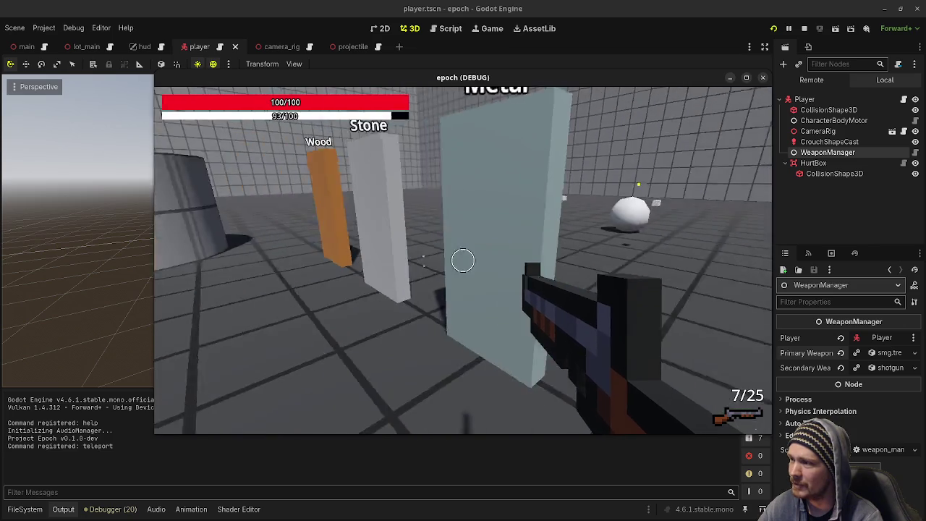
left_click(463, 261)
key("Escape")
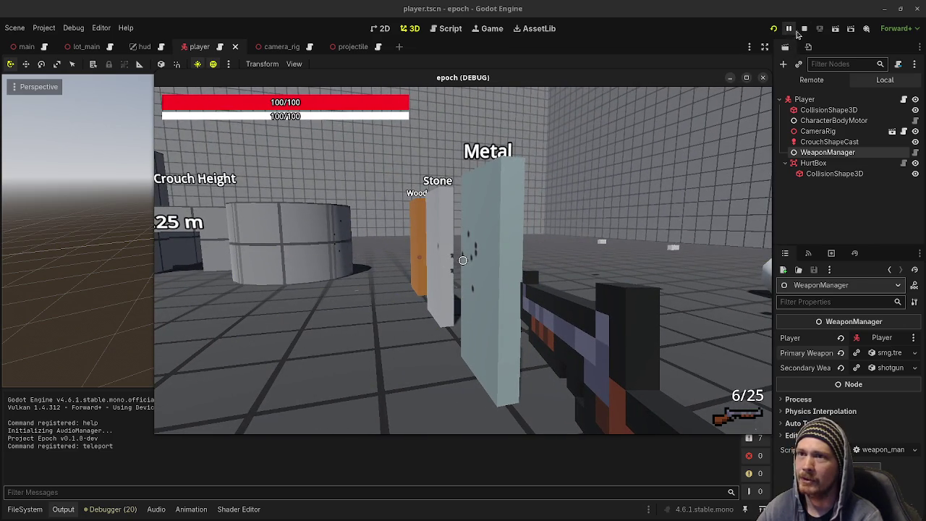
left_click(802, 30)
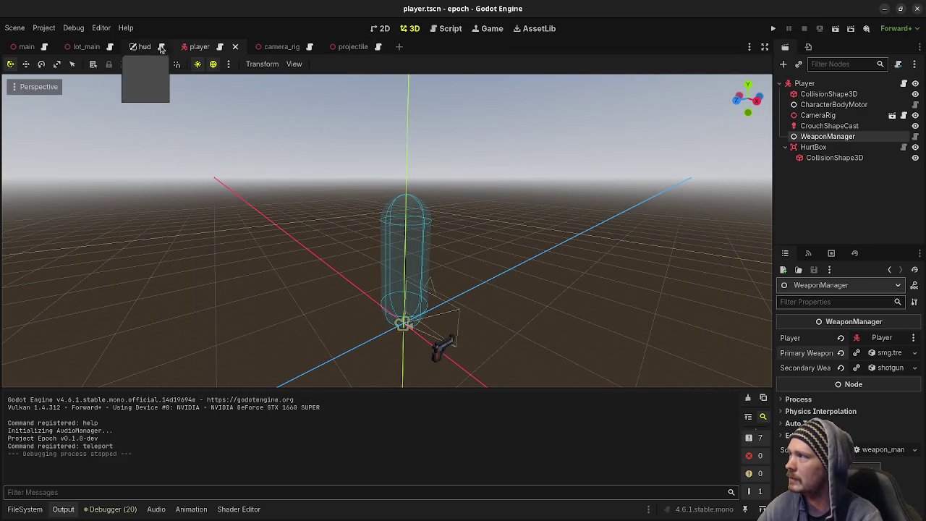
Add lot_main's Floor to the surface_material:metal group and save the scene.
left_click(66, 47)
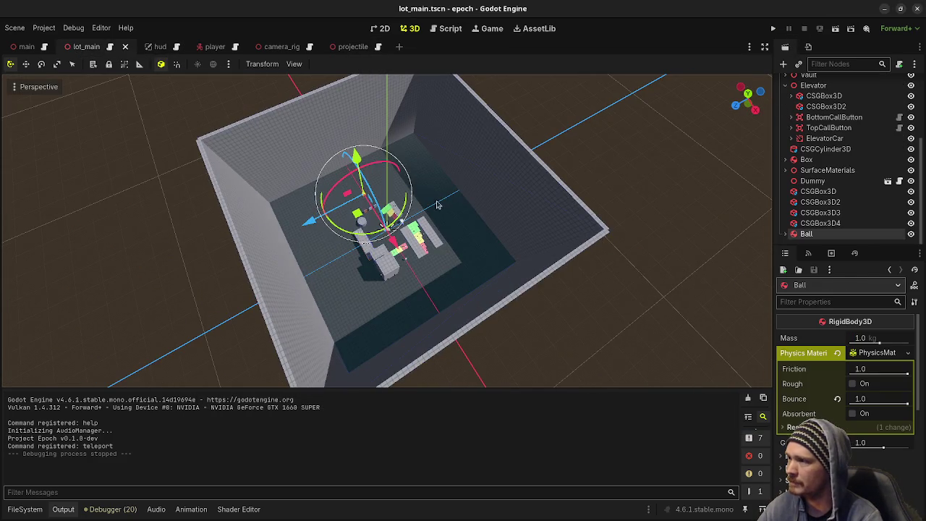
left_click(445, 250)
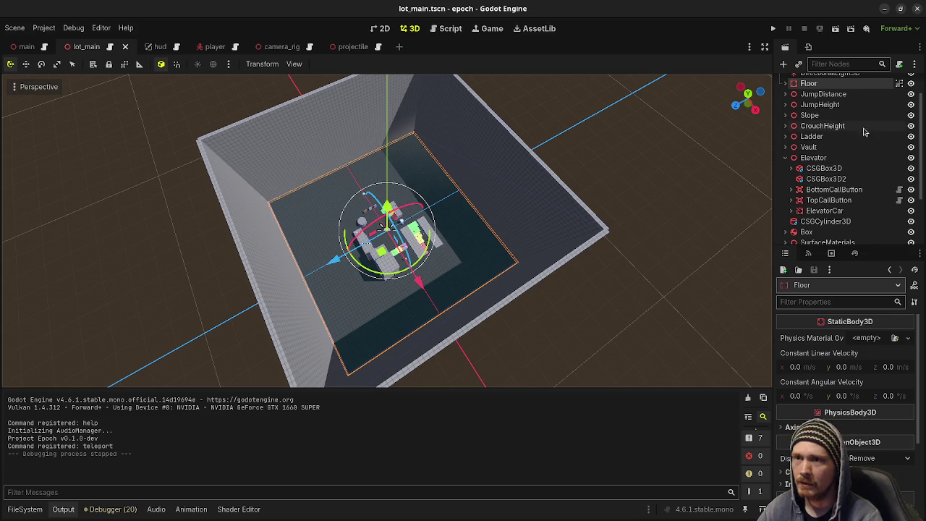
left_click(831, 254)
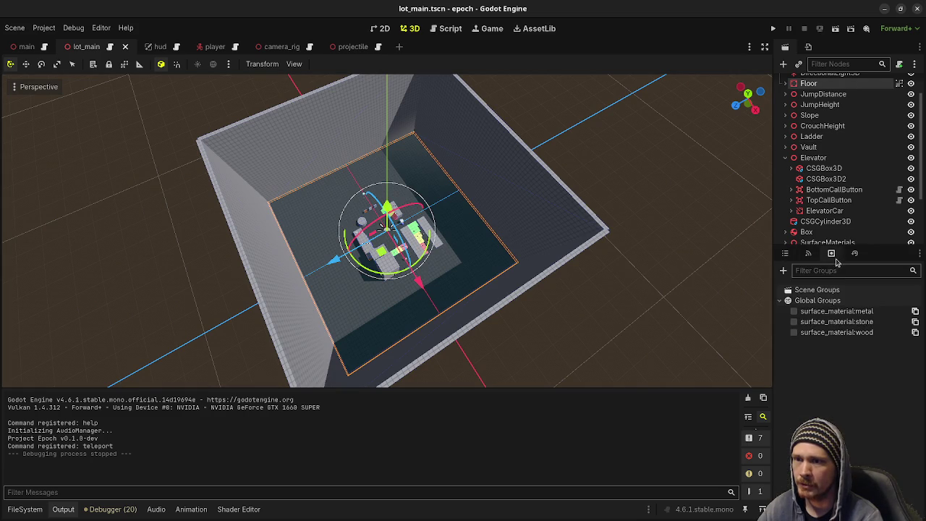
left_click(794, 311)
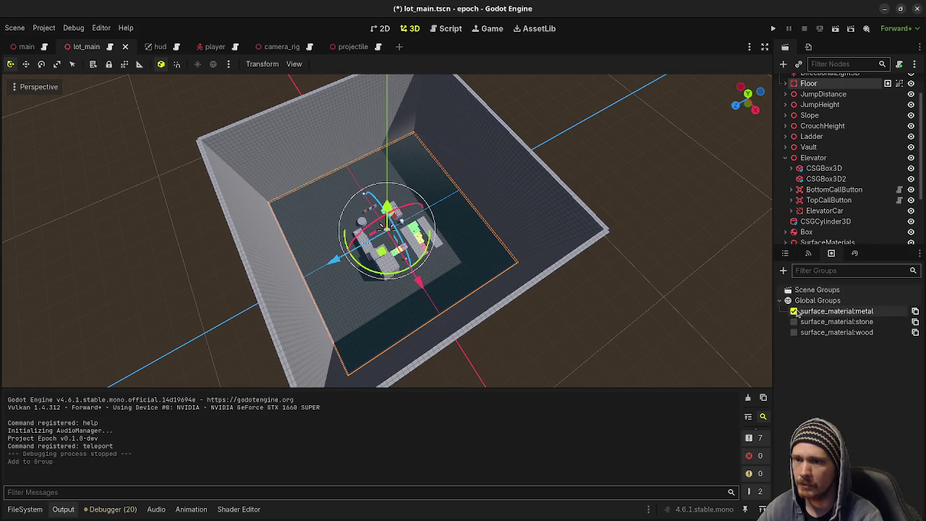
key("ctrl+s")
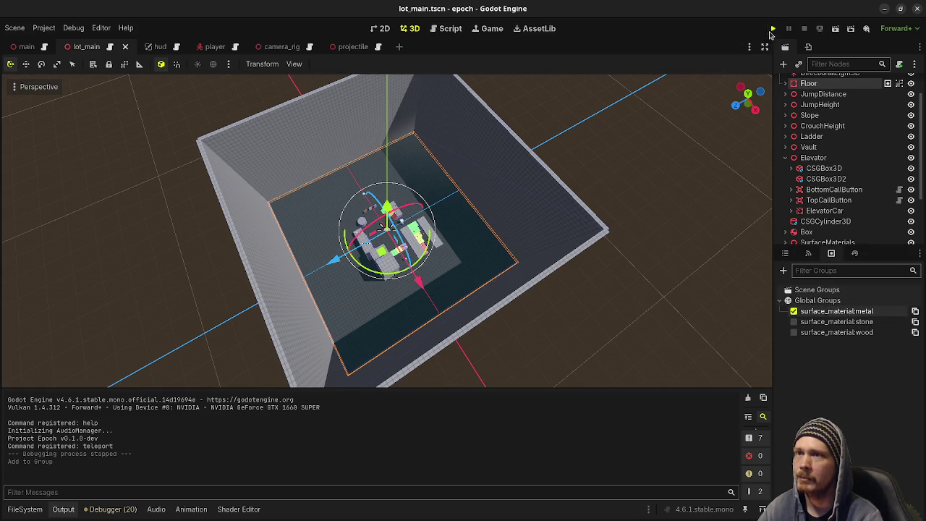
Launch the game and walk to the Metal wall, then select the Player root in the player scene.
left_click(773, 28)
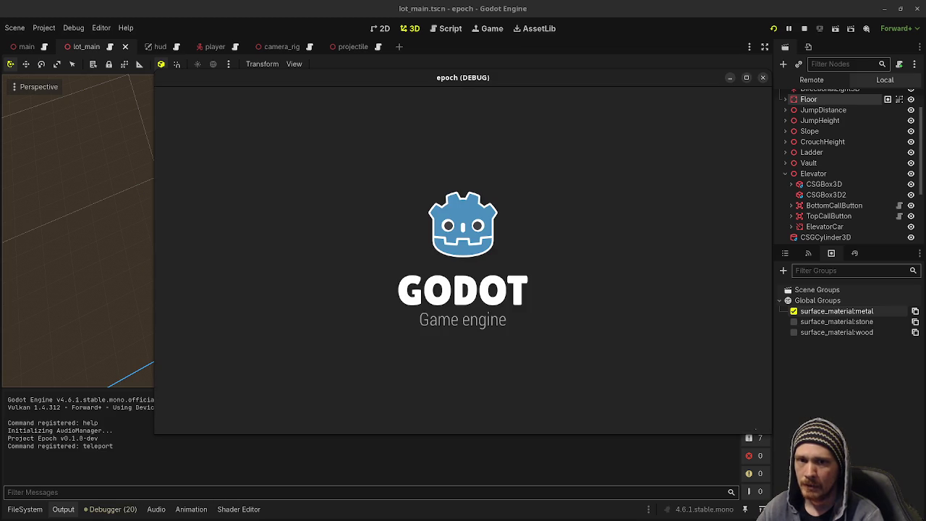
key("w")
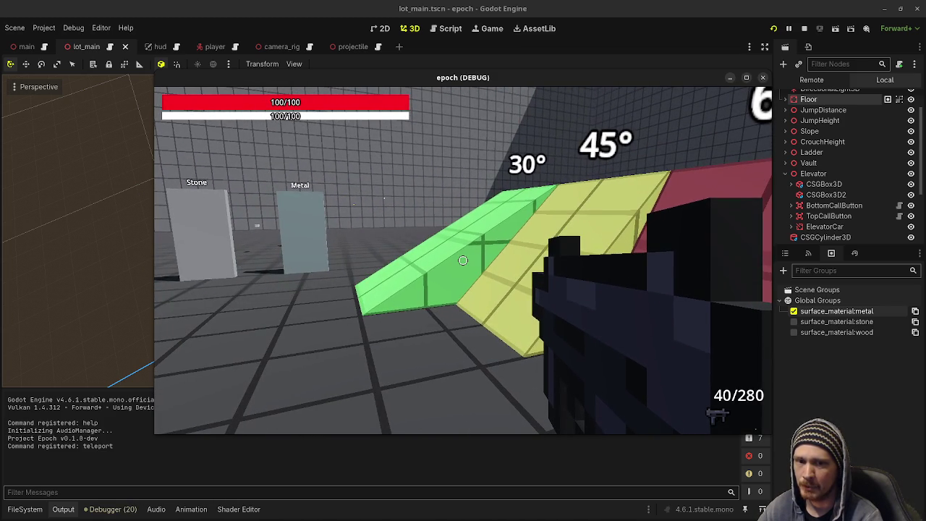
key("w")
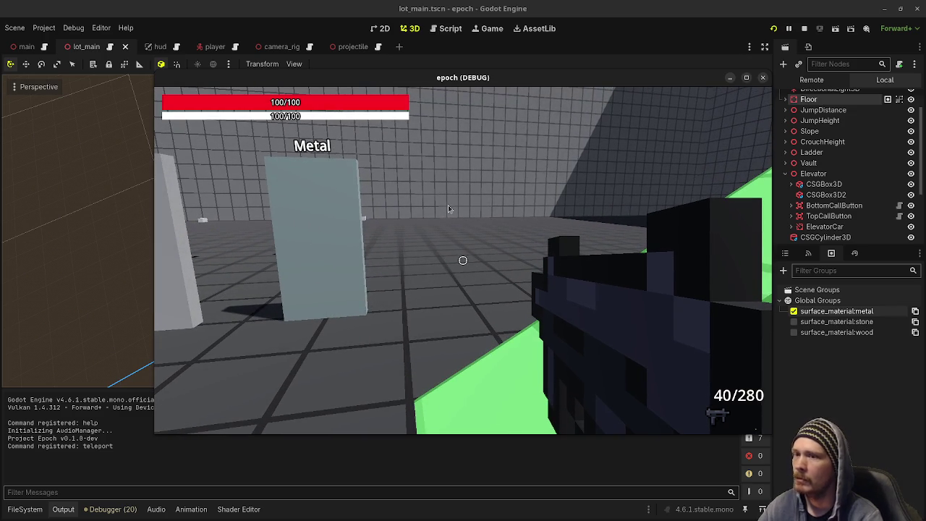
left_click(212, 46)
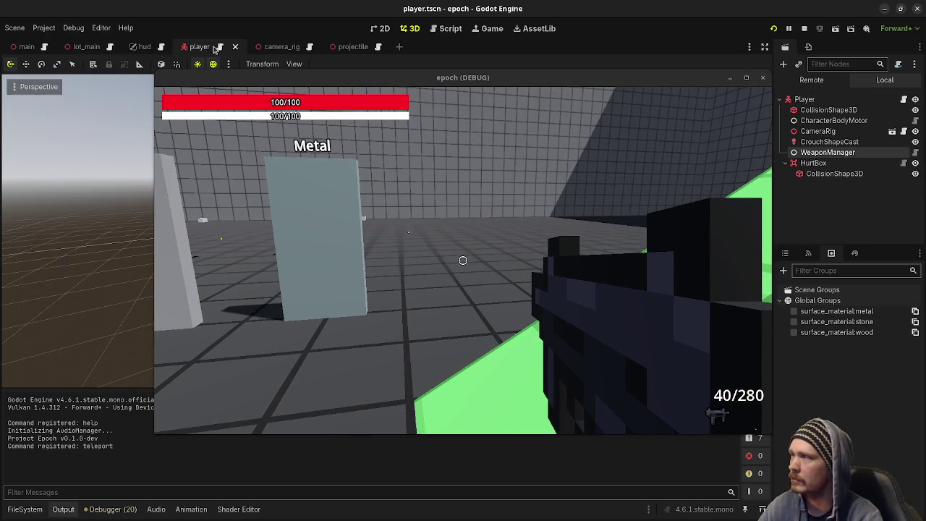
left_click(805, 99)
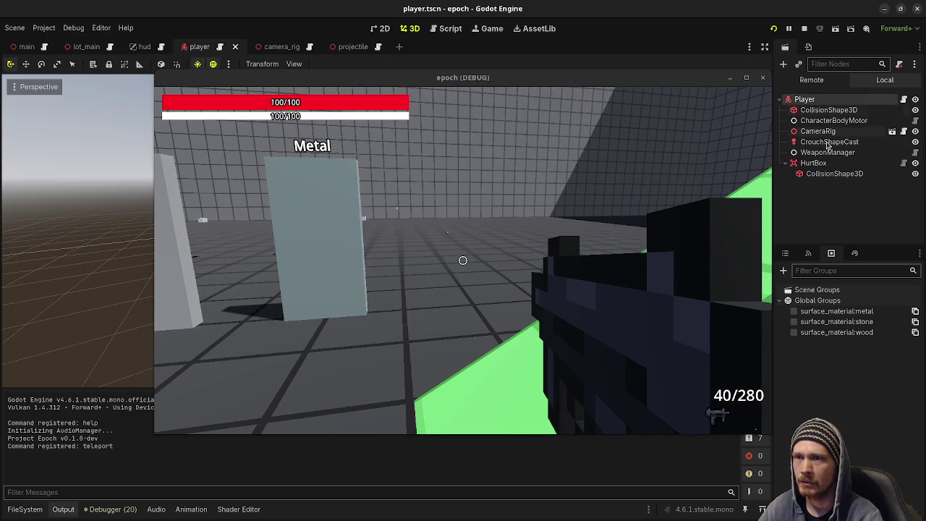
Set CharacterBodyMotor's Forward, Strafe and Backward Max Speed to 6.
left_click(785, 253)
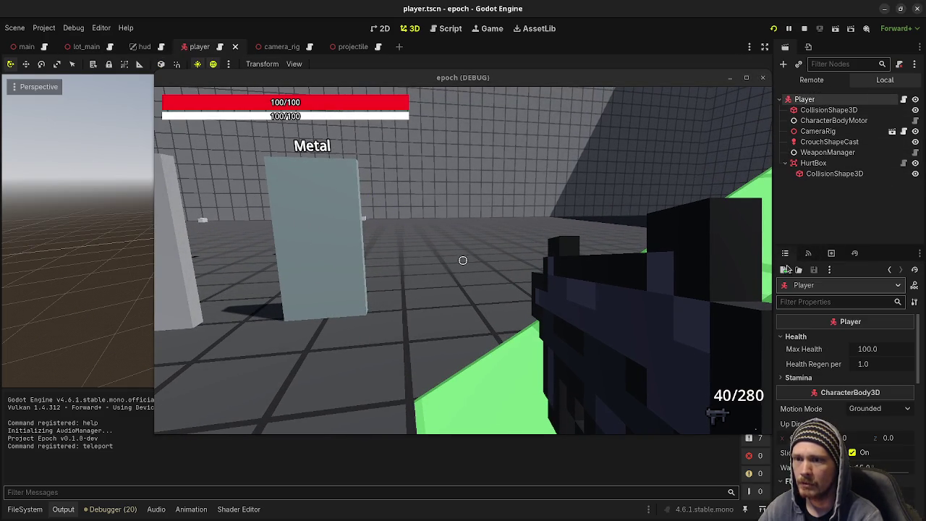
scroll(832, 349, "down", 3)
scroll(832, 348, "up", 3)
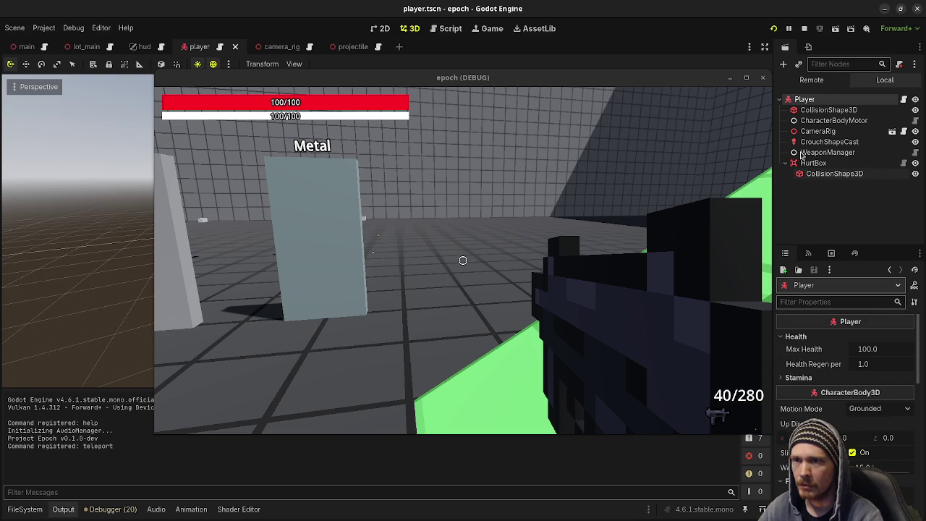
left_click(825, 121)
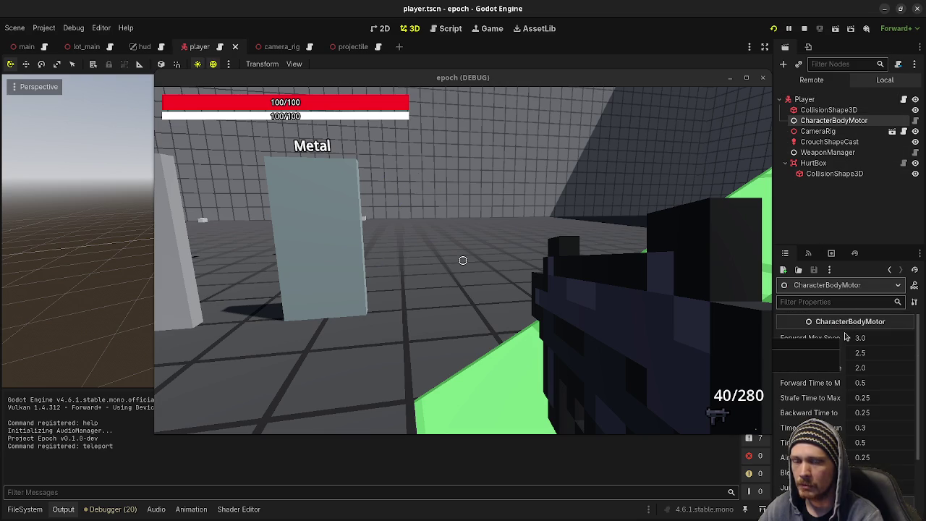
left_click(881, 344)
type("6")
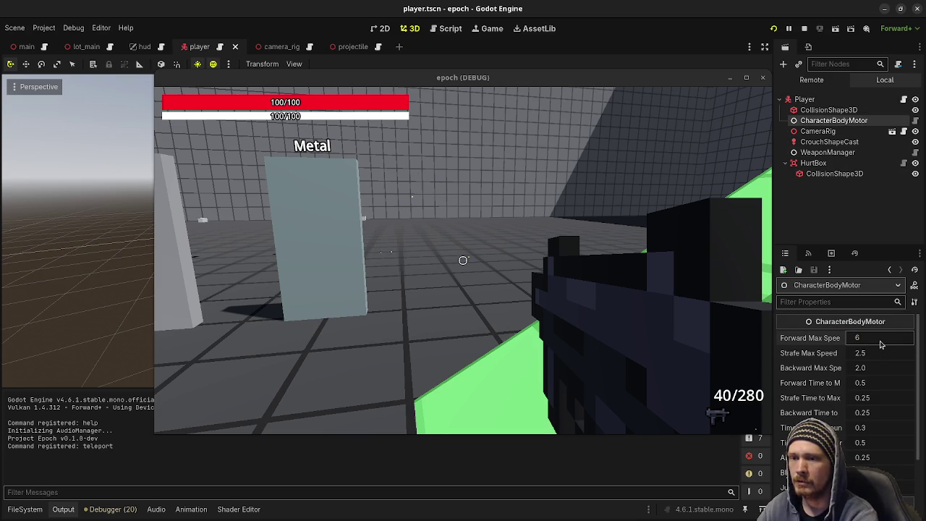
key("Tab")
type("6")
key("Tab")
type("6")
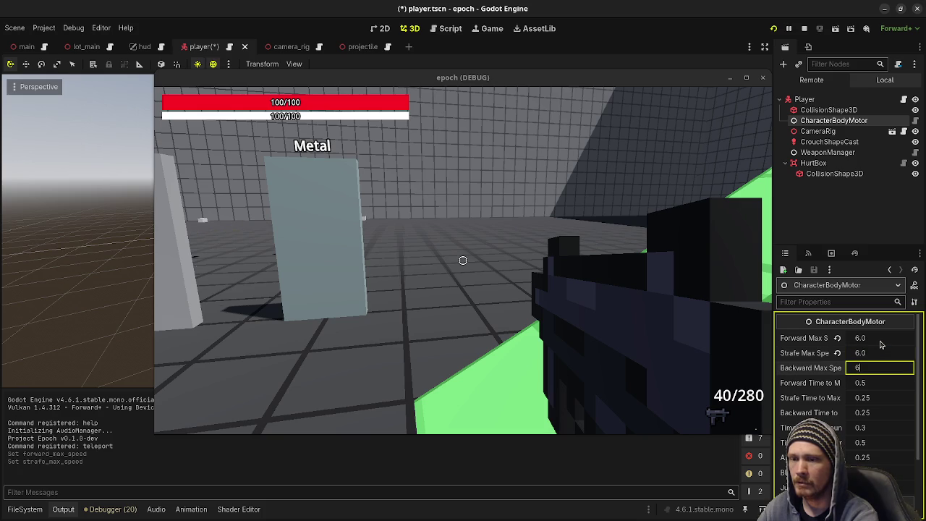
Set the Strafe Time to Max to 0.5.
left_click(877, 398)
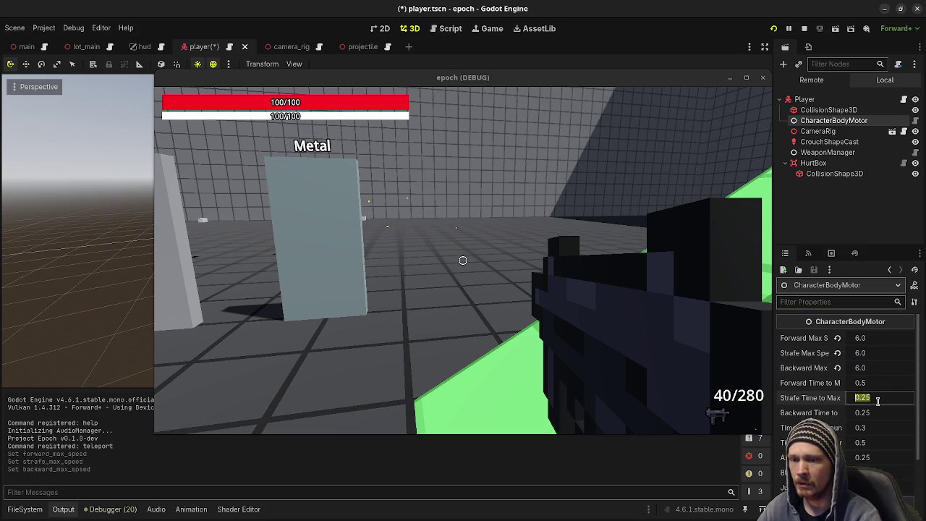
type("0.5")
key("Tab")
type("0.5")
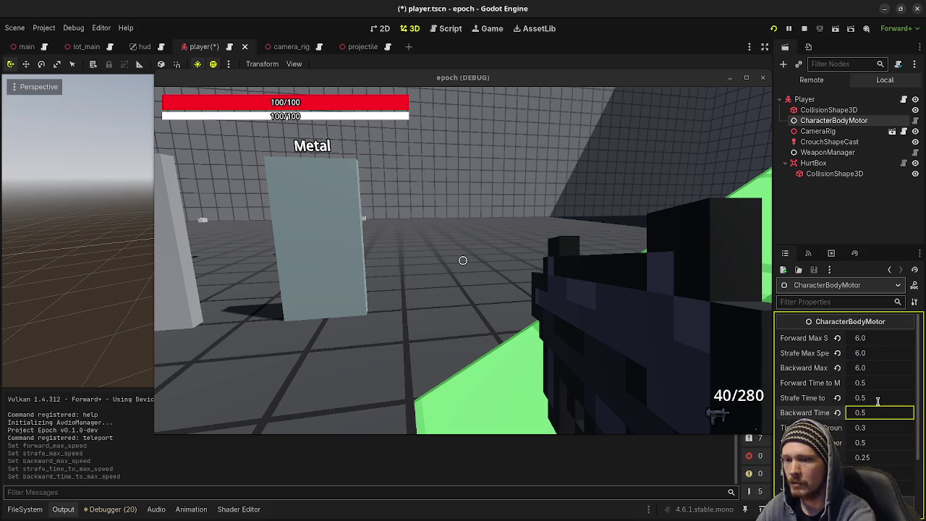
type("w")
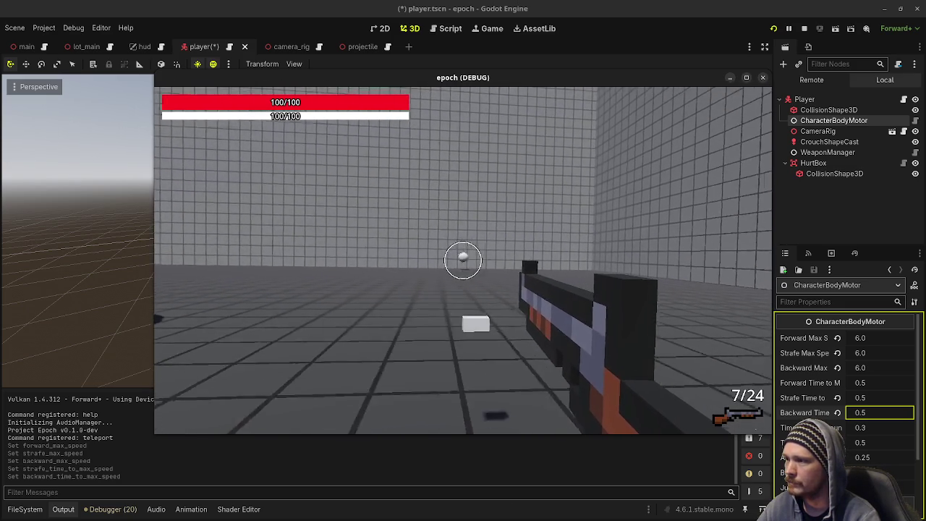
key("shift+w")
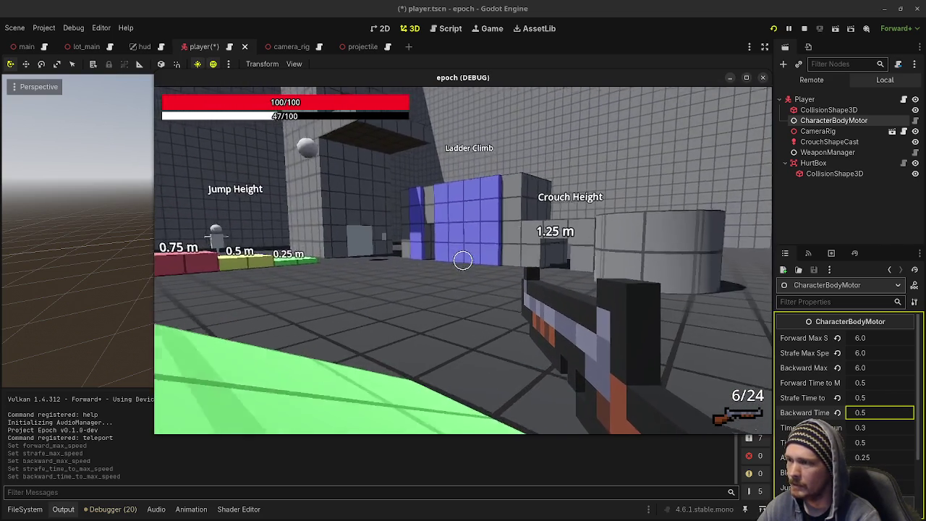
left_click(878, 337)
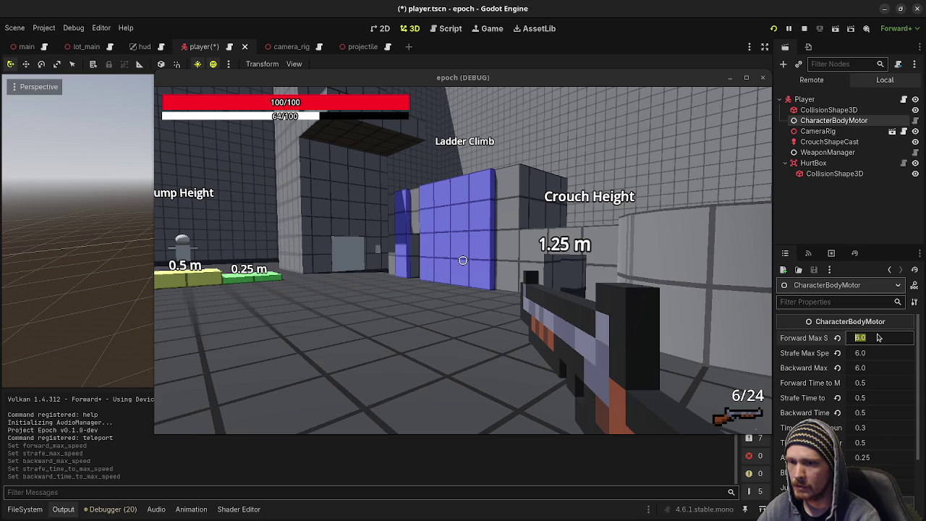
Set the live CharacterBodyMotor's Forward, Strafe and Backward Max Speed to 12.
key("Tab")
type("12")
key("Tab")
type("12")
key("Return")
Run around the course past the ladder and Crouch Height areas at the new speed.
left_click(383, 317)
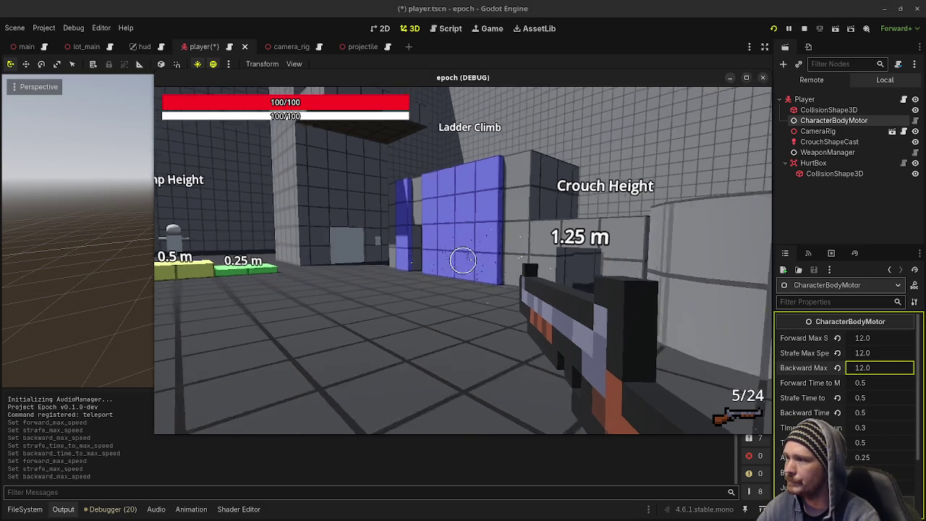
key("w")
key("s")
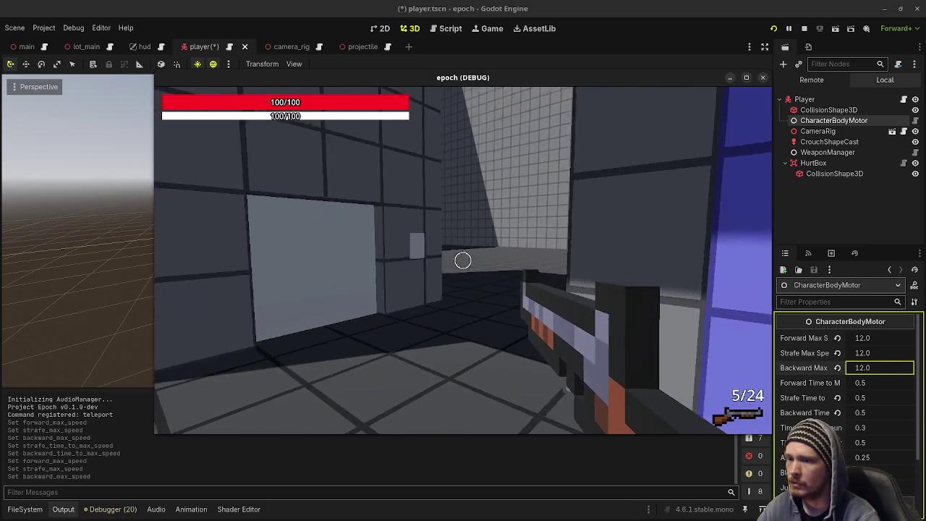
key("w")
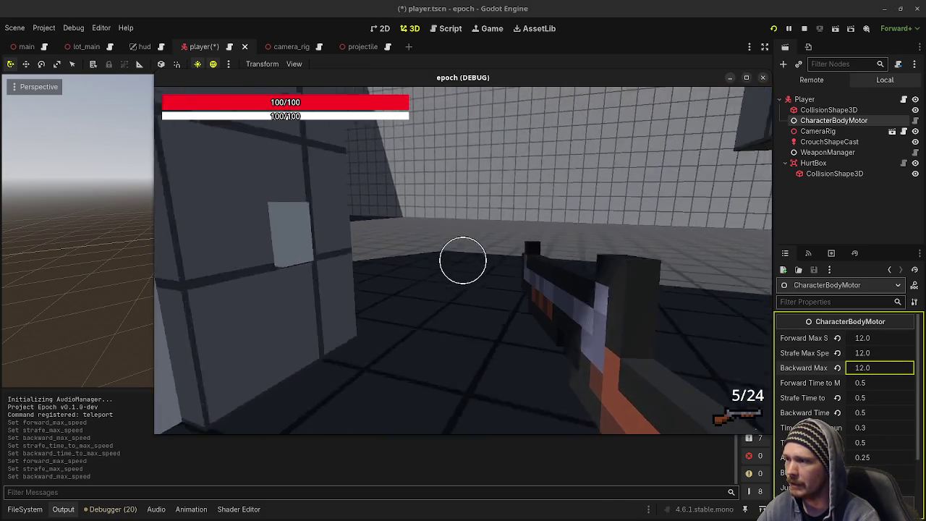
key("w")
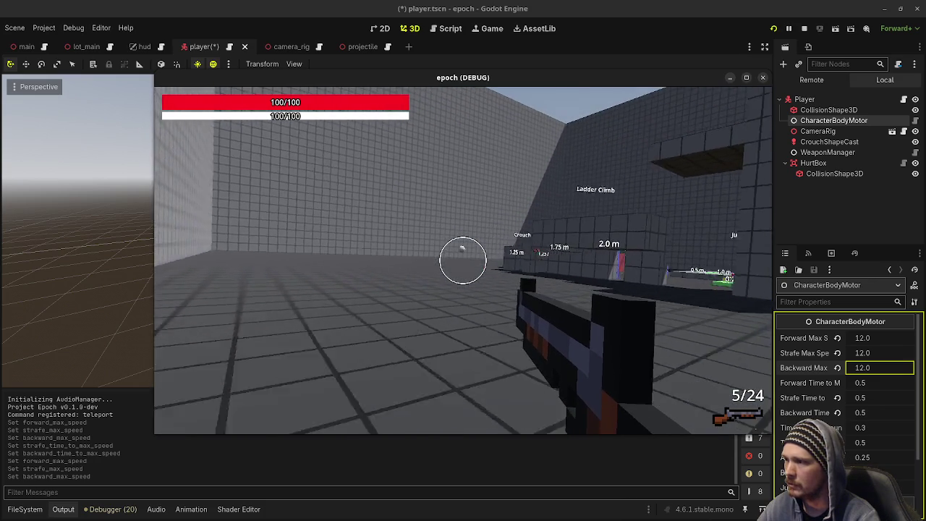
Reload and fire the shotgun at the test blocks and walls while moving.
key("r")
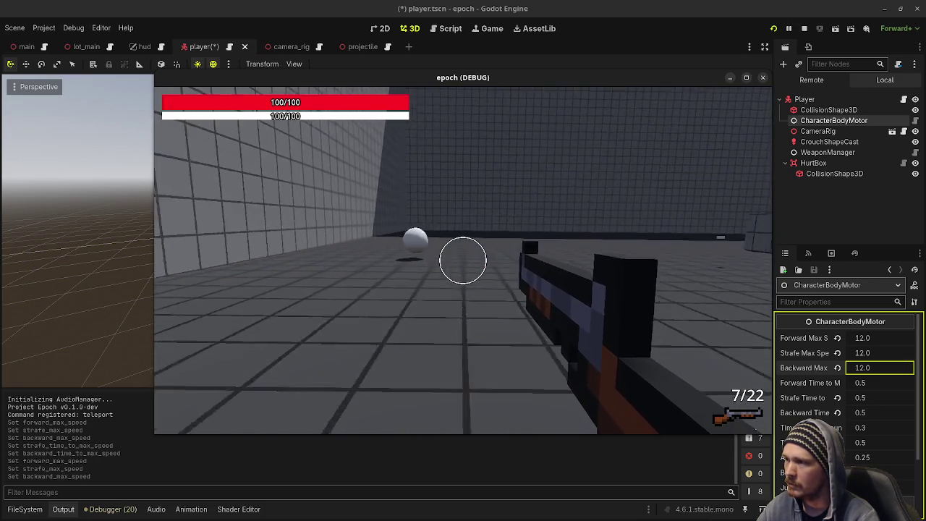
left_click(463, 261)
key("r")
left_click(463, 260)
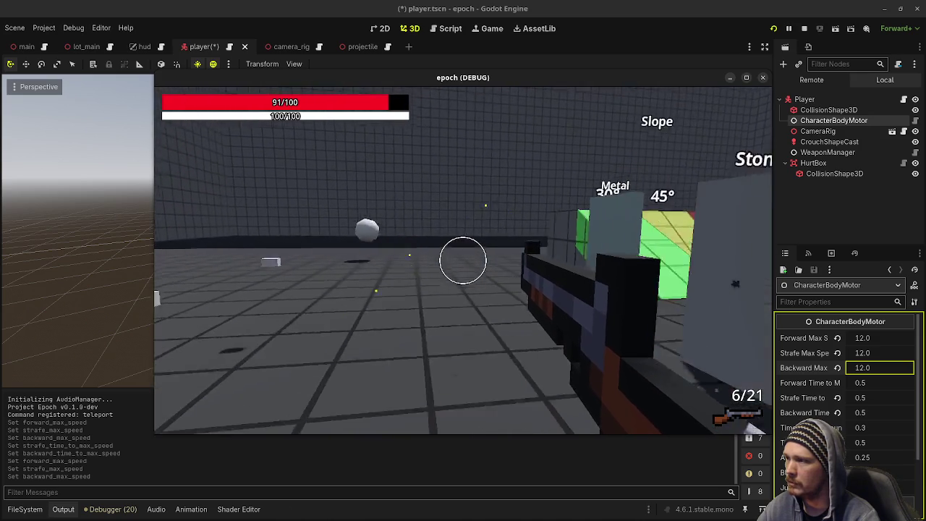
left_click(463, 260)
key("r")
key("s")
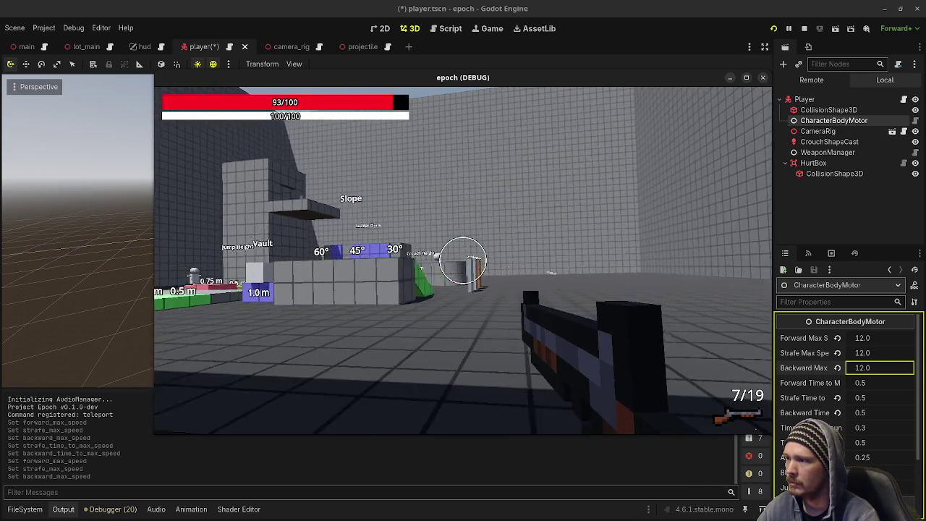
key("w")
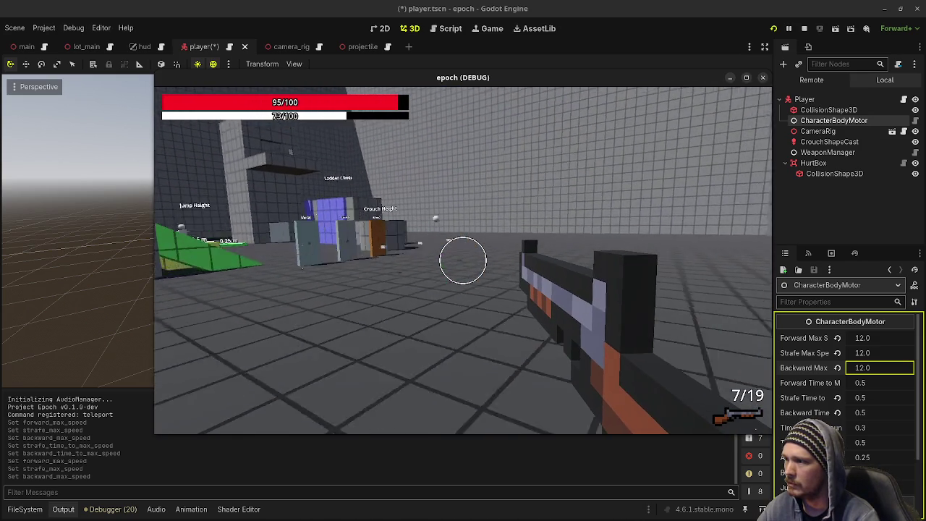
mouse_move(463, 261)
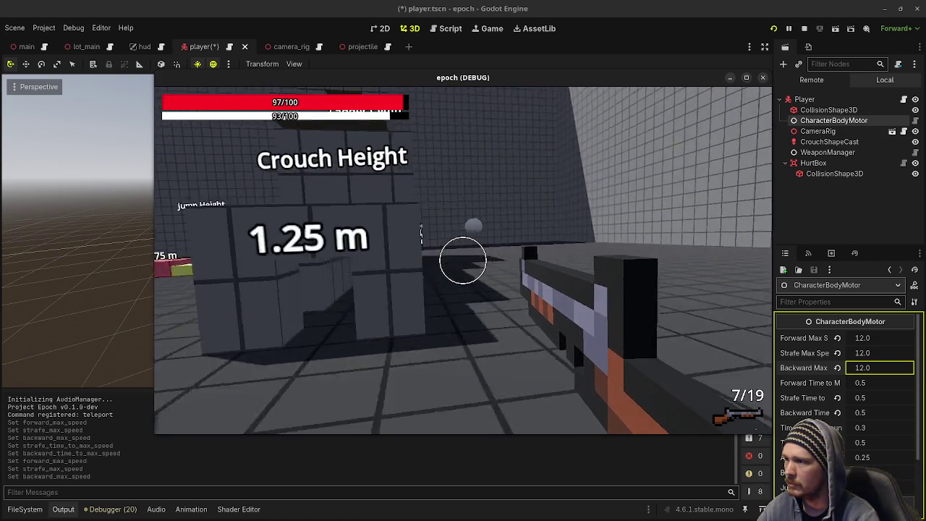
key("s")
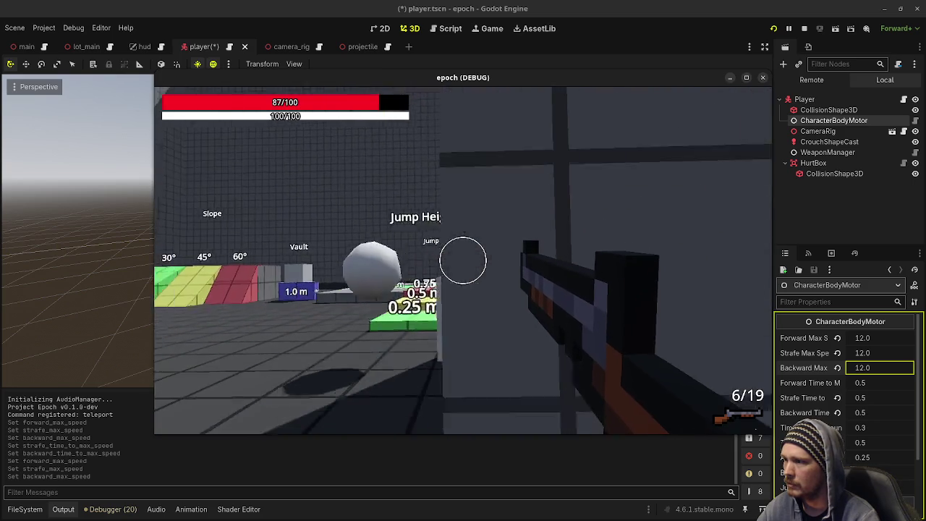
left_click(463, 260)
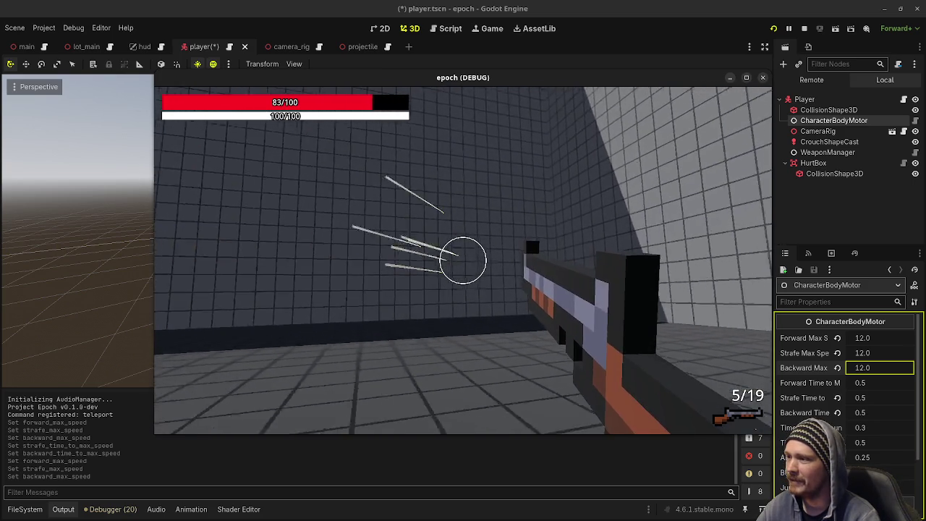
mouse_move(463, 260)
key("w")
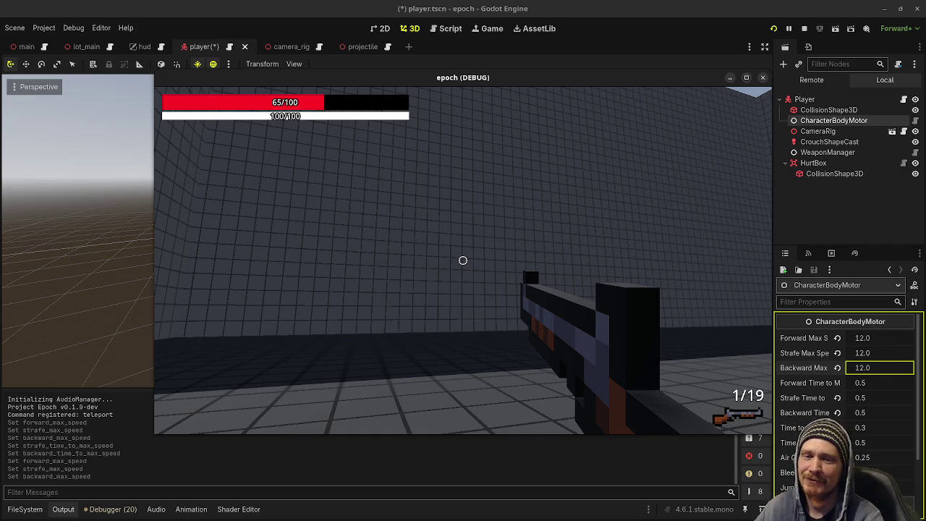
Equip the SMG and fire bursts across the course and at the white sphere, down to 16/280.
key("1")
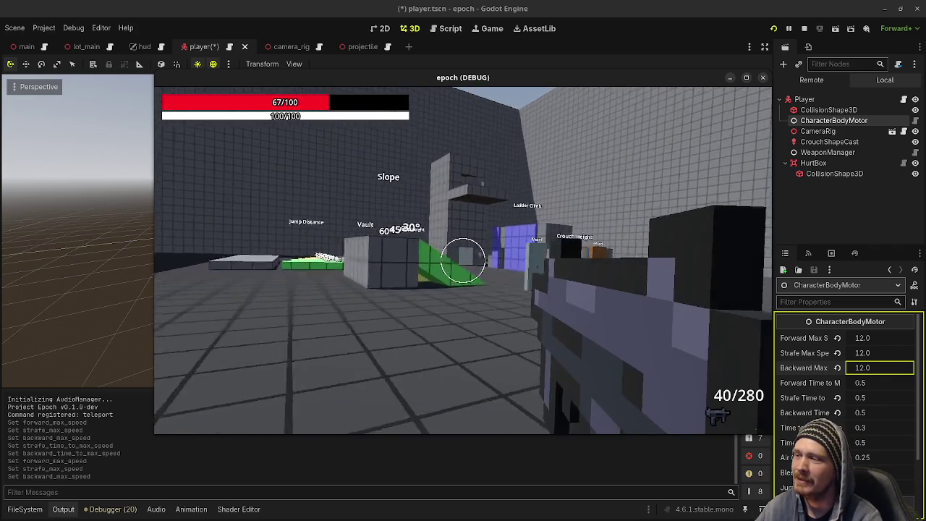
key("s")
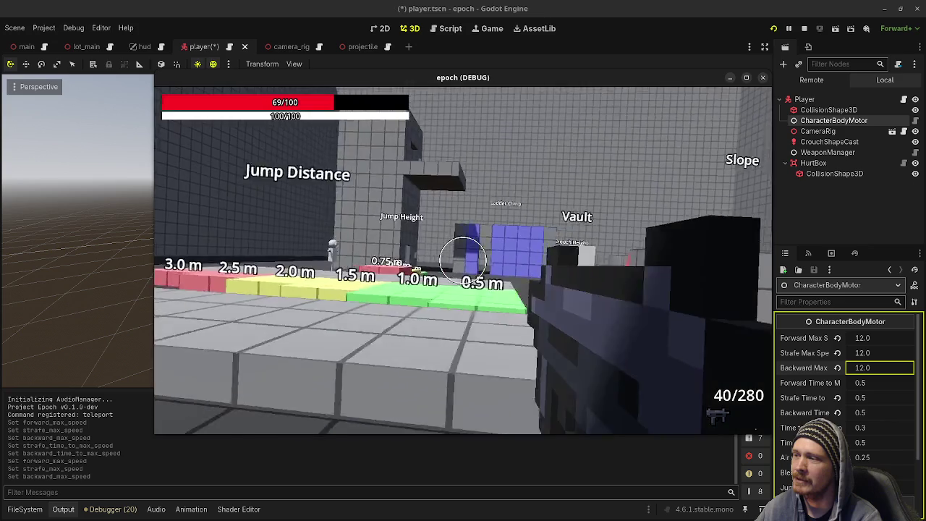
key("w")
left_click(463, 261)
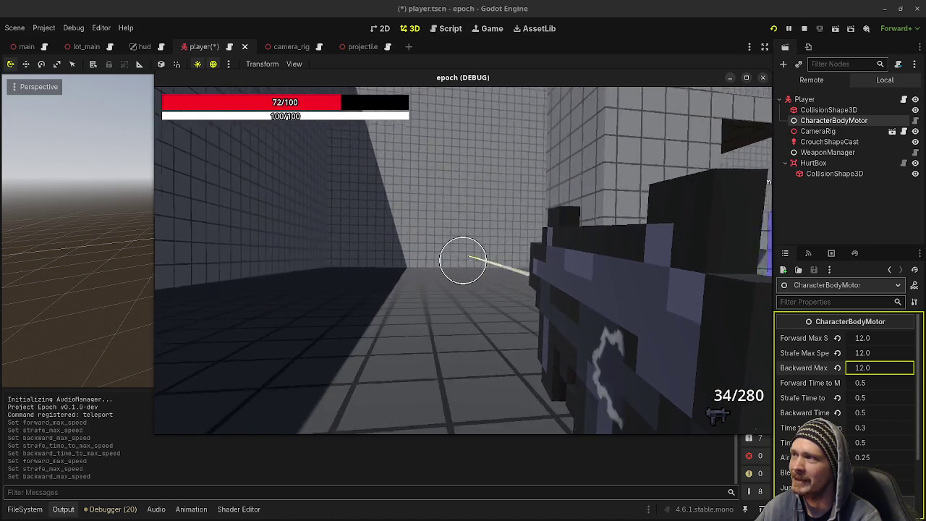
key("s")
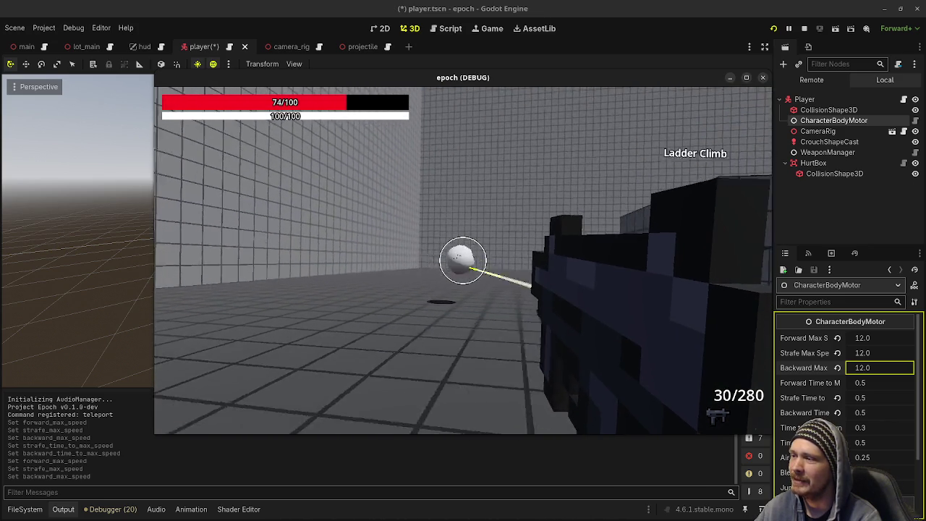
left_click(463, 261)
left_click(463, 260)
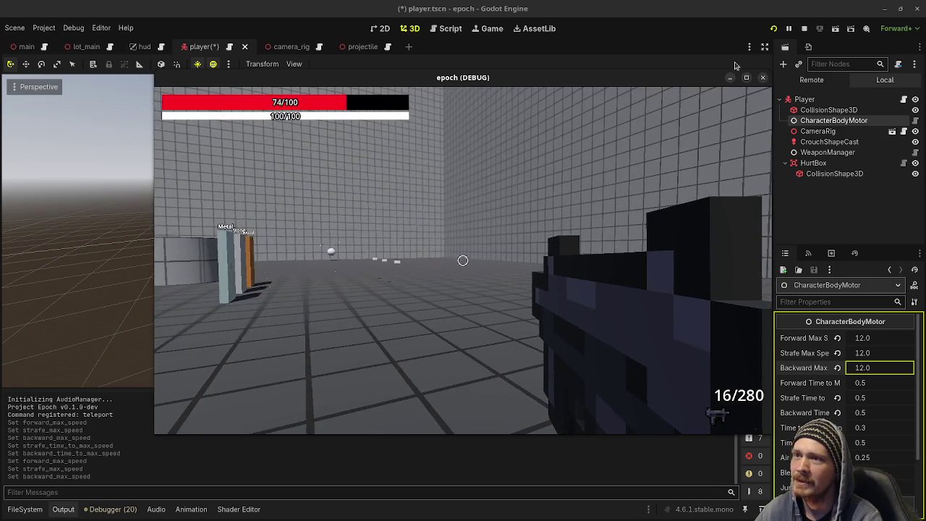
Enlarge the game window, then fire and reload the shotgun at the wall and white ball.
left_click(631, 199)
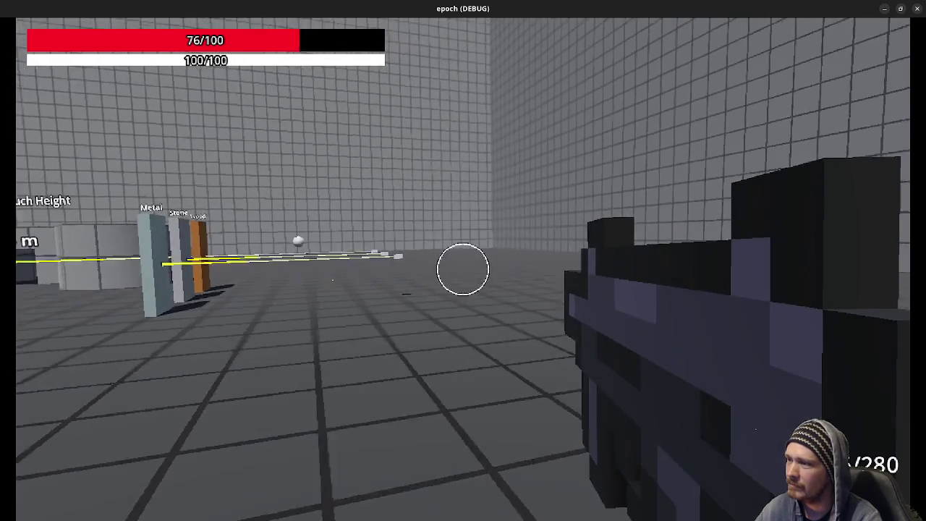
key("2")
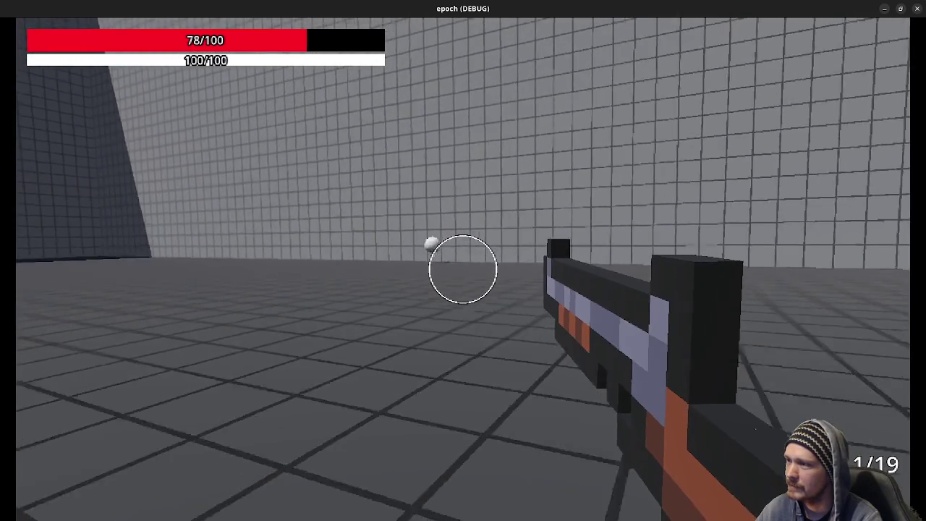
left_click(463, 269)
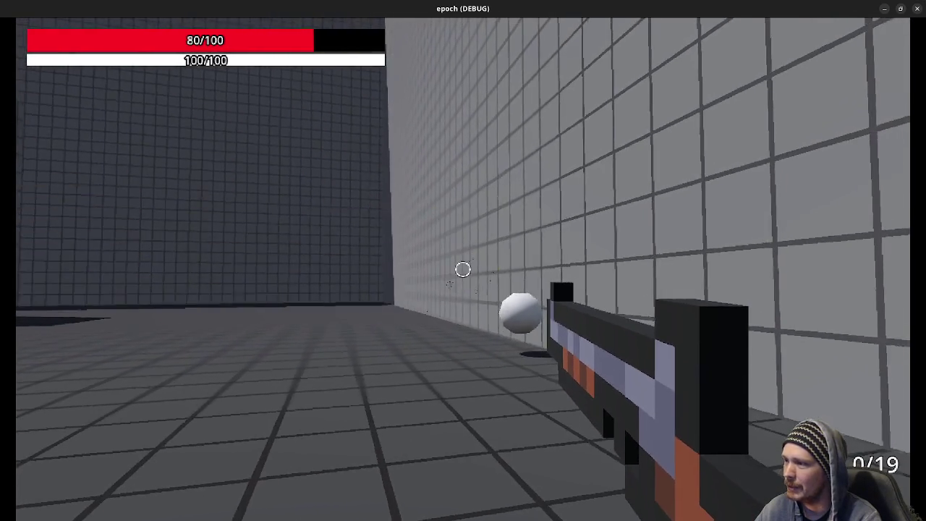
key("r")
left_click(463, 269)
key("w")
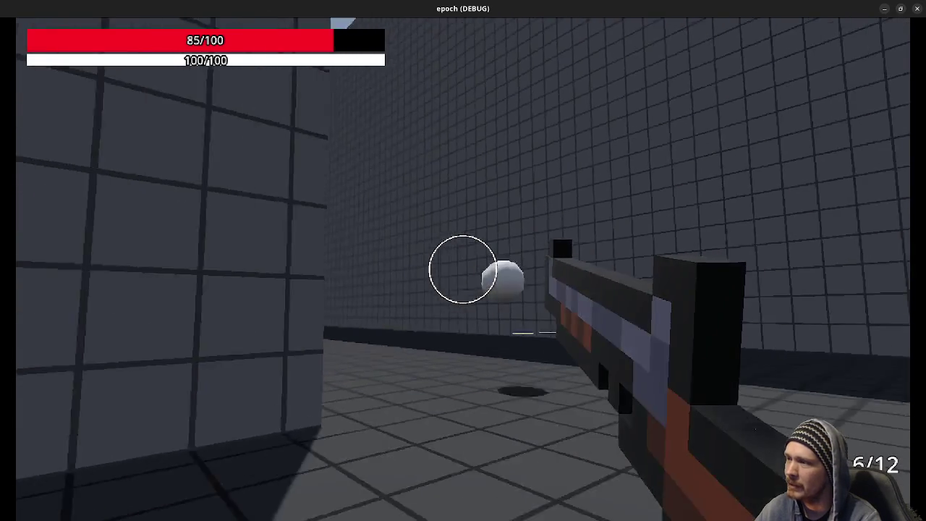
left_click(463, 269)
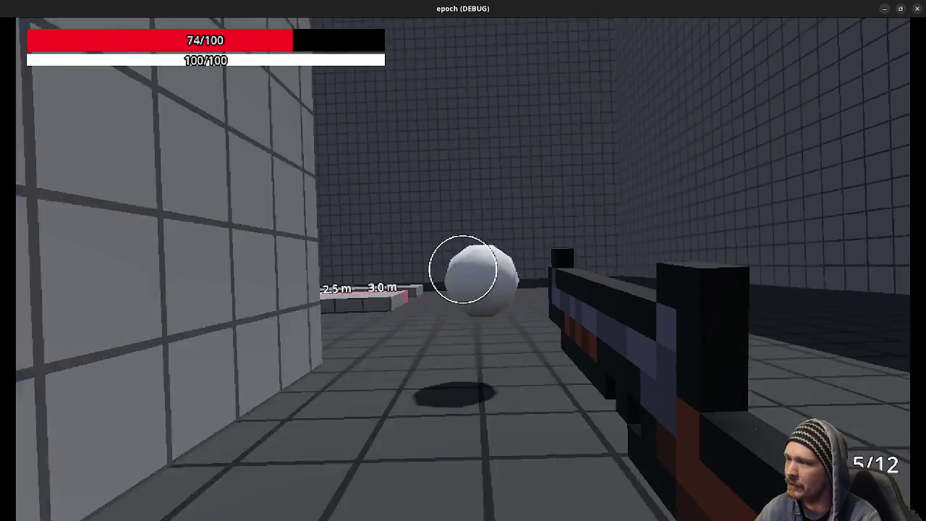
key("r")
Keep firing the shotgun at the ball, wall and floor, then reload it.
left_click(463, 269)
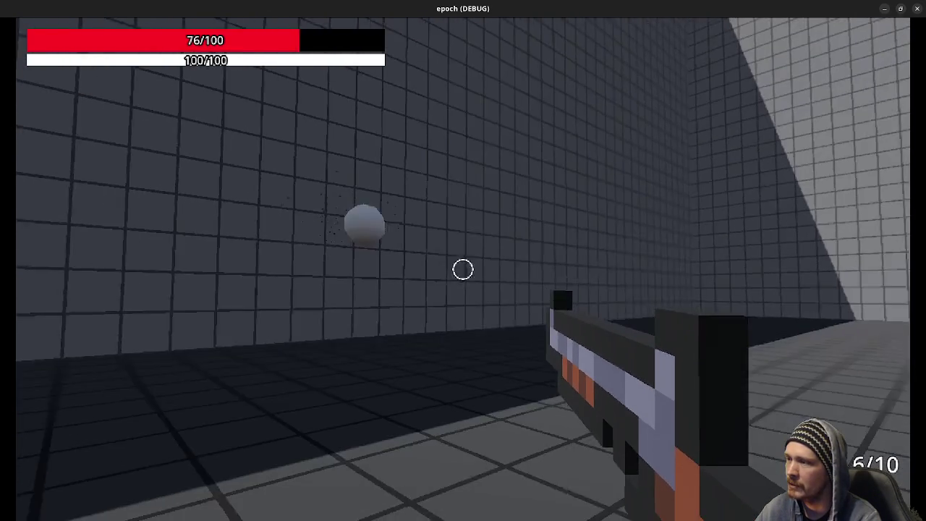
left_click(463, 269)
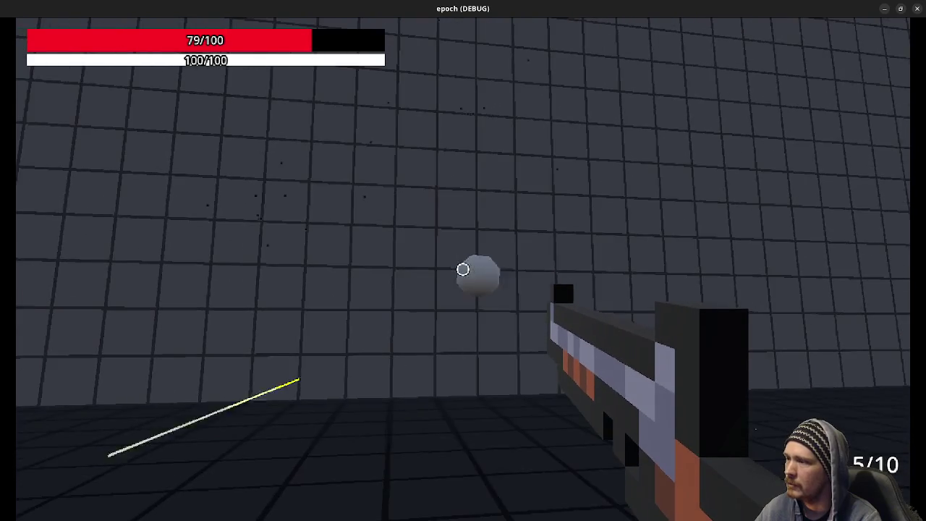
left_click(463, 269)
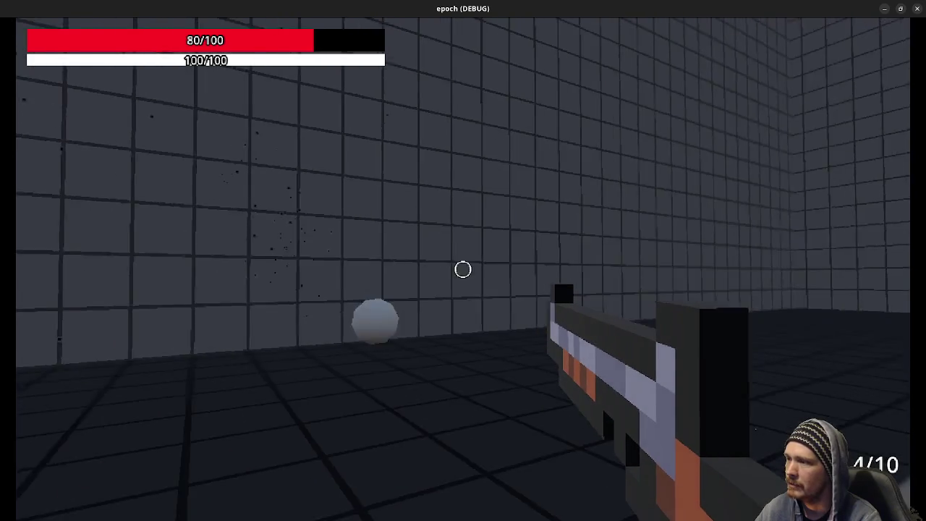
left_click(463, 270)
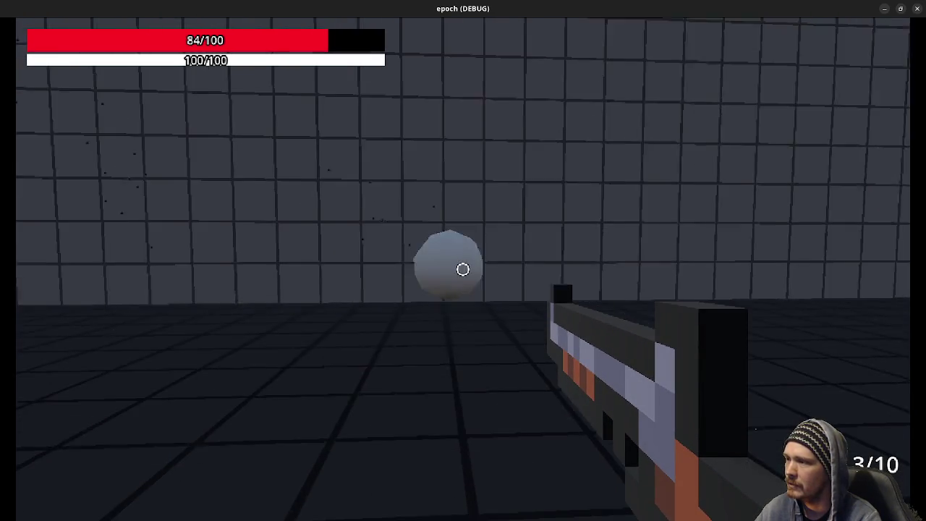
left_click(463, 269)
key("r")
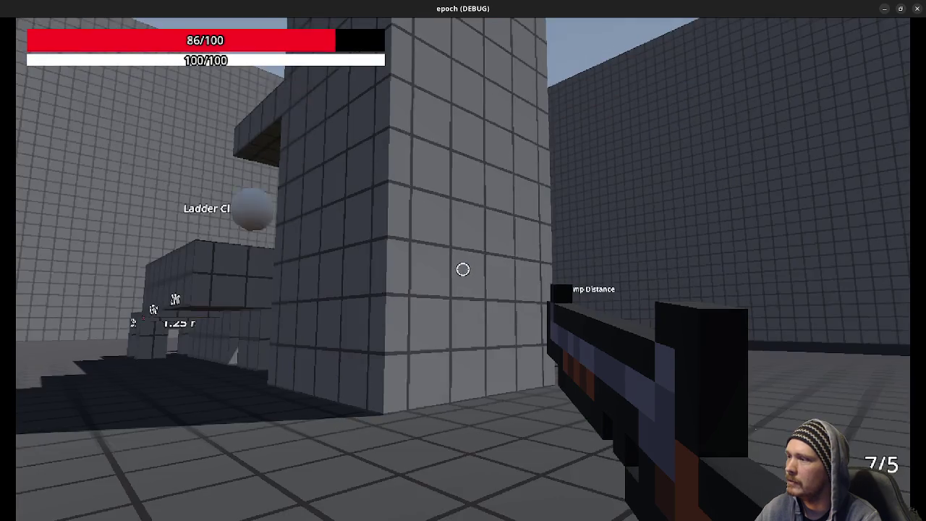
key("w")
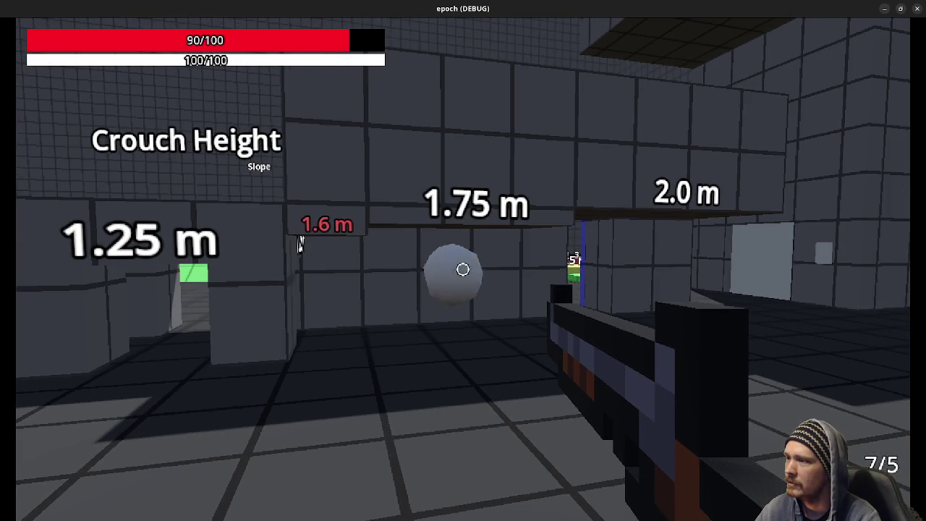
Switch to the SMG and fire at the sphere near the Crouch Height blocks, reloading twice.
key("1")
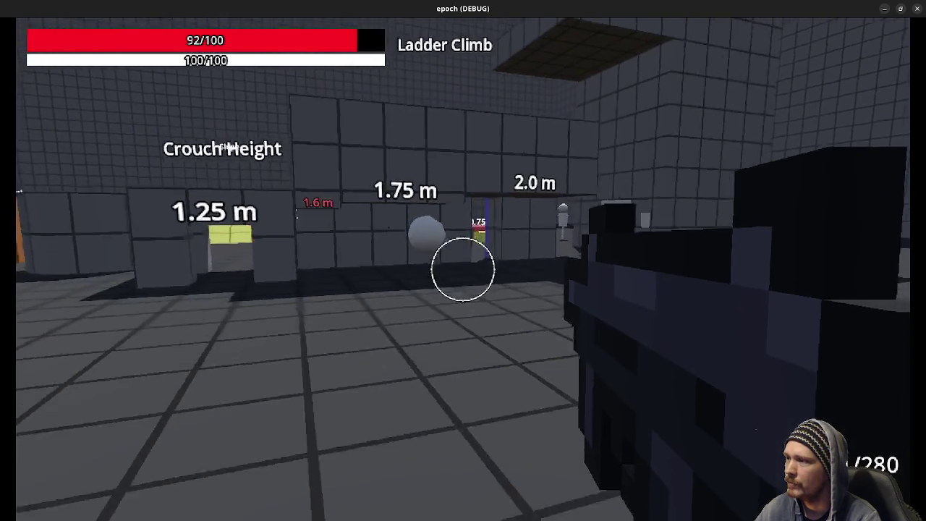
left_click(463, 270)
key("s")
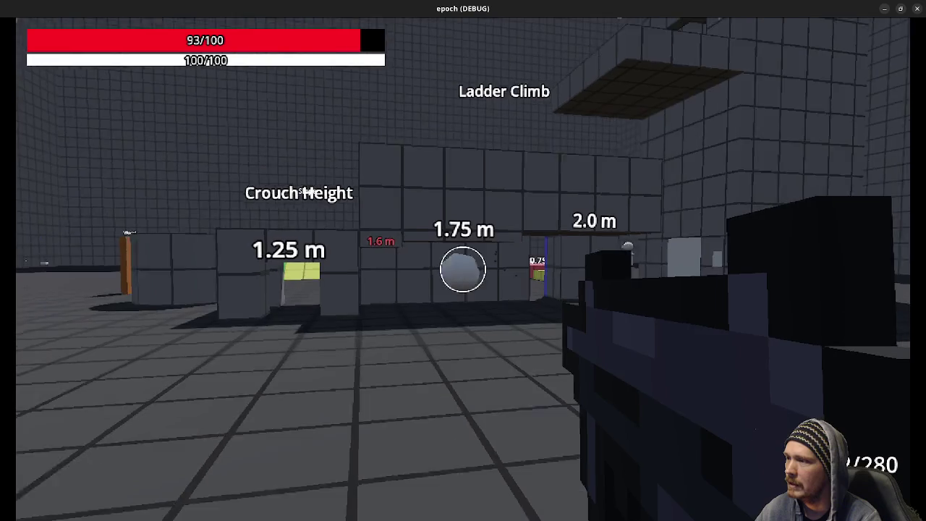
key("r")
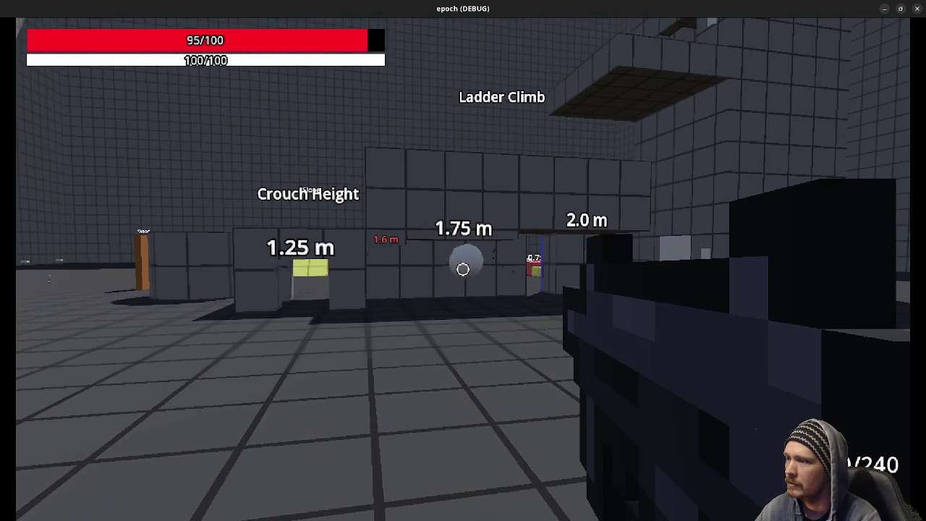
key("w")
key("w")
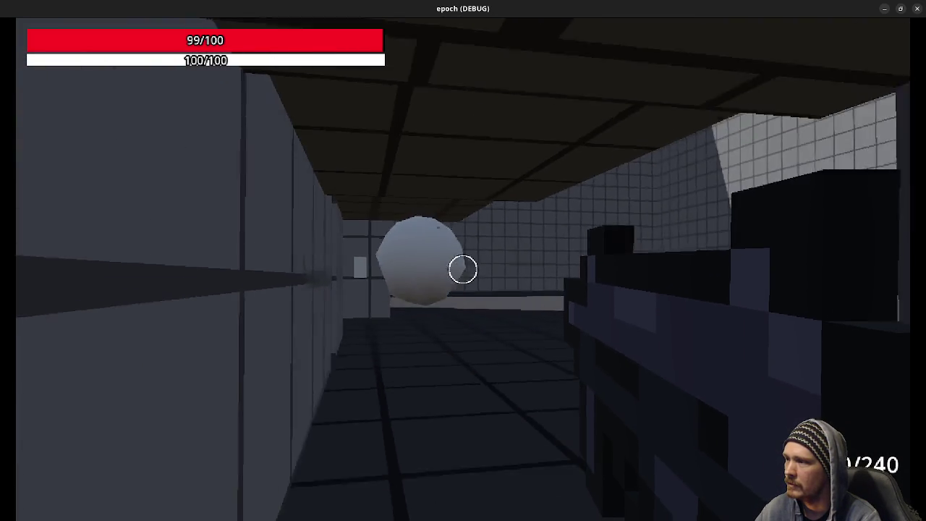
left_click(463, 270)
key("s")
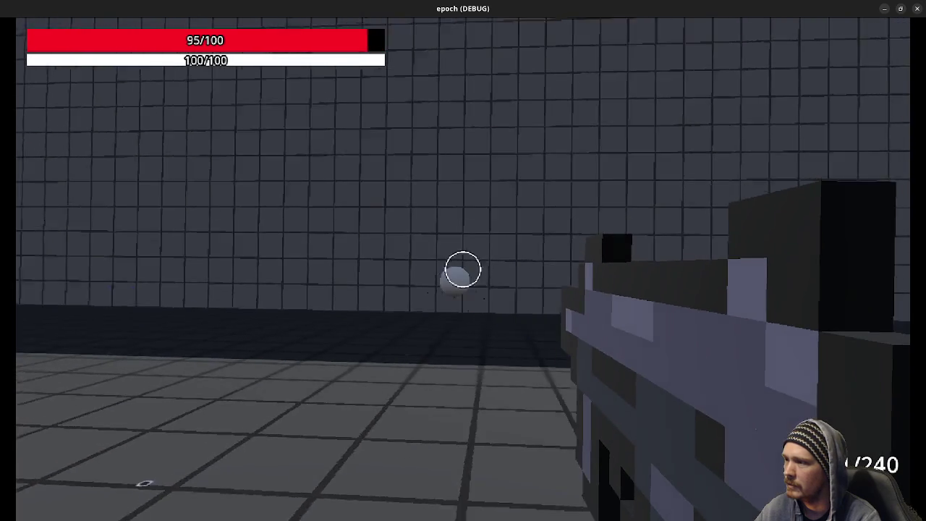
left_click(463, 270)
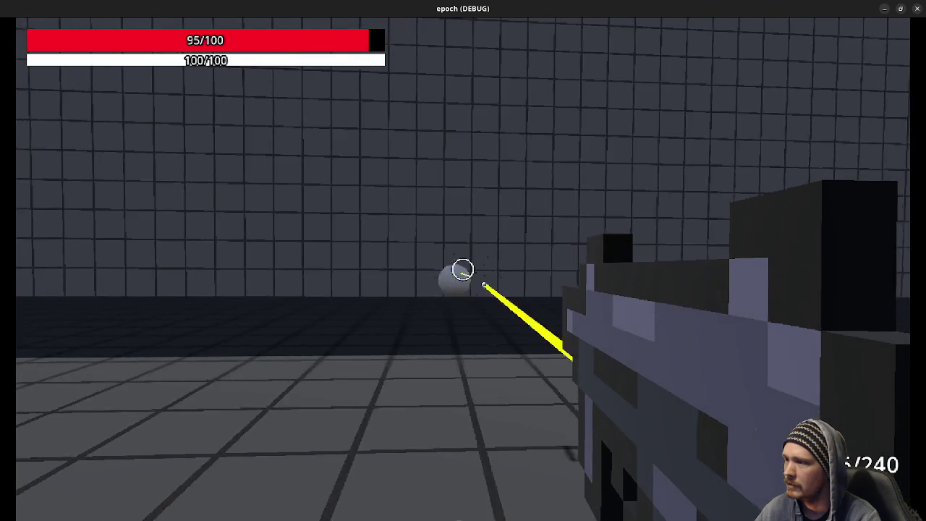
key("r")
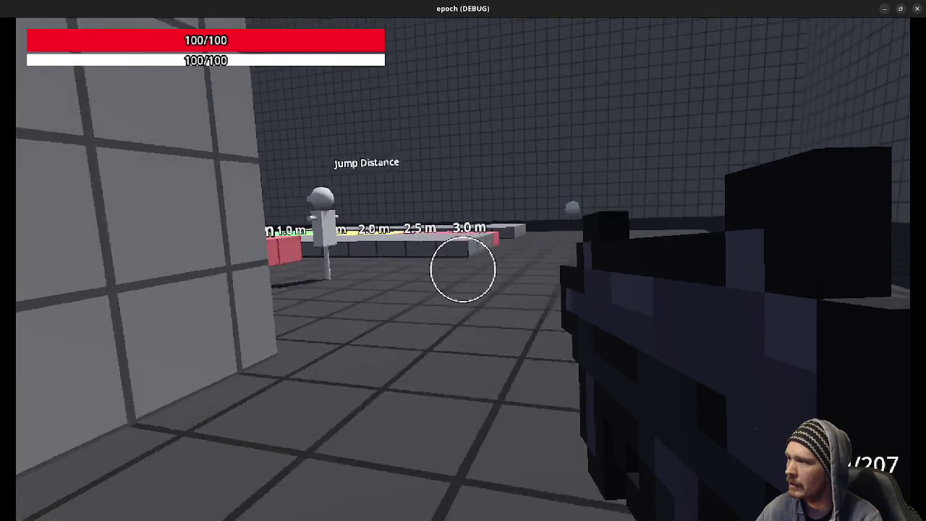
Switch to the shotgun and fire it empty to 0/0 while jumping on and off the slab.
key("2")
left_click(463, 269)
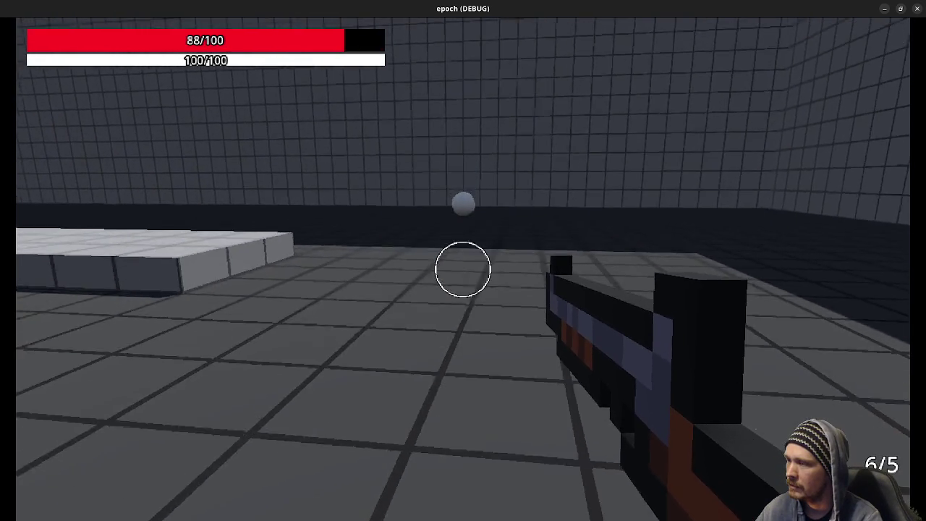
left_click(463, 269)
left_click(463, 269)
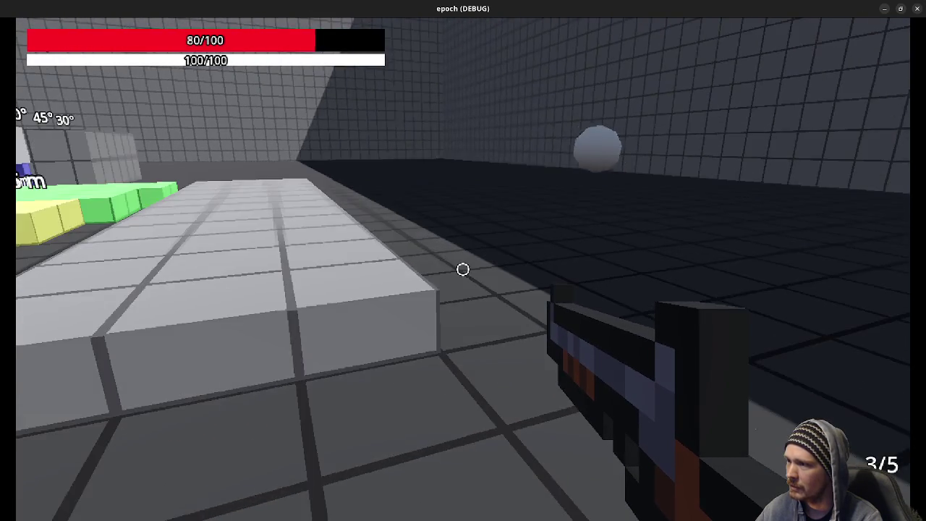
key("space")
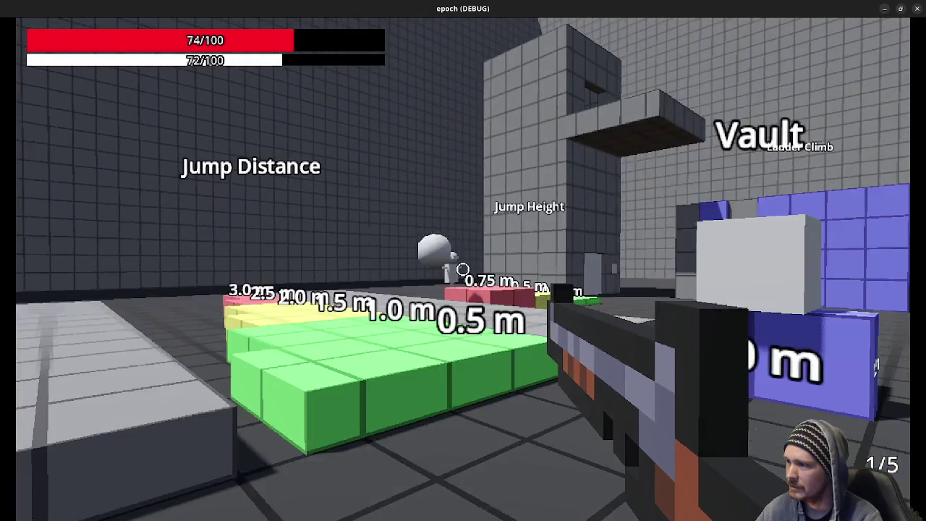
key("space")
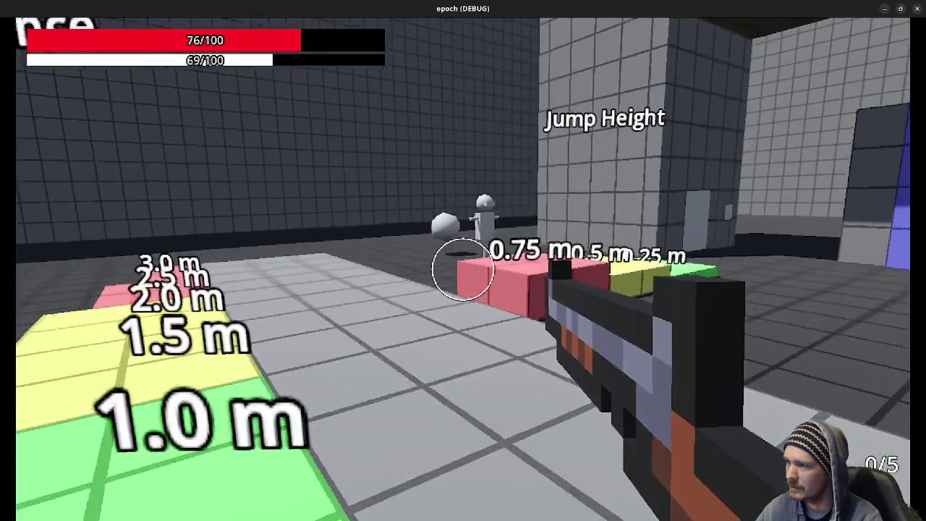
key("space")
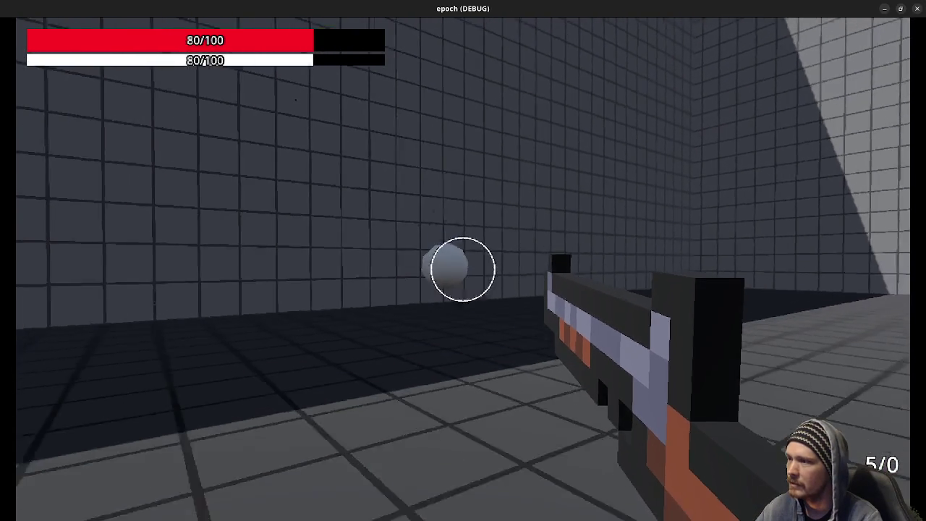
left_click(463, 269)
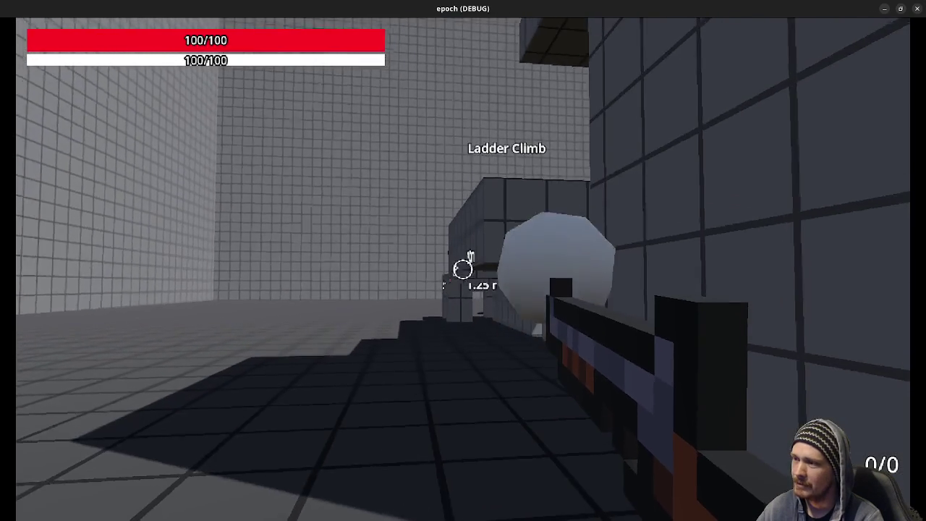
Back away from the ladder area, fling the white sphere, and fire a beam at the 1.25 m crates.
key("s")
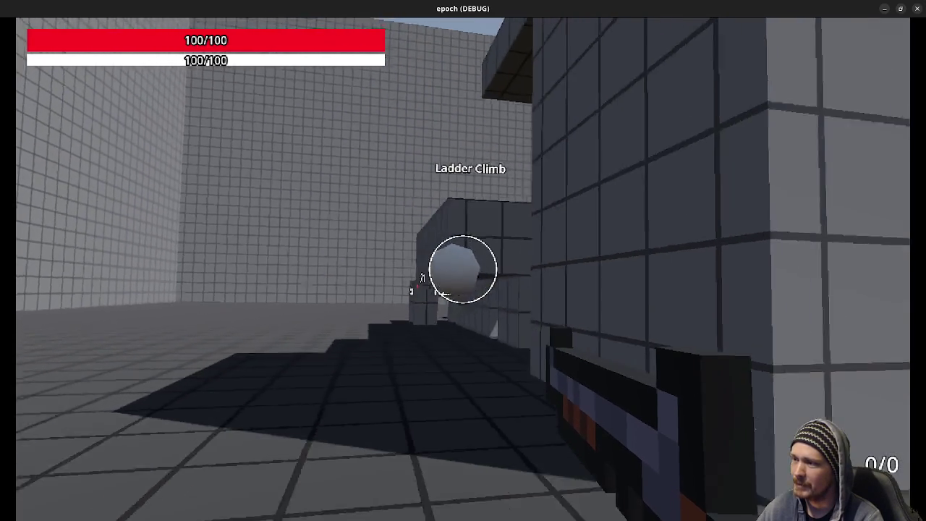
key("shift+w")
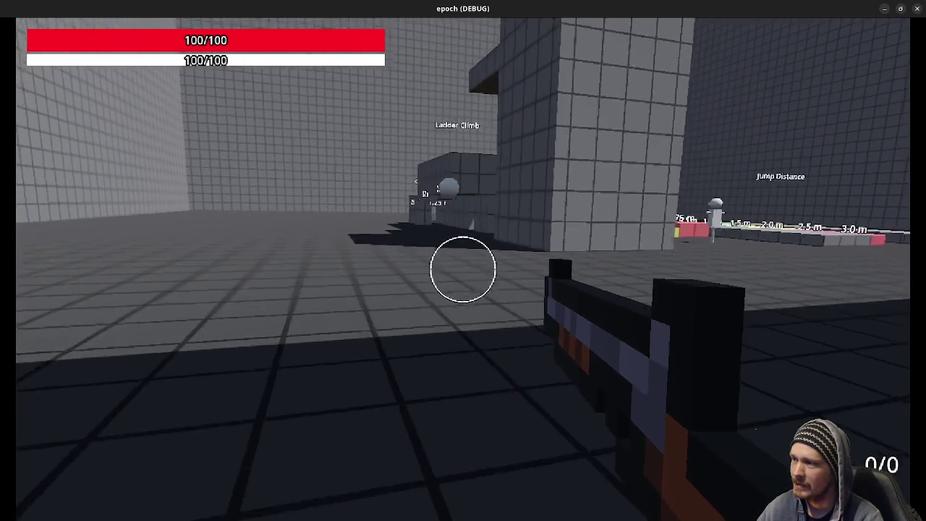
key("s")
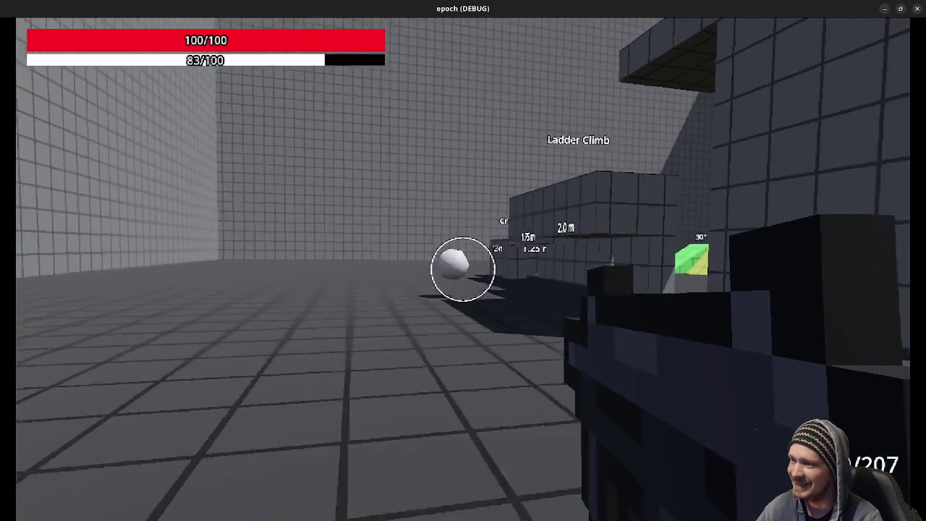
left_click(463, 270)
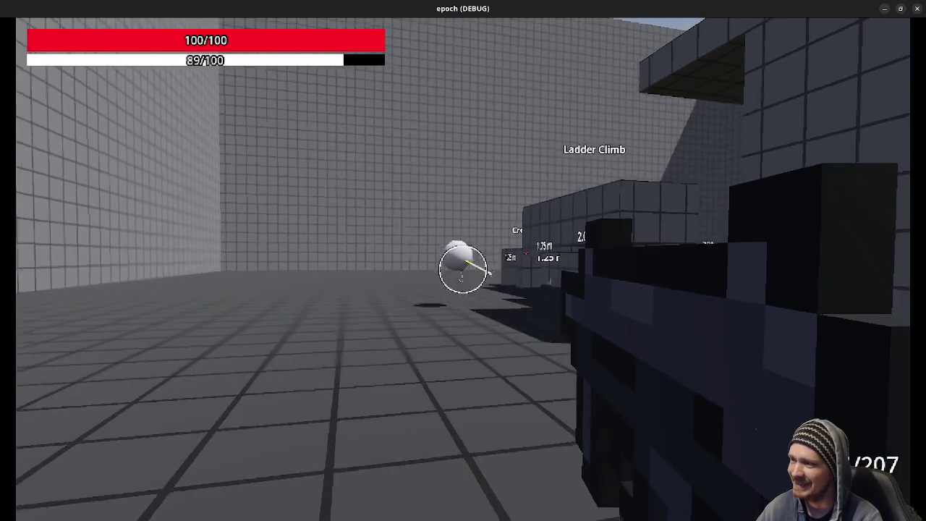
key("w")
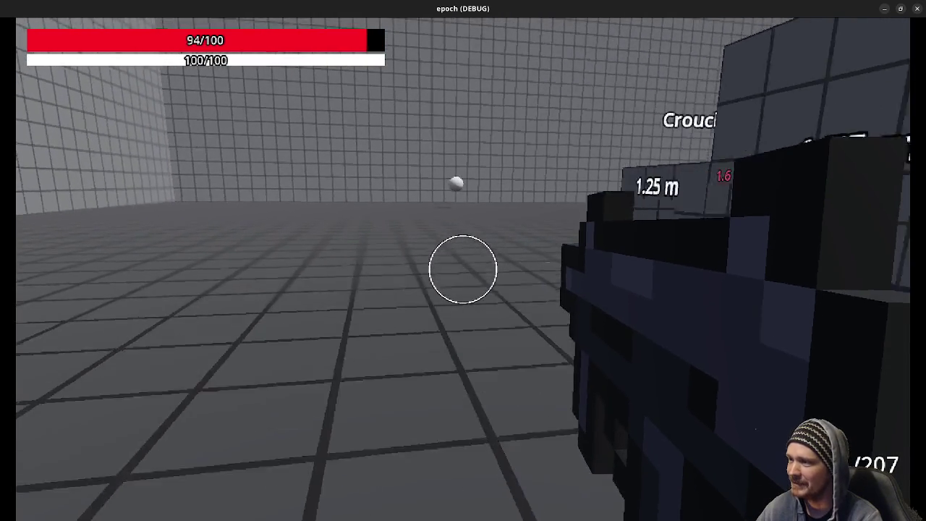
left_click(463, 270)
Walk and jump along the raised grey walkway toward the Vault block, then step back down.
key("w")
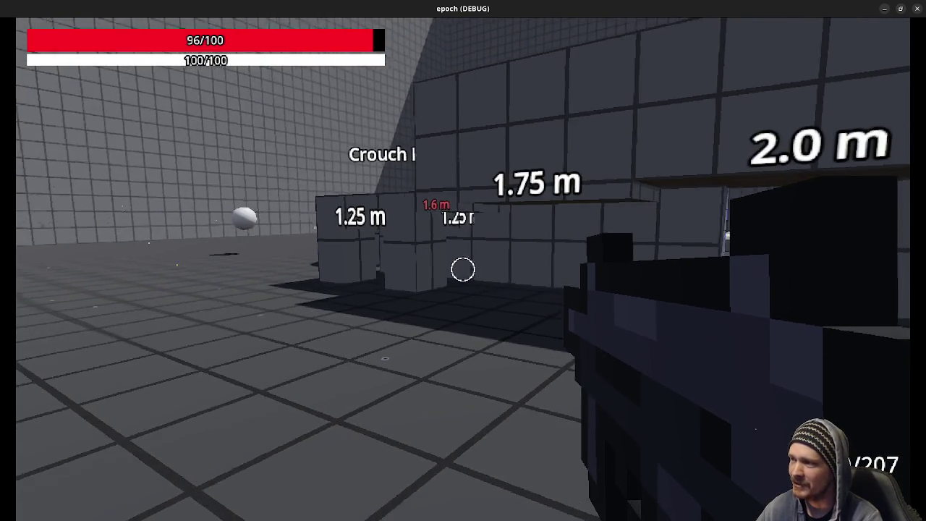
key("w")
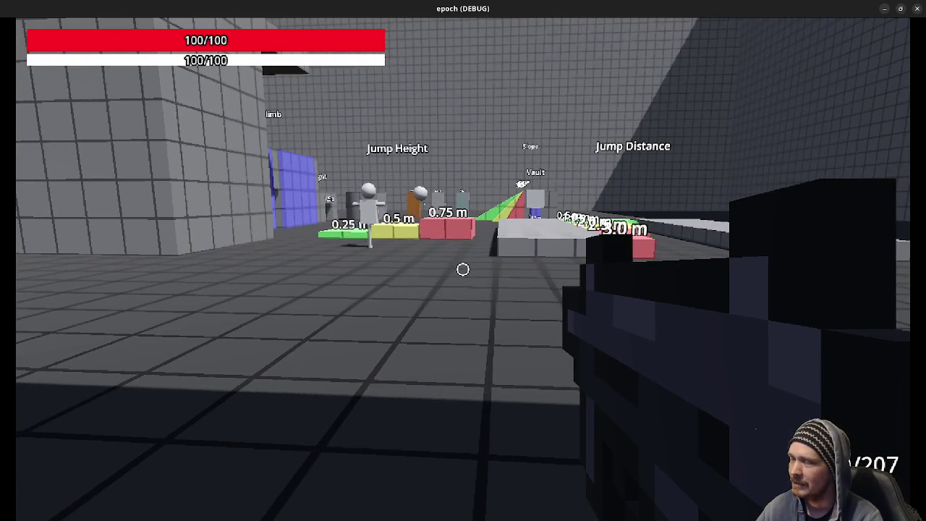
key("w")
key("space")
key("w")
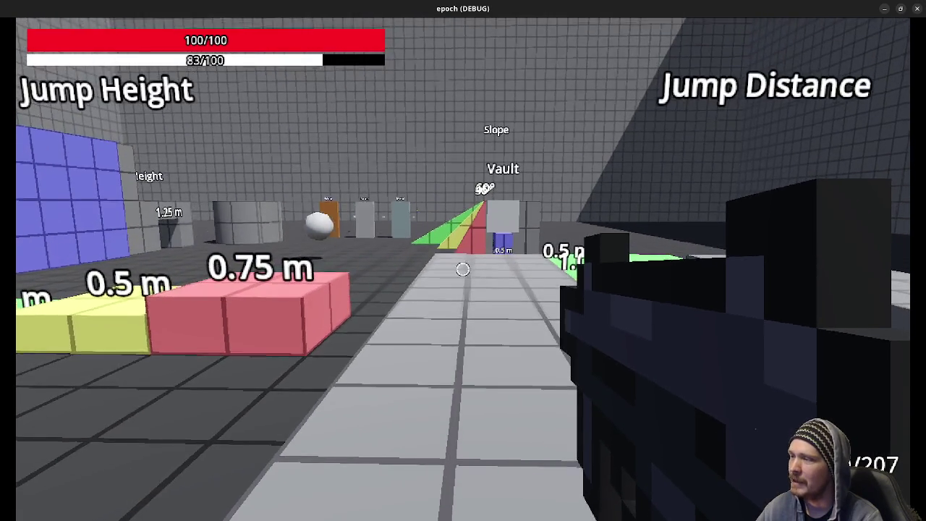
key("s")
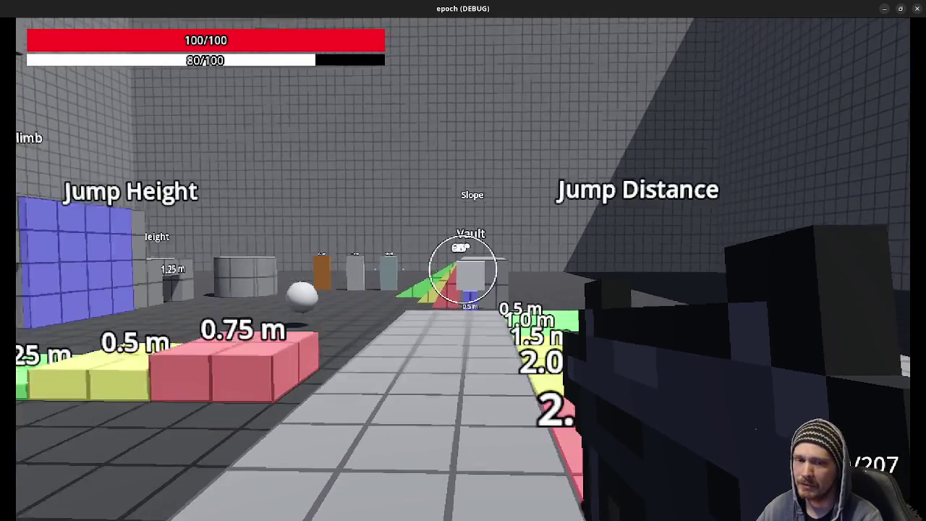
Pull the white sphere in with the beam, drop it by Jump Distance, and jump onto the green platform.
key("w")
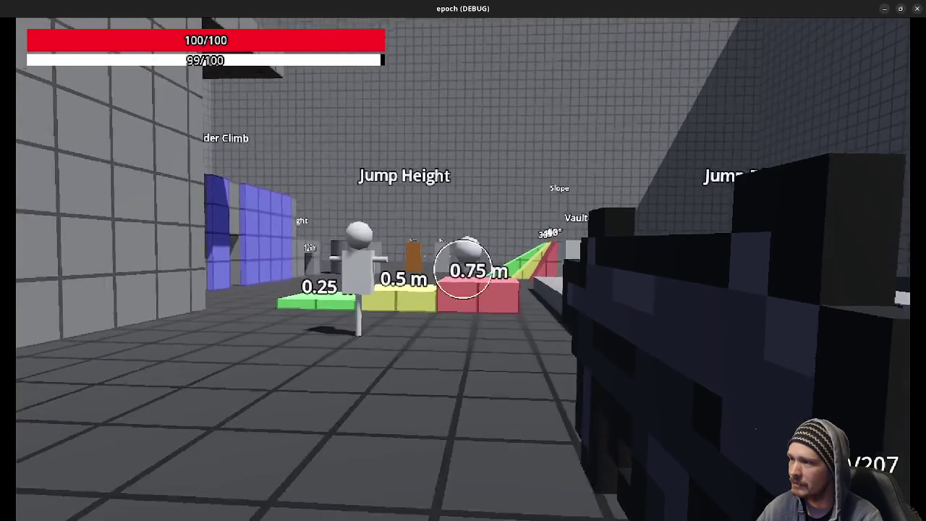
key("w")
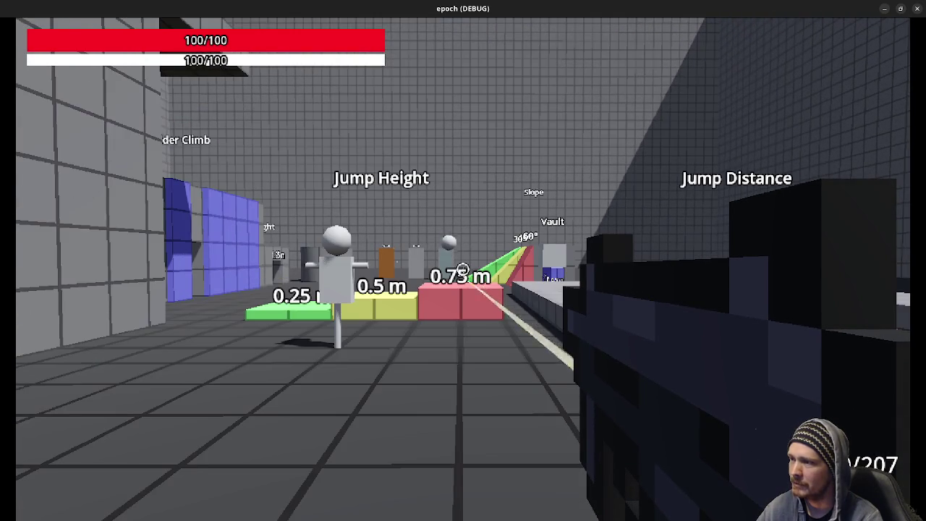
key("s")
left_click(463, 269)
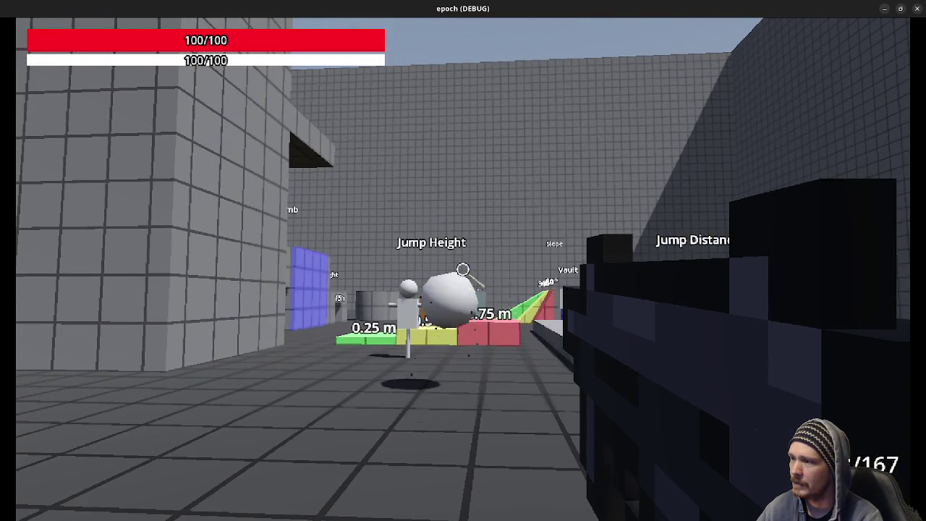
key("w")
left_click(463, 269)
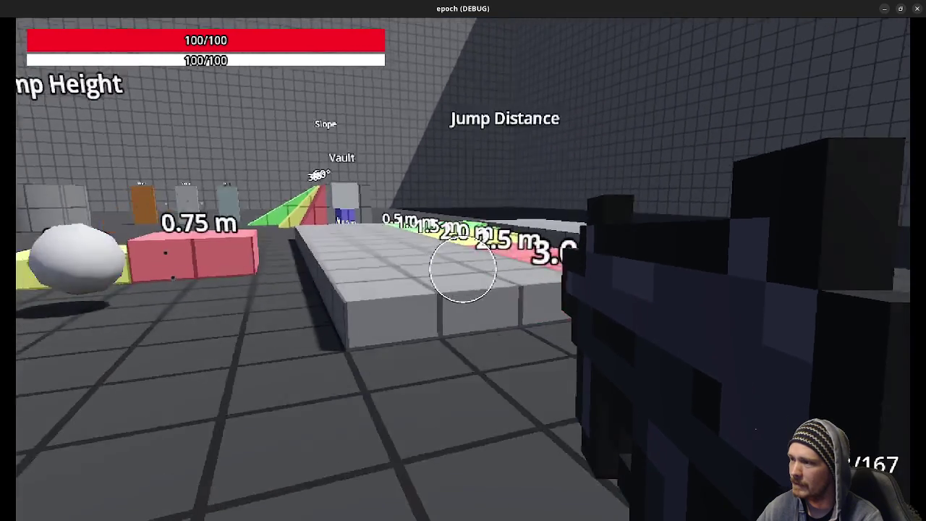
key("w")
key("space")
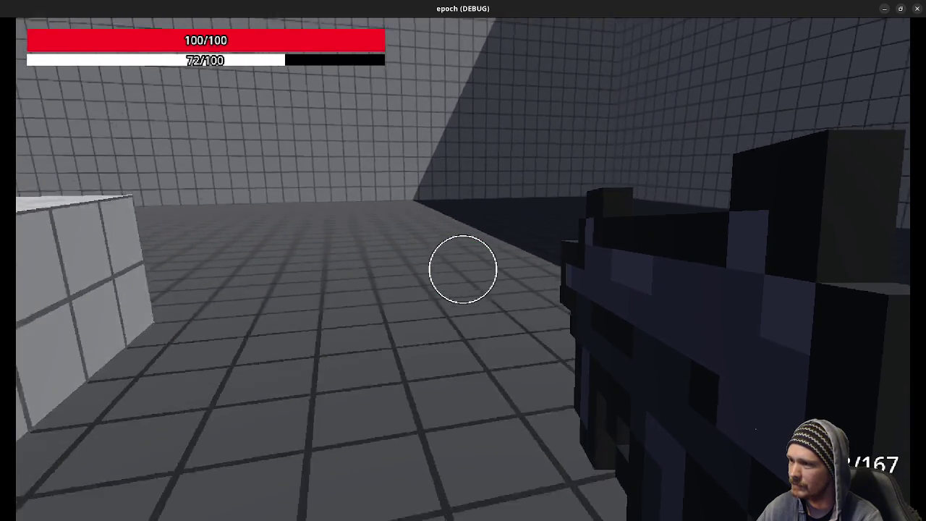
Back away from the height-test blocks, close the game window, and return to the Script editor.
key("w")
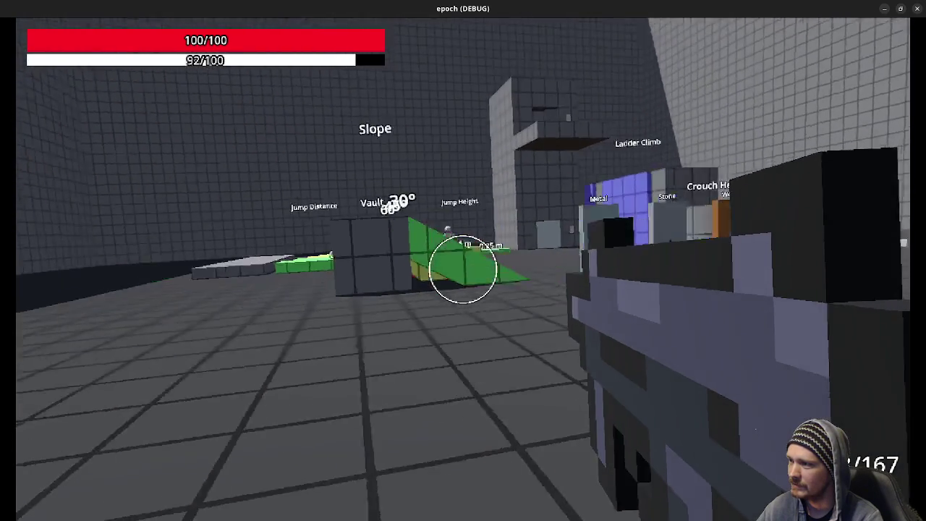
key("d")
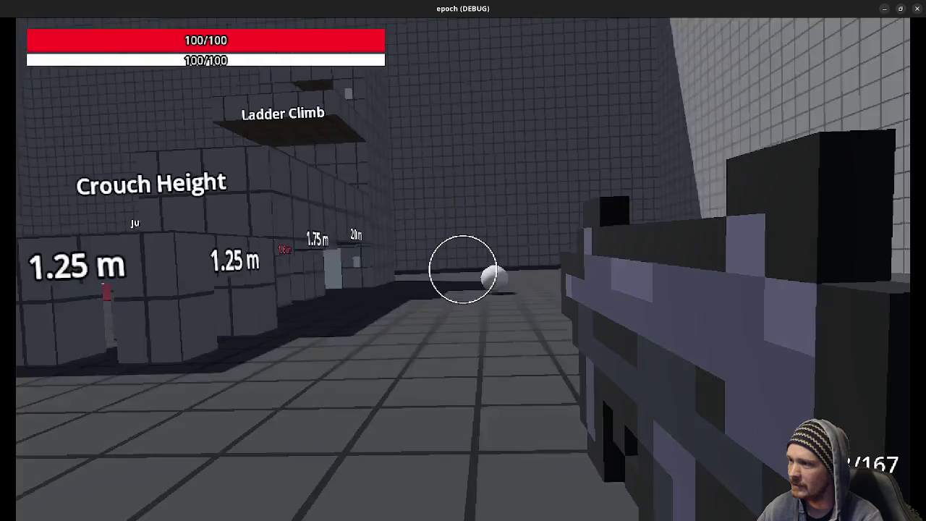
key("s")
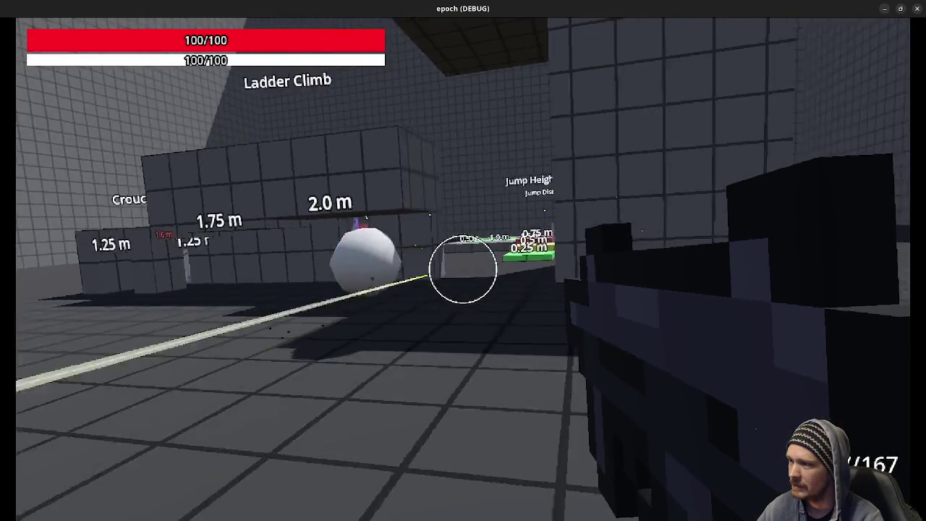
key("s")
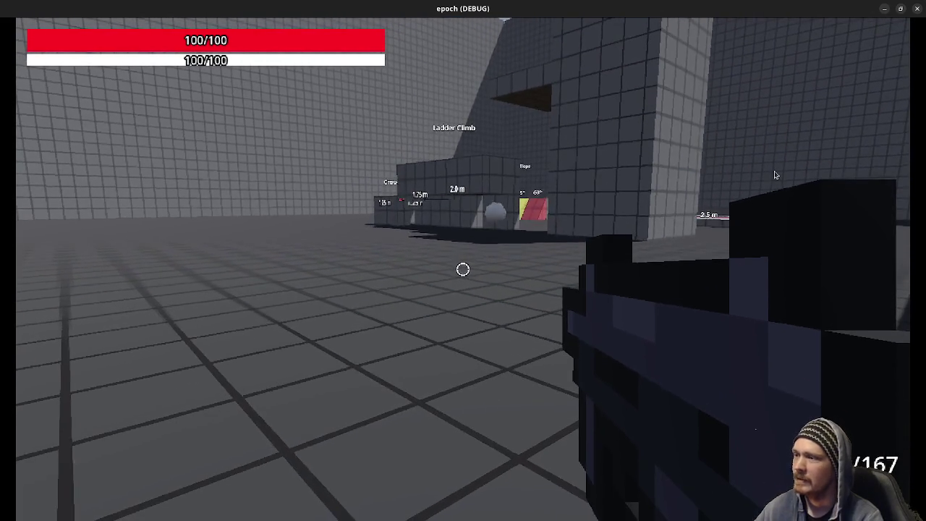
key("Escape")
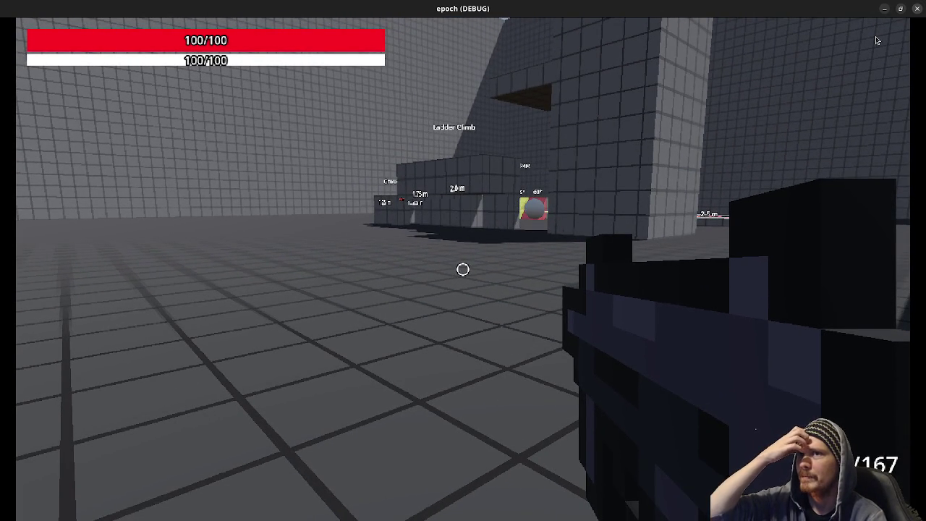
left_click(918, 8)
left_click(447, 29)
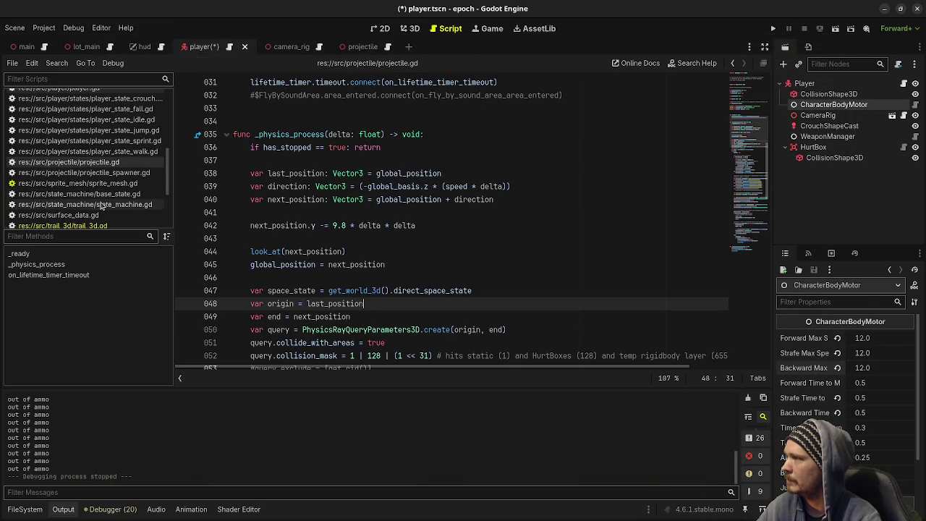
Open weapon.gd from the script list and locate line 096 in spawn_projectile.
scroll(113, 163, "down", 3)
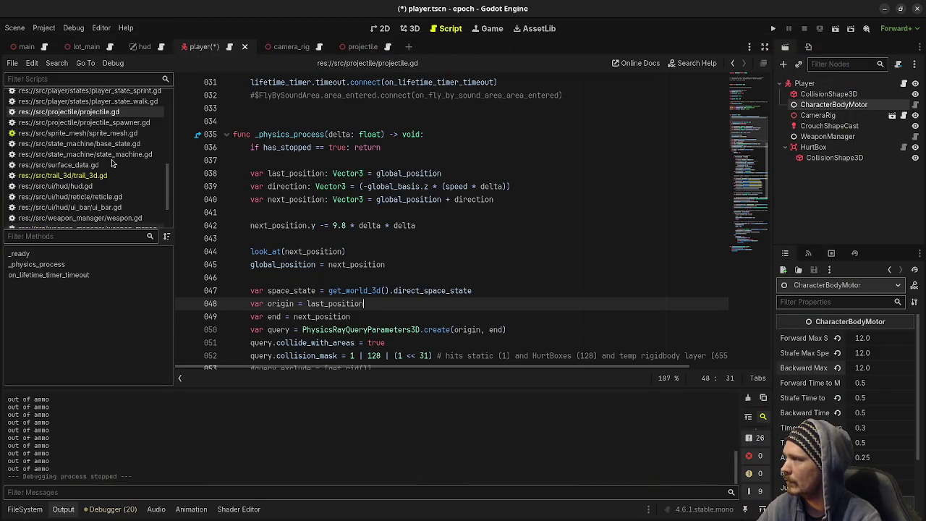
scroll(113, 163, "down", 3)
left_click(105, 179)
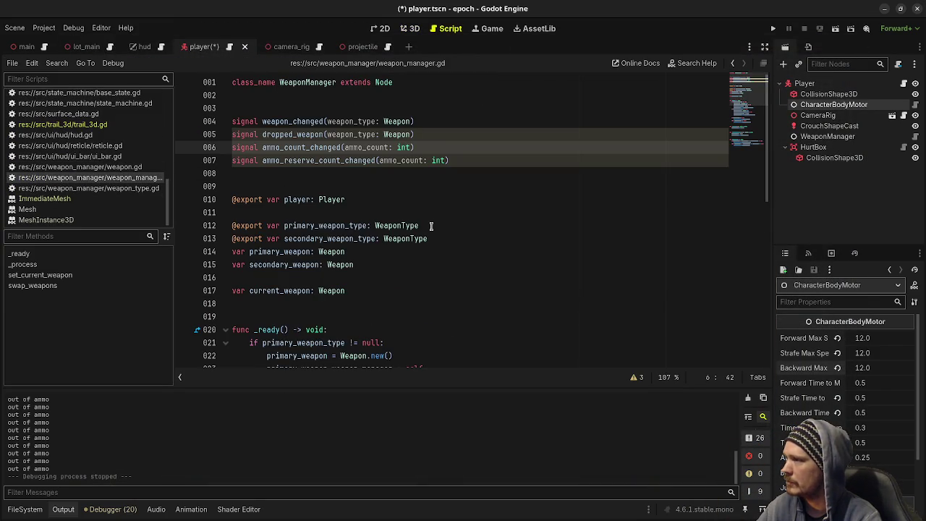
scroll(431, 227, "down", 10)
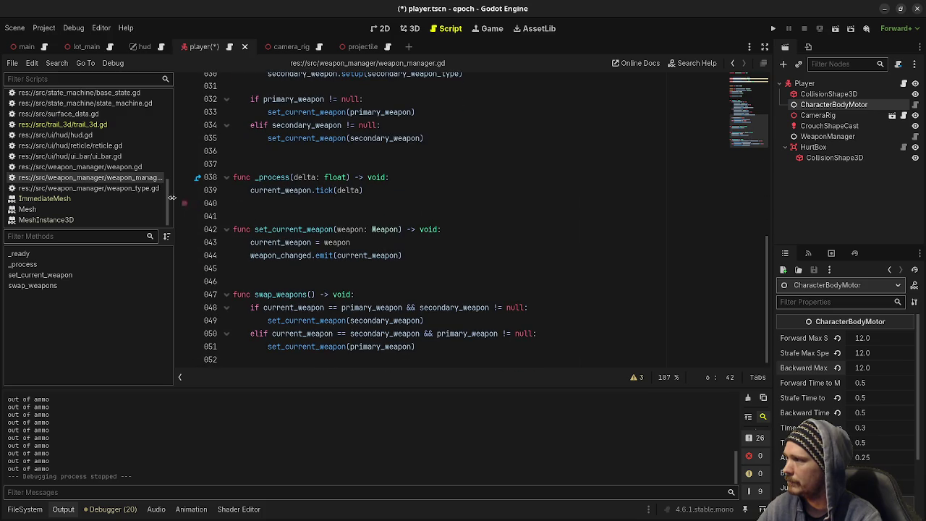
left_click(79, 166)
scroll(396, 230, "down", 6)
scroll(397, 230, "down", 20)
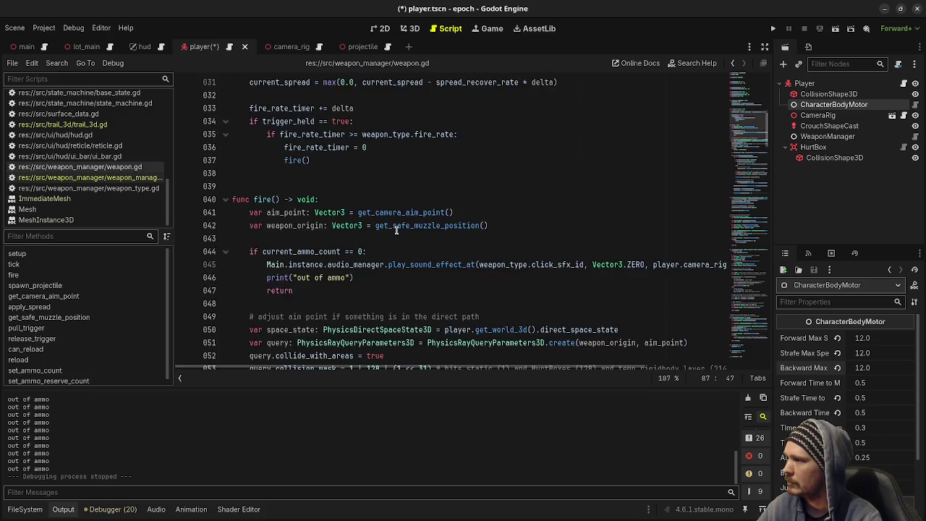
scroll(397, 230, "up", 2)
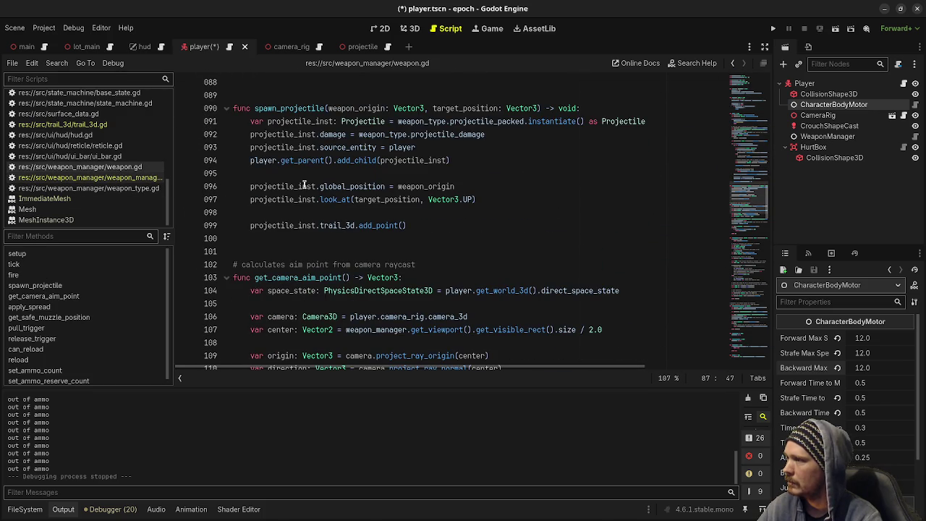
Append '+ player.velocity' to line 096, save, and run the game with F5.
left_click(475, 186)
scroll(474, 185, "up", 1)
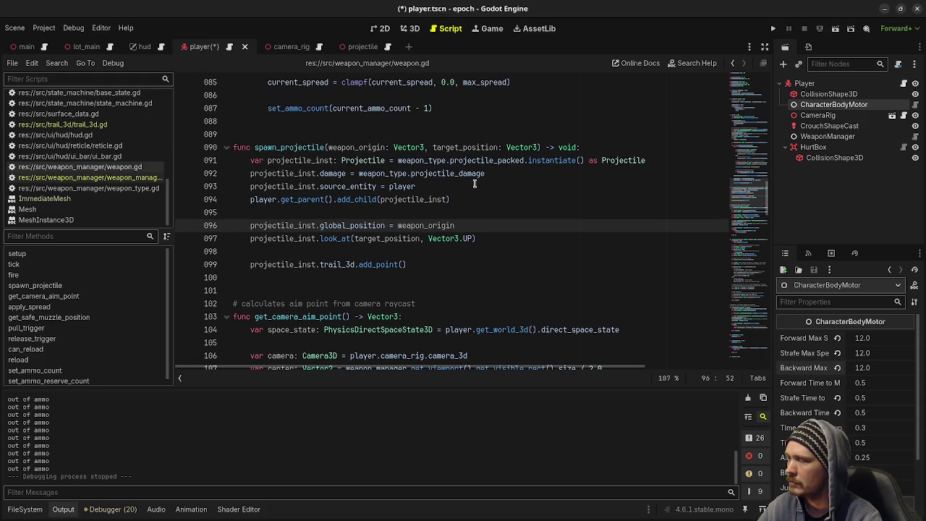
type(" + ")
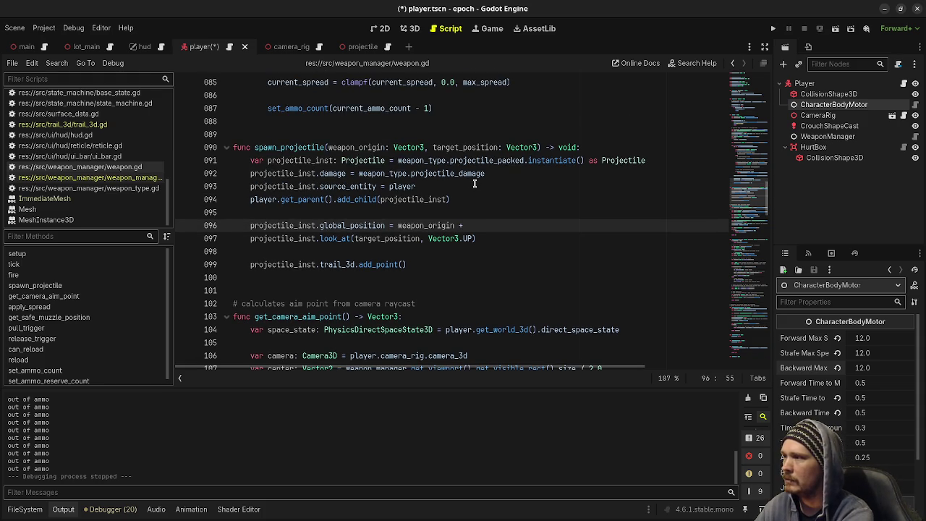
type("player.")
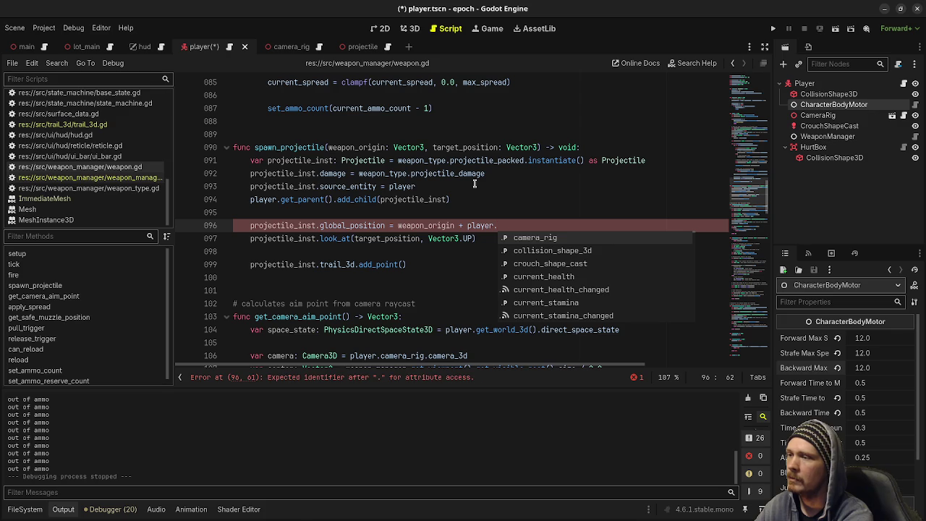
type("velocity")
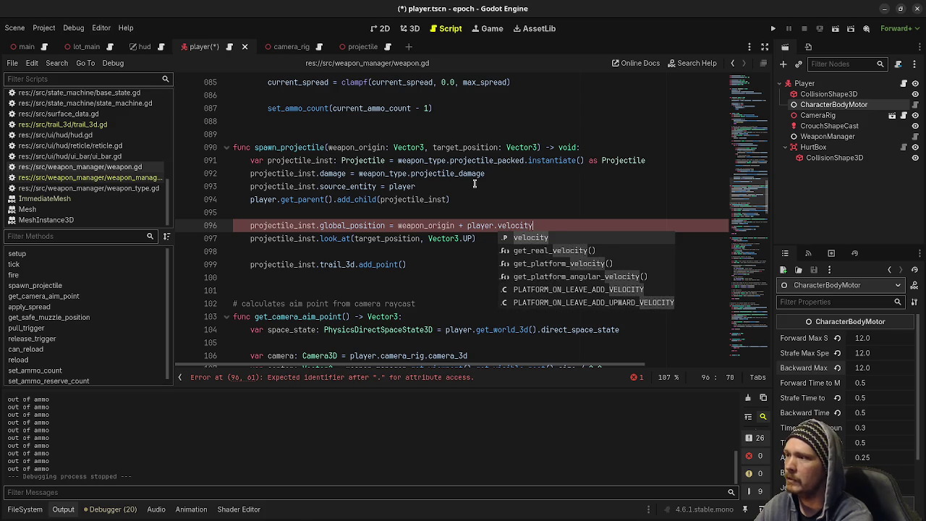
key("ctrl+s")
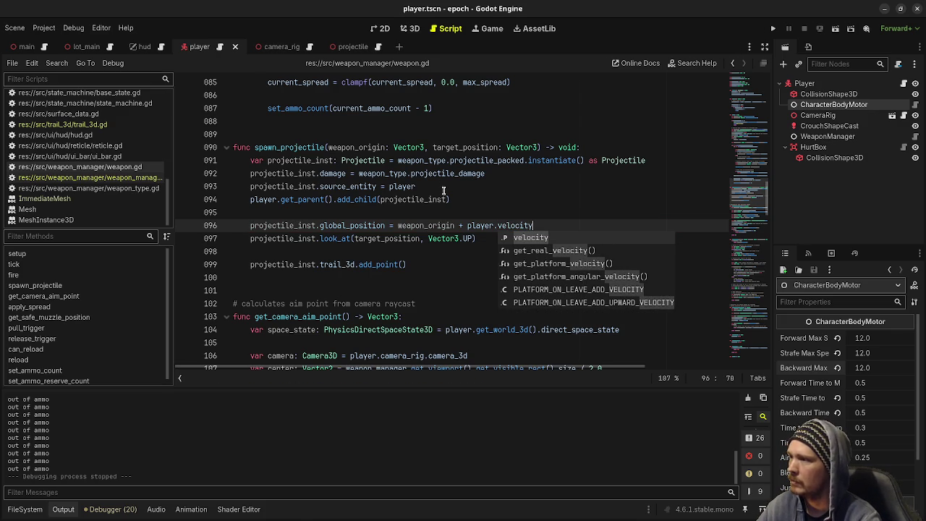
left_click(443, 191)
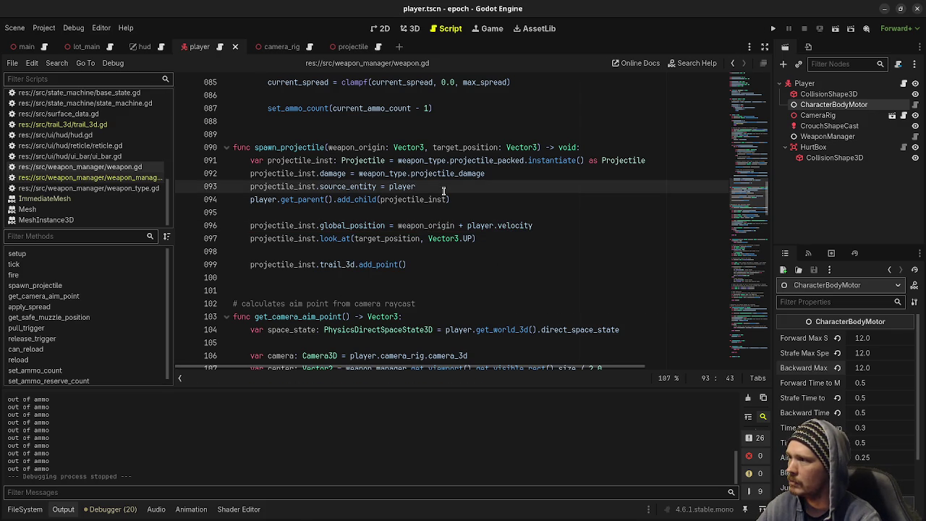
key("F5")
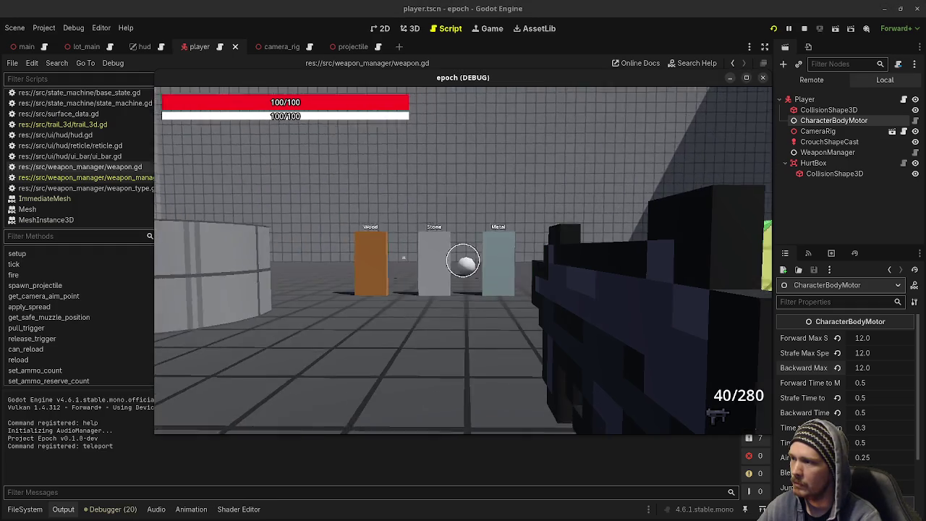
key("2")
left_click(463, 260)
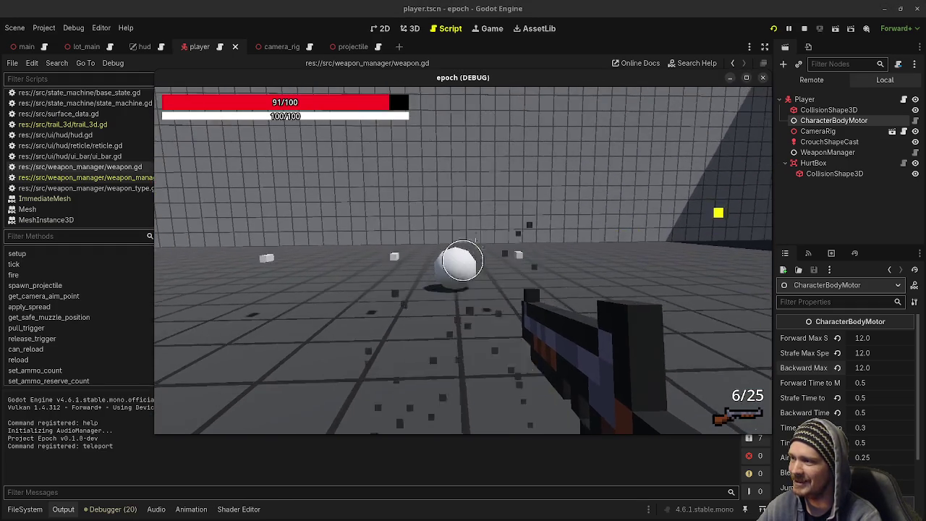
left_click(463, 260)
left_click(463, 261)
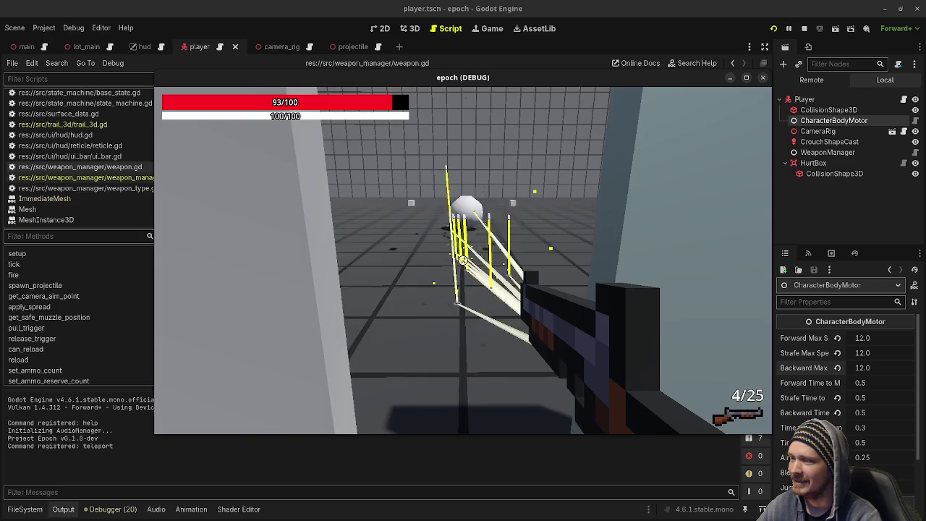
left_click(463, 261)
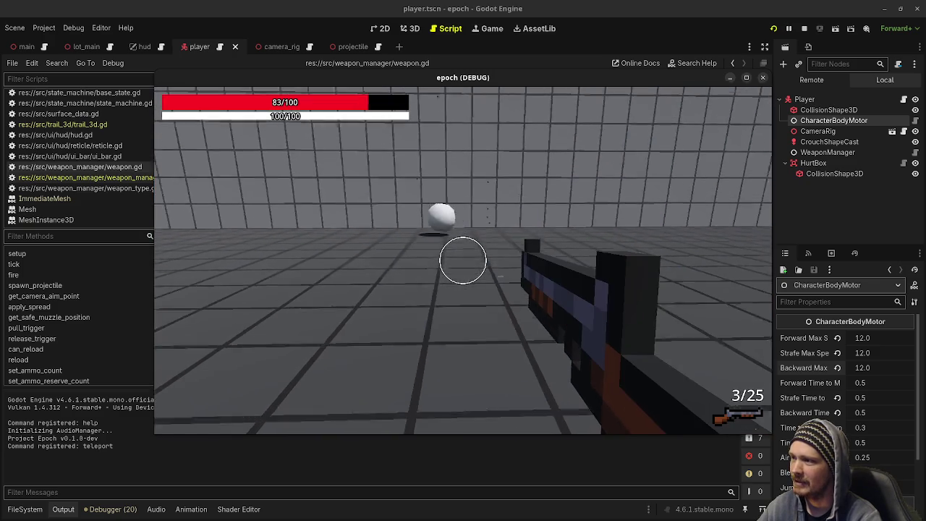
left_click(463, 260)
left_click(463, 260)
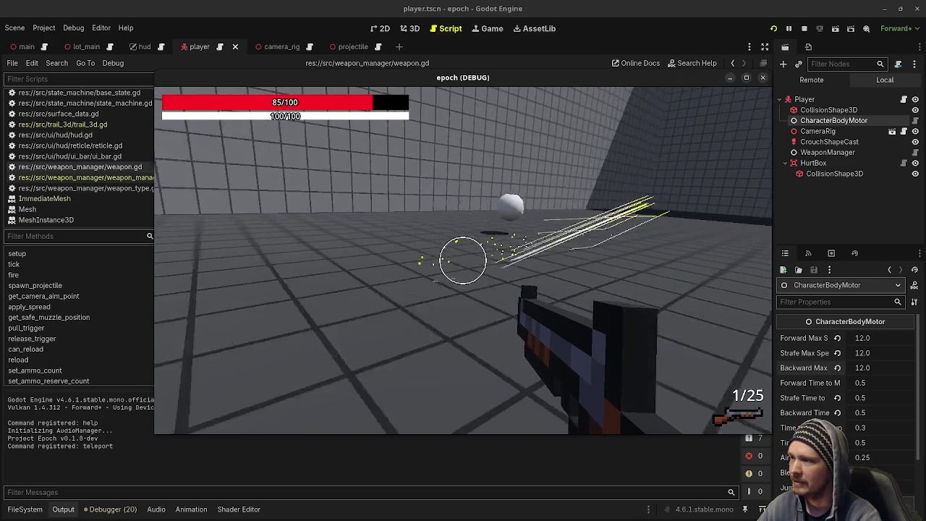
key("F8")
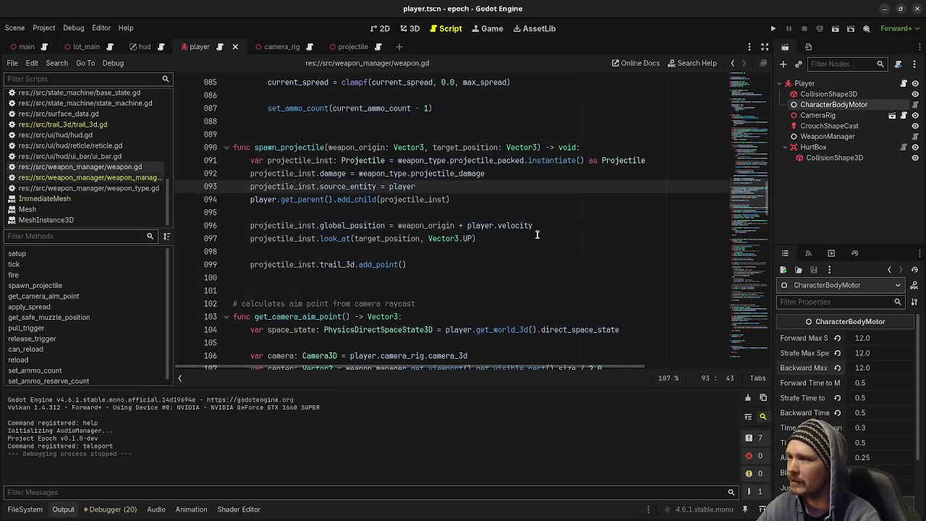
Make line 96 read weapon_origin + (player.velocity *, discarding the stray get_ text.
left_click(551, 227)
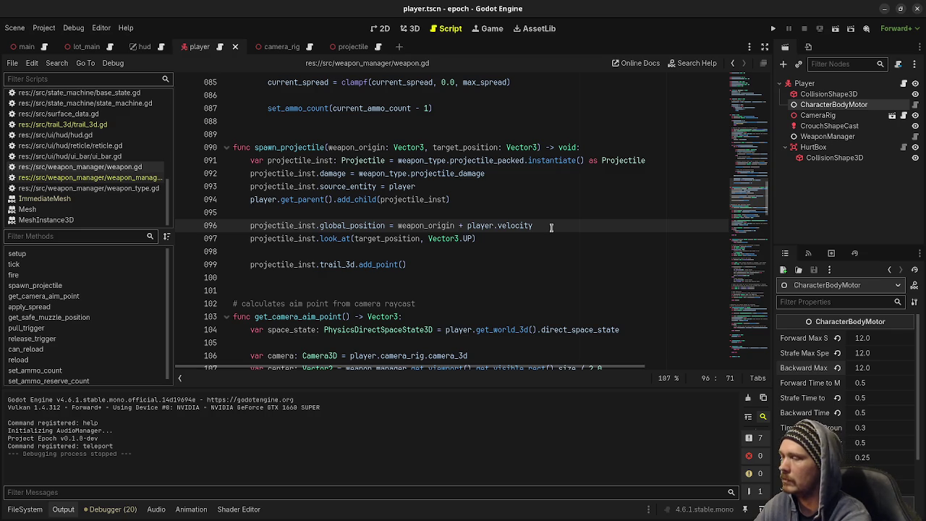
type(" * g")
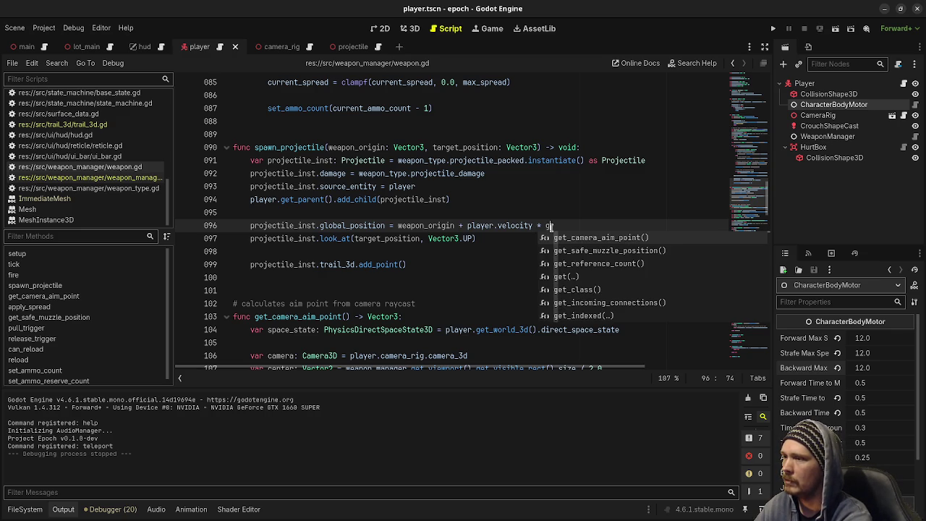
type("et_pr")
key("BackSpace")
key("BackSpace")
type("pr")
key("BackSpace")
key("BackSpace")
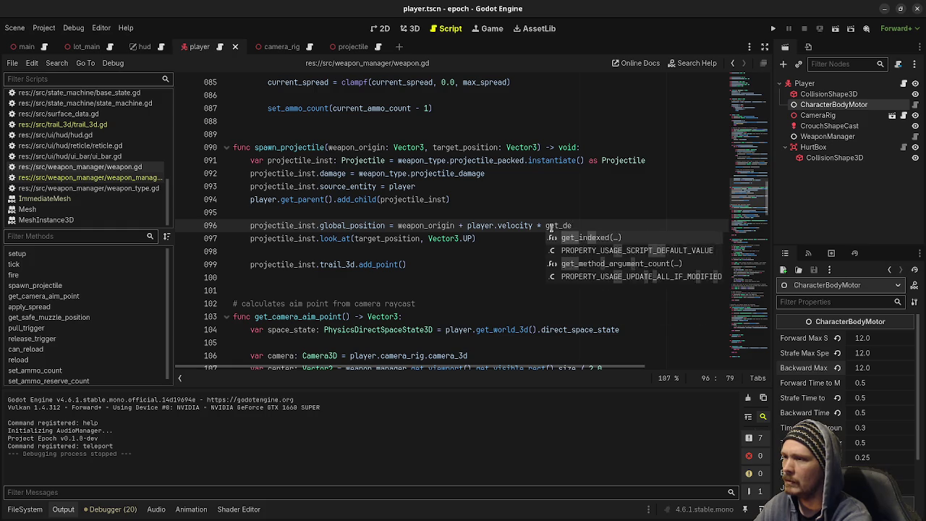
type("pr")
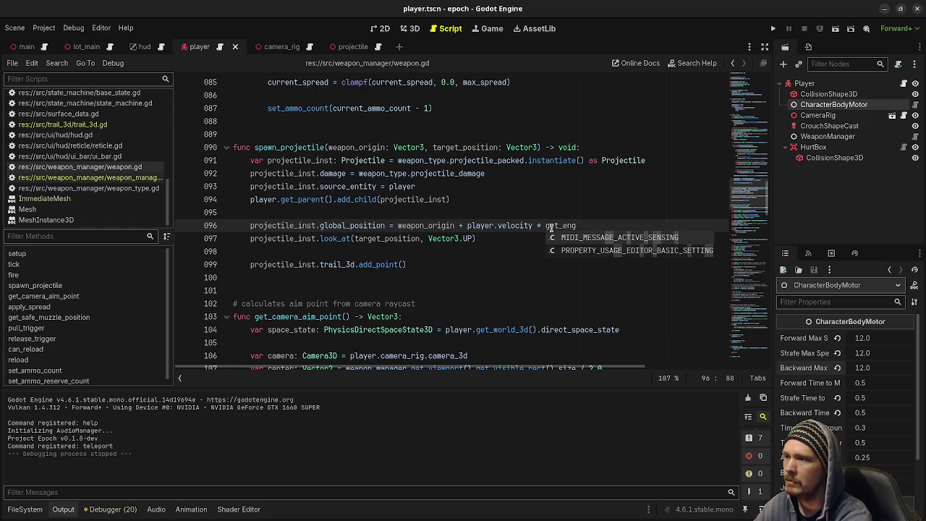
key("BackSpace")
key("BackSpace")
key("BackSpace")
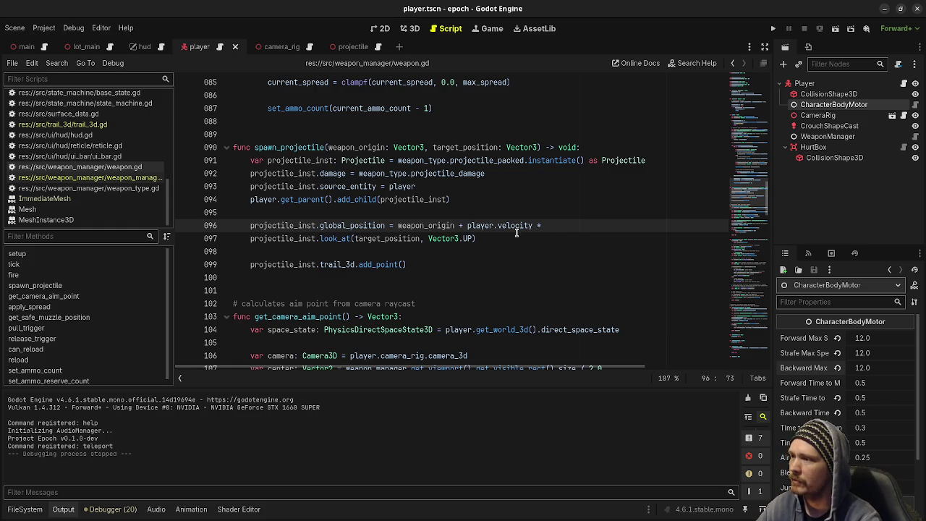
left_click(468, 225)
type("(")
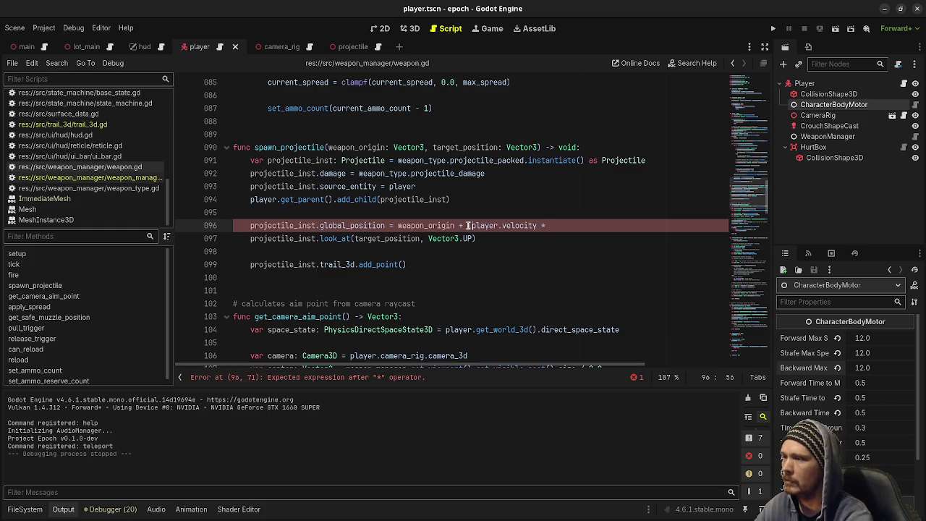
left_click(551, 225)
scroll(491, 246, "up", 9)
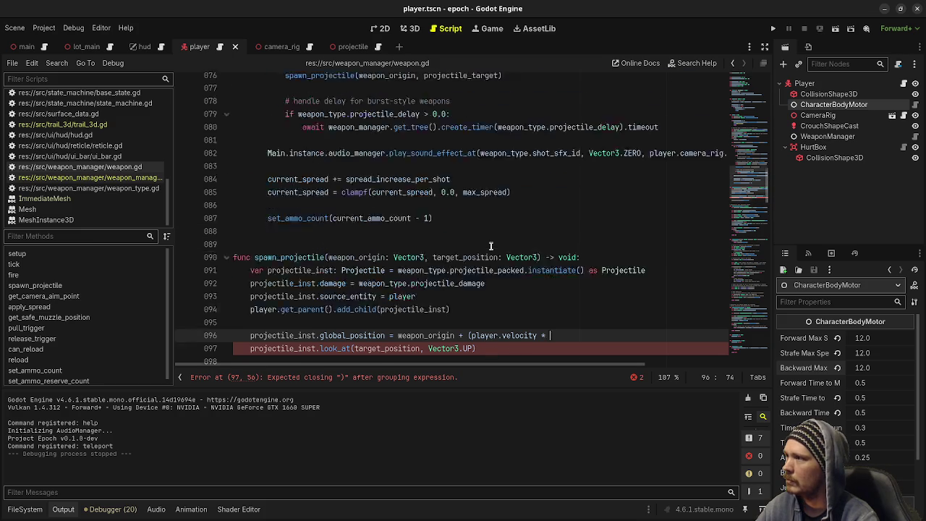
Scroll through weapon.gd around line 96 to review the unfinished velocity expression.
scroll(491, 246, "up", 3)
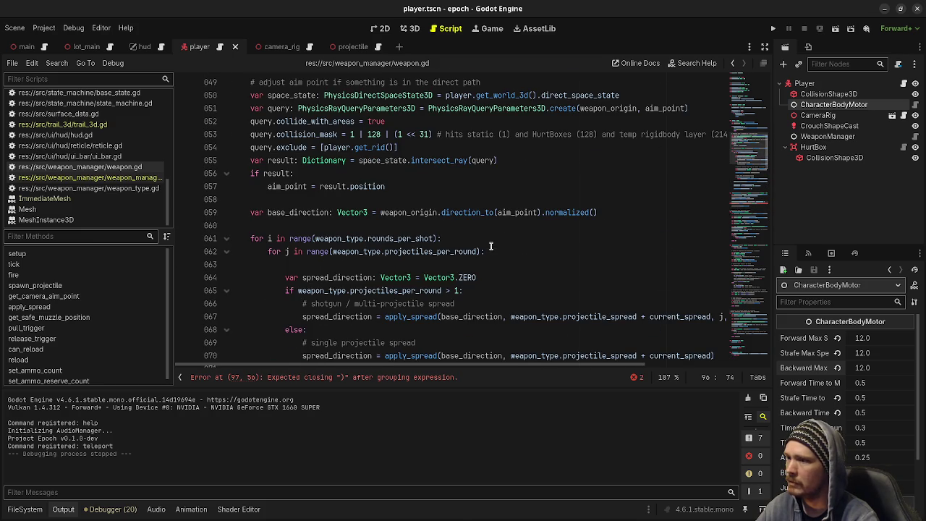
scroll(490, 246, "up", 7)
scroll(490, 246, "up", 9)
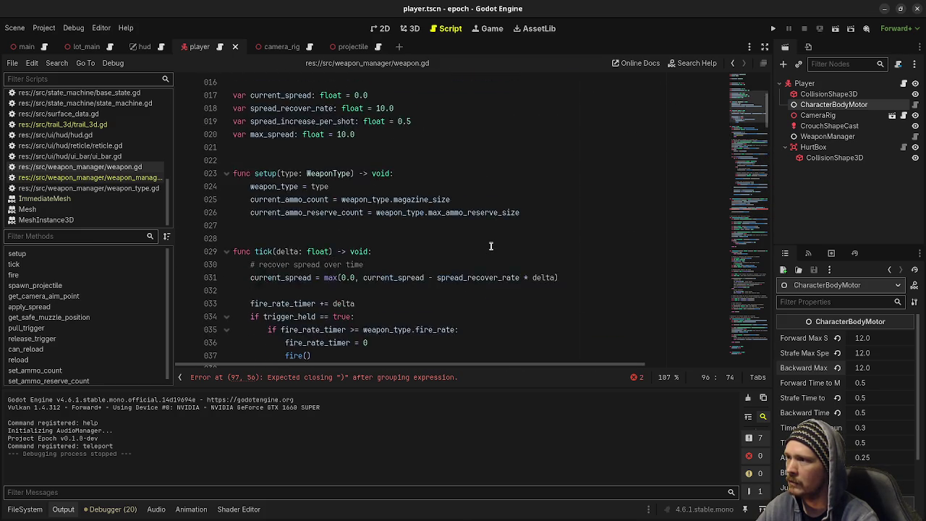
scroll(491, 246, "down", 7)
scroll(491, 246, "down", 20)
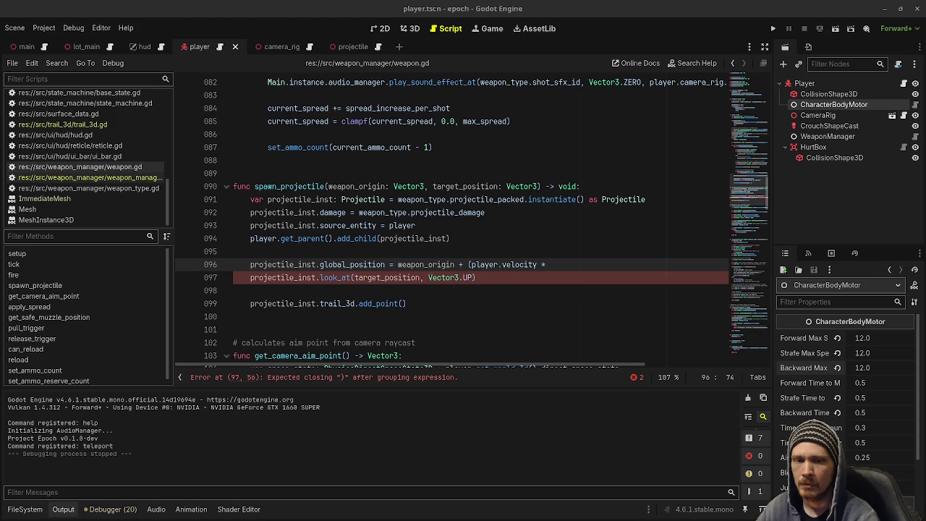
Finish line 96 with player.get_physics_process_delta_time()), save, and run the game.
left_click(562, 263)
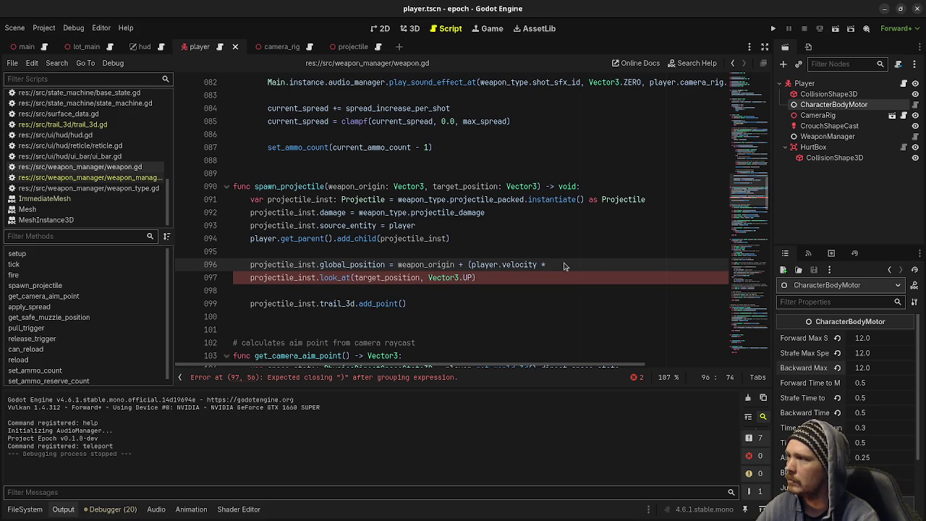
type("get_phy")
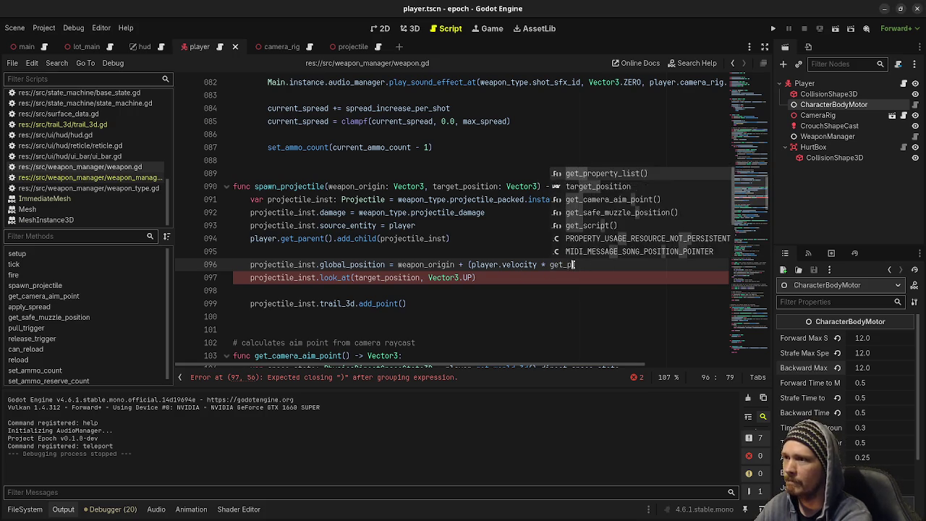
key("BackSpace")
key("BackSpace")
key("BackSpace")
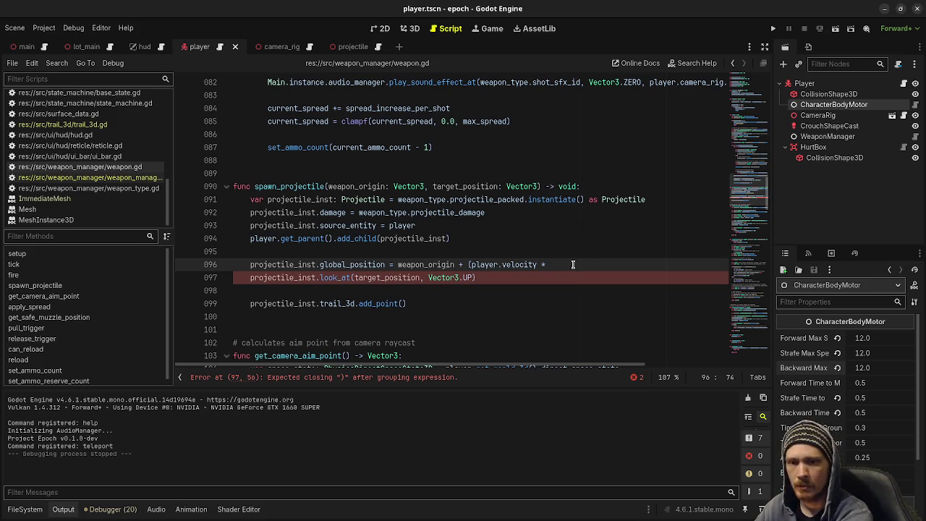
type("player.get_ph")
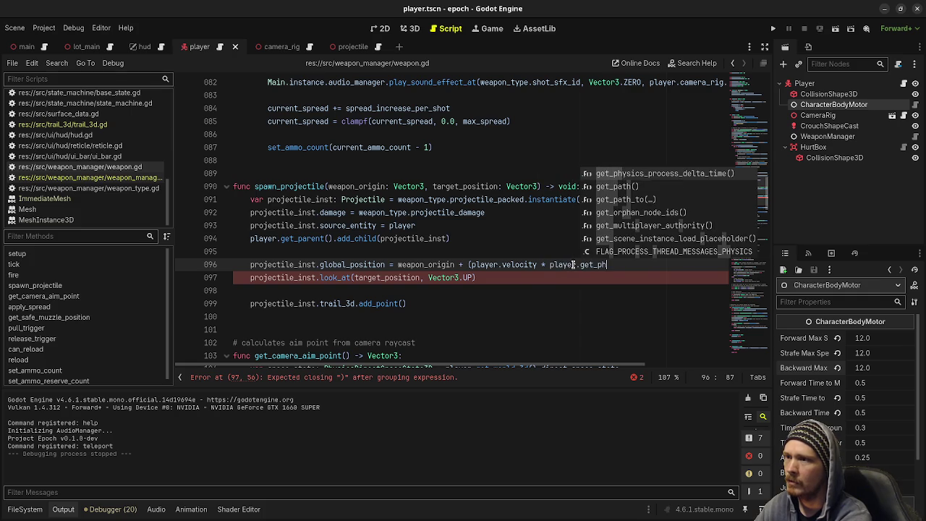
key("Return")
type(")")
key("ctrl+s")
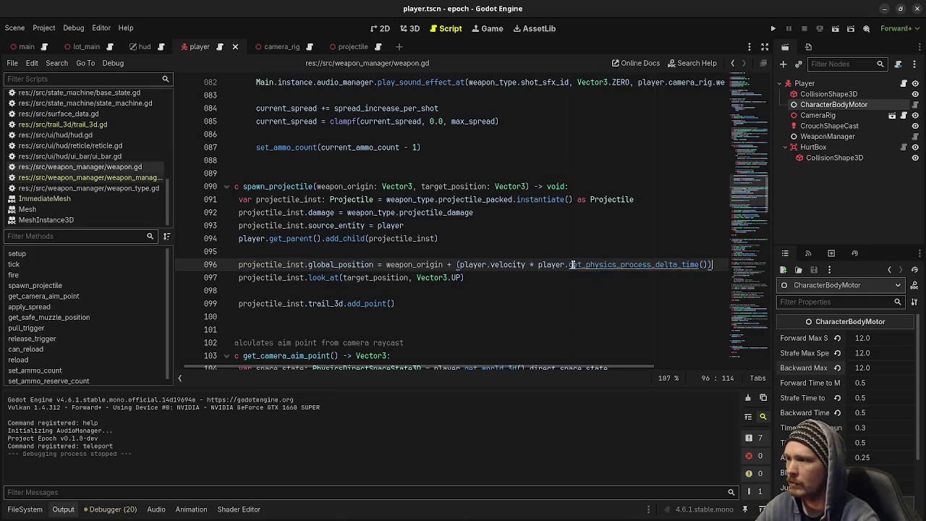
key("F5")
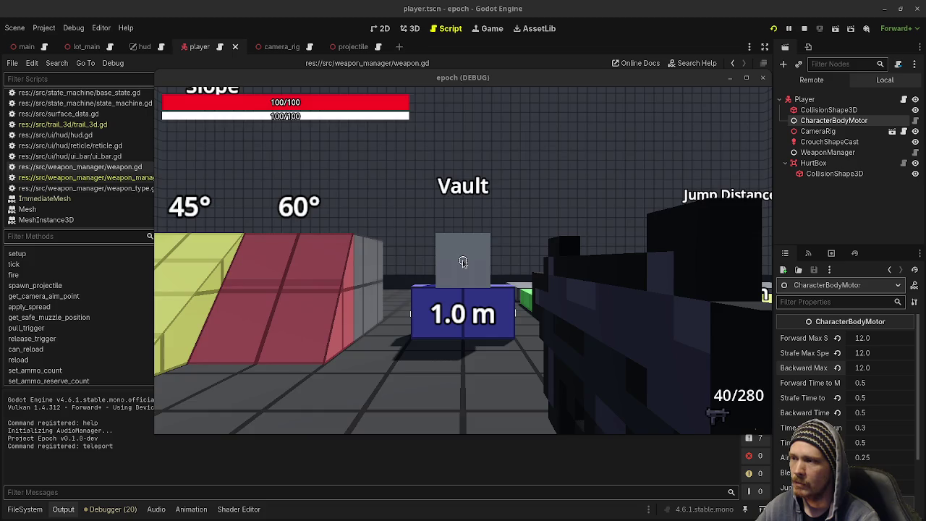
Fire the SMG until empty, reload, and fire again to watch where projectiles spawn.
left_click(463, 260)
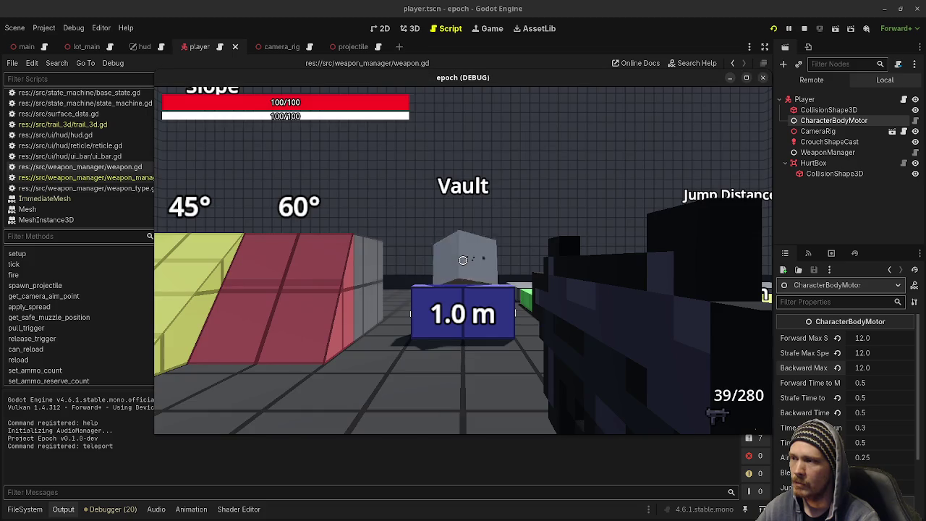
left_click(463, 260)
left_click(463, 260)
left_click(463, 261)
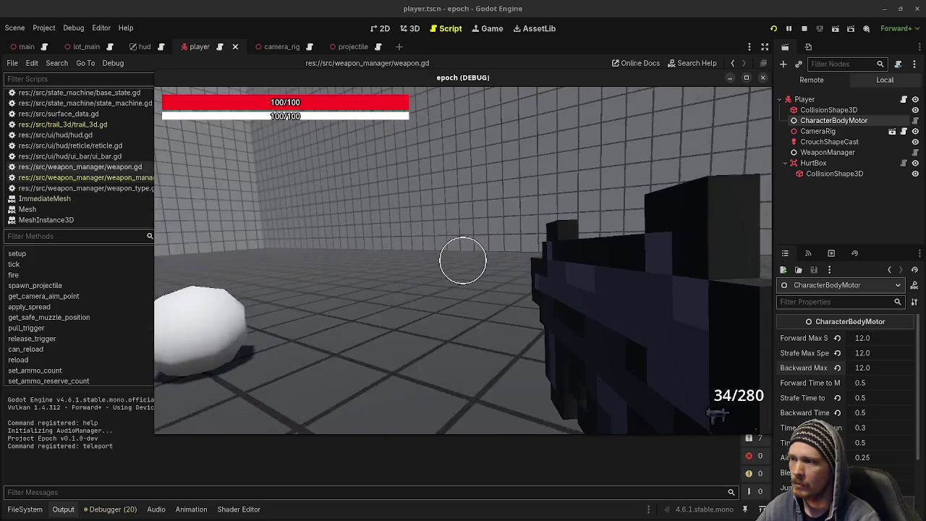
left_click(463, 260)
left_click(463, 260)
left_click(463, 260)
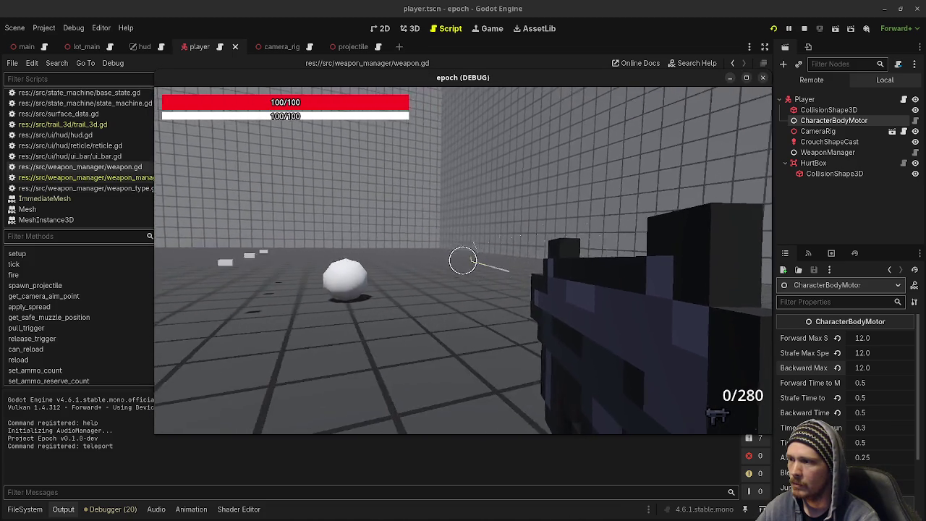
left_click(463, 260)
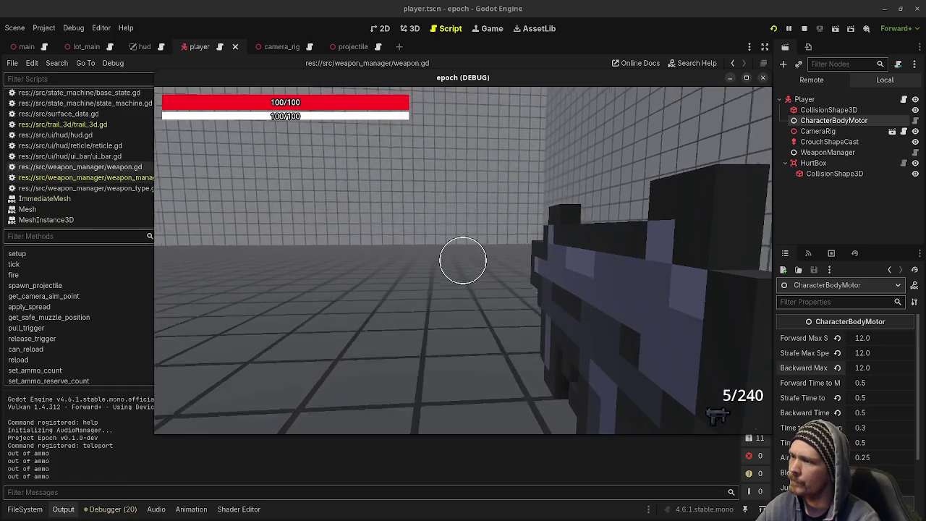
left_click(463, 260)
key("r")
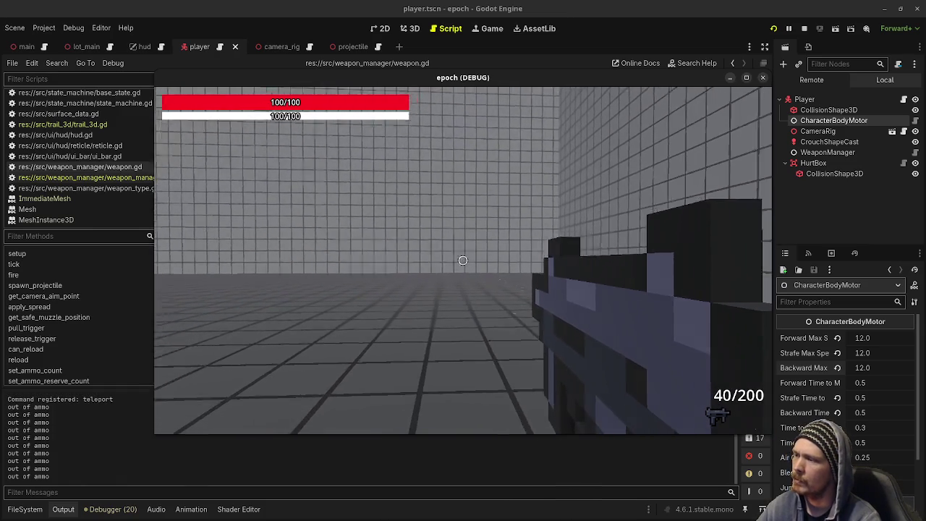
left_click(463, 261)
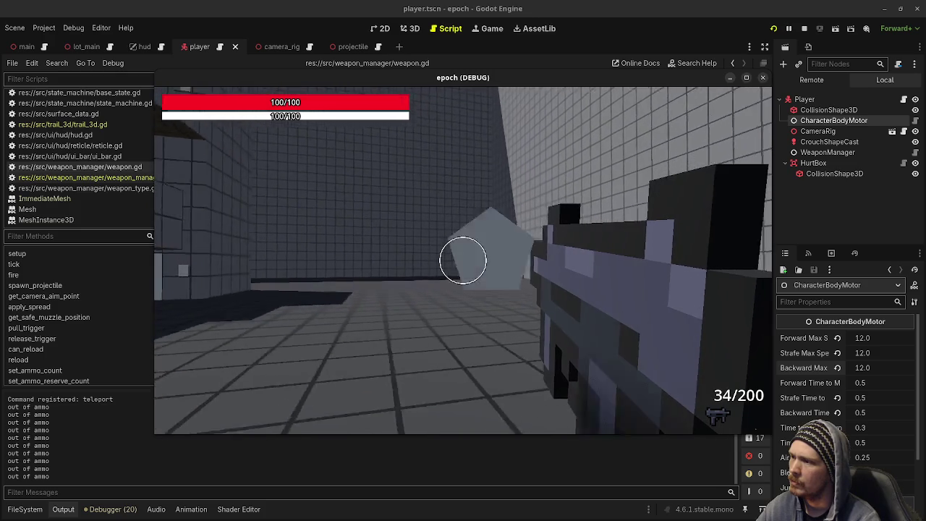
left_click(463, 261)
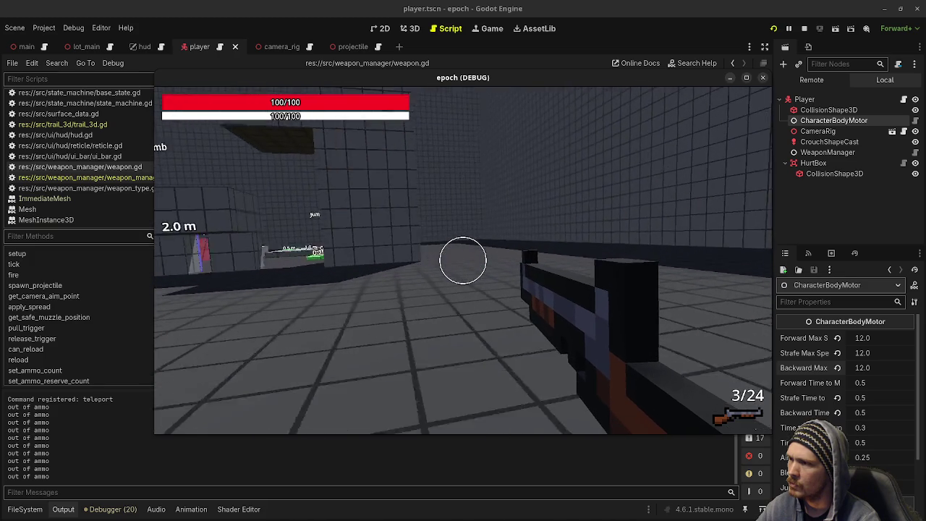
Fire the shotgun, stop the game, change line 96 to -player.velocity, and relaunch.
left_click(463, 261)
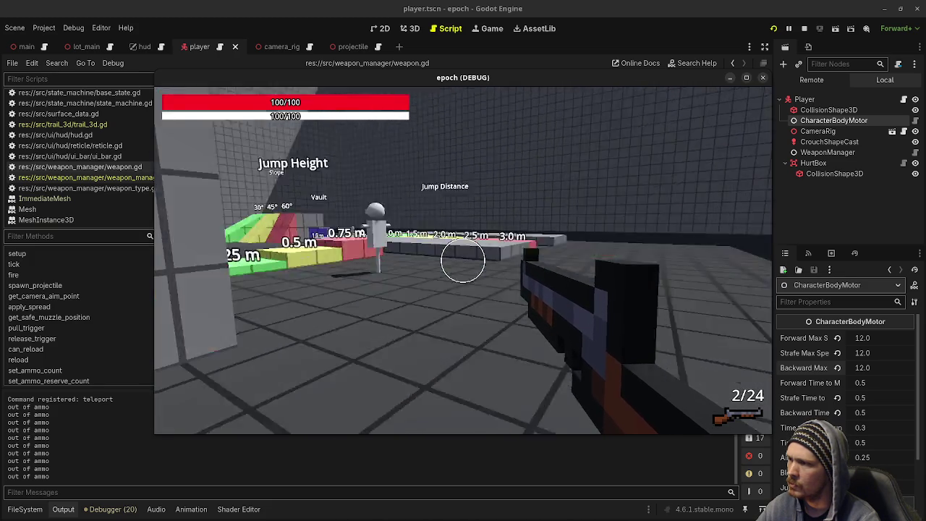
key("Escape")
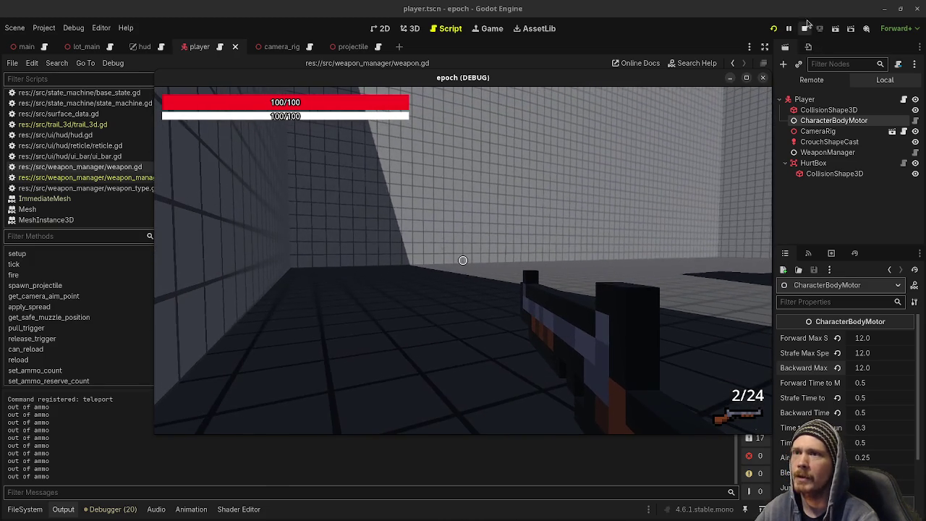
left_click(806, 27)
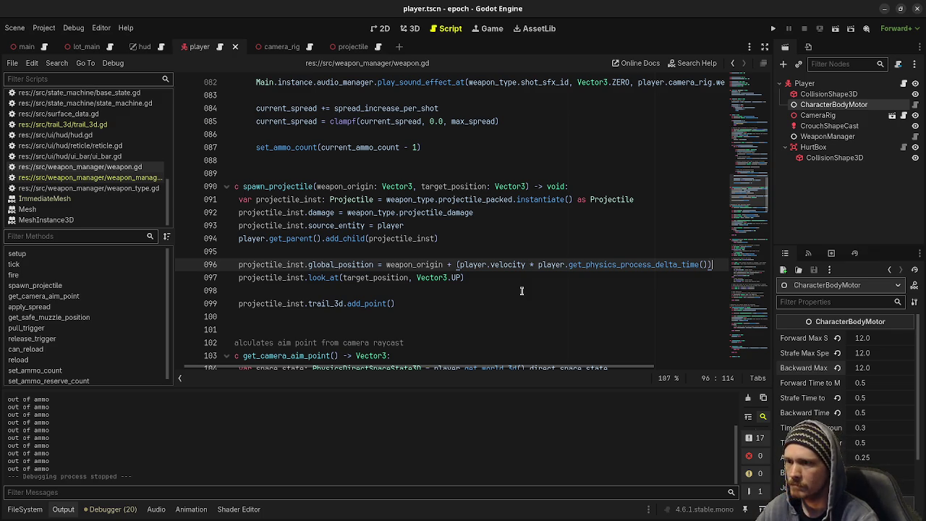
left_click(460, 262)
key("F5")
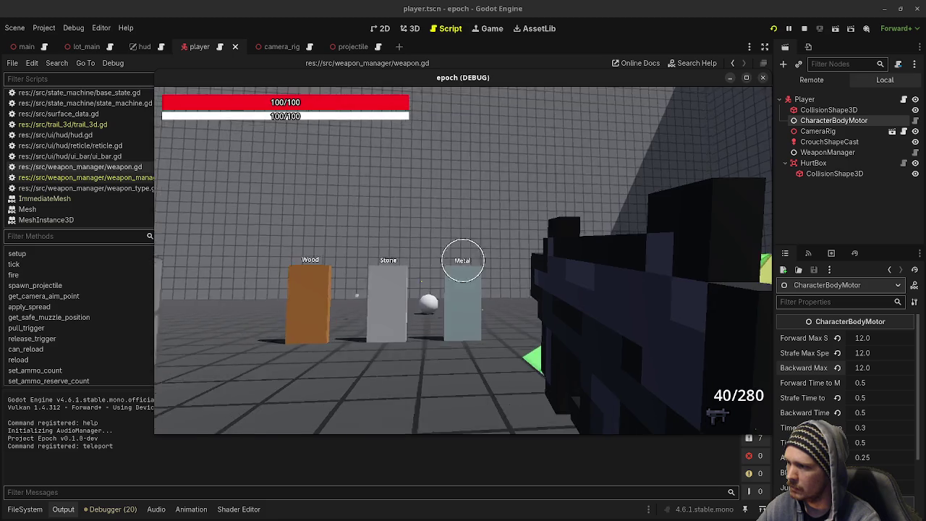
Spray SMG fire at the wall panels, then switch to the shotgun and fire three shots.
left_click(463, 260)
left_click(463, 261)
left_click(463, 261)
left_click_drag(463, 260, 463, 260)
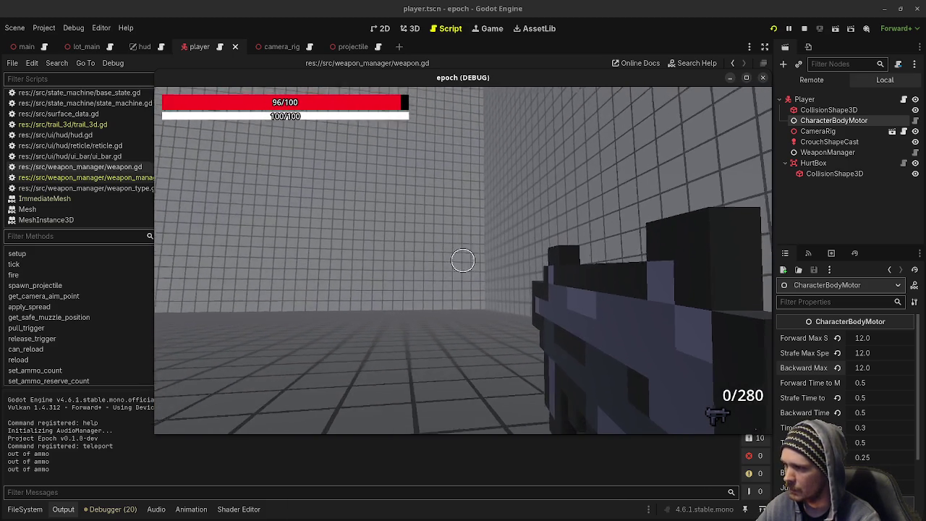
key("2")
left_click(463, 261)
left_click(463, 260)
left_click(463, 260)
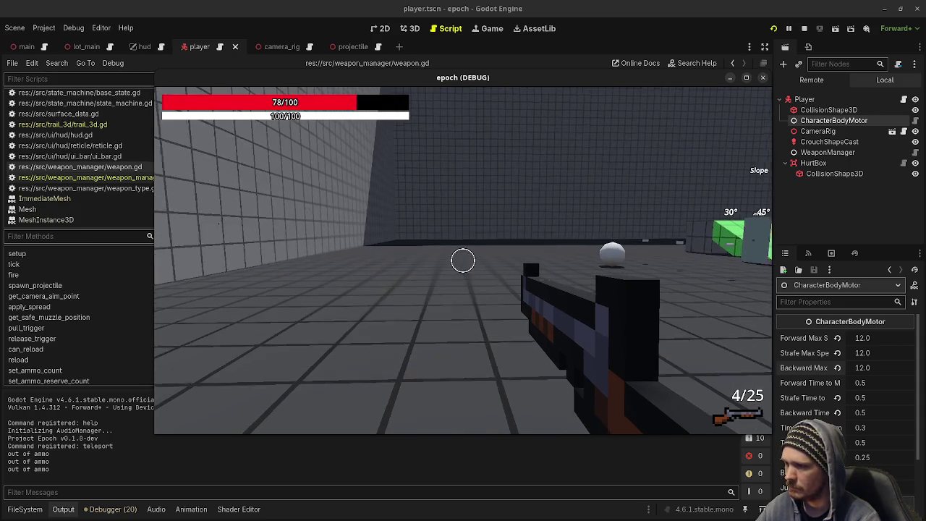
Stop the game, restore the added velocity offset on line 96, and relaunch.
left_click(804, 29)
left_click(542, 277)
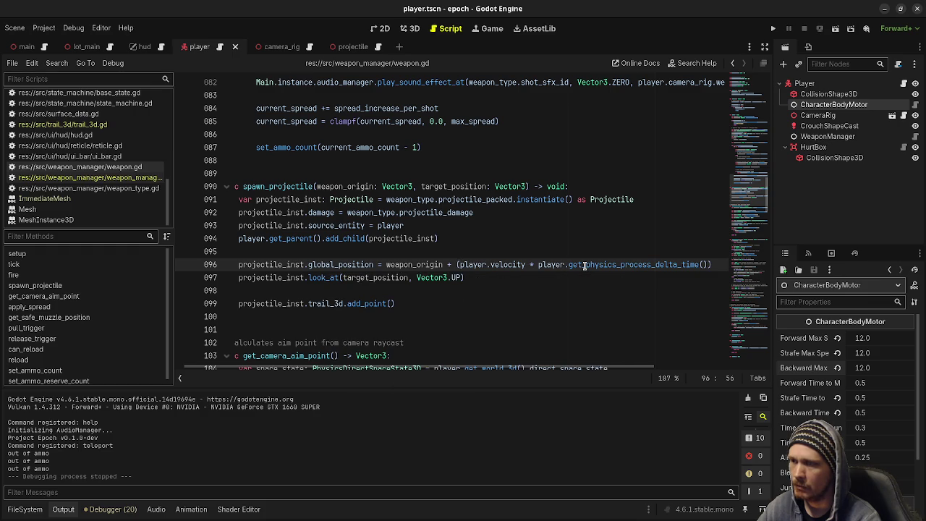
key("F5")
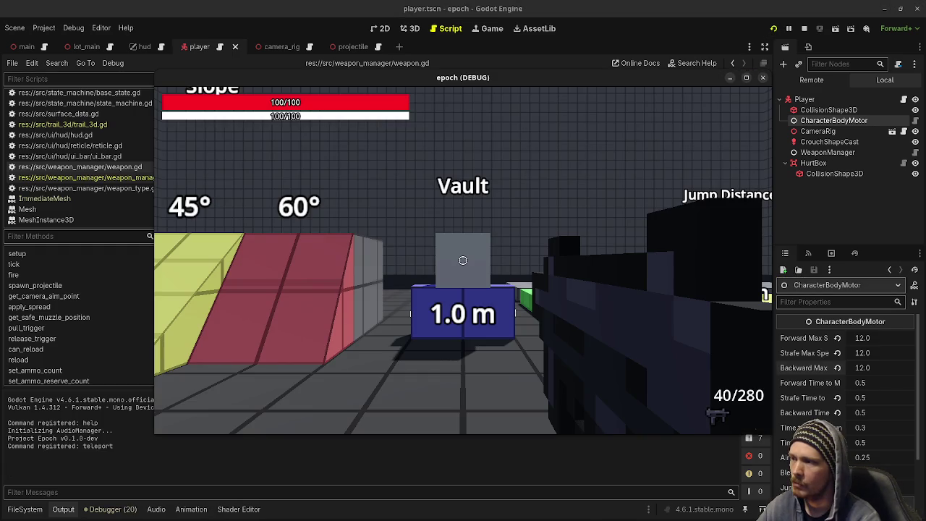
Fire one SMG shot, switch to the shotgun, and walk forward.
left_click(463, 261)
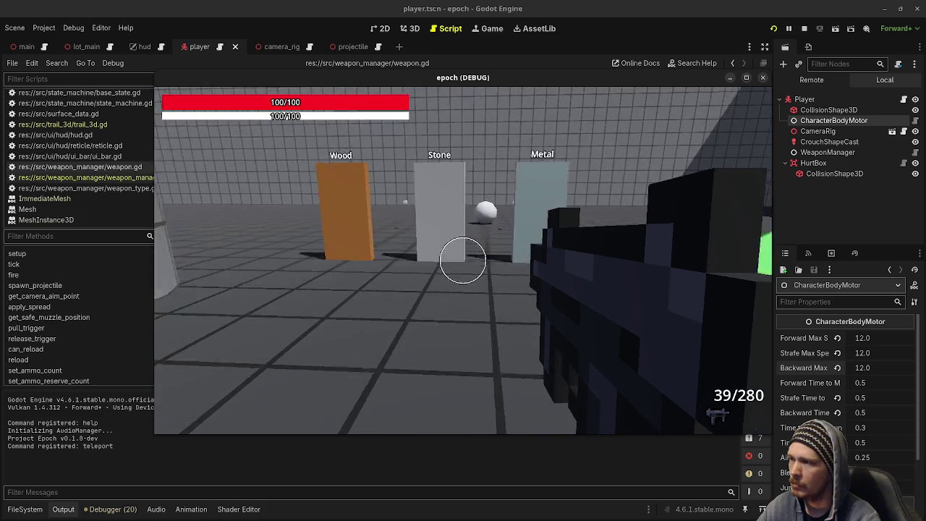
key("2")
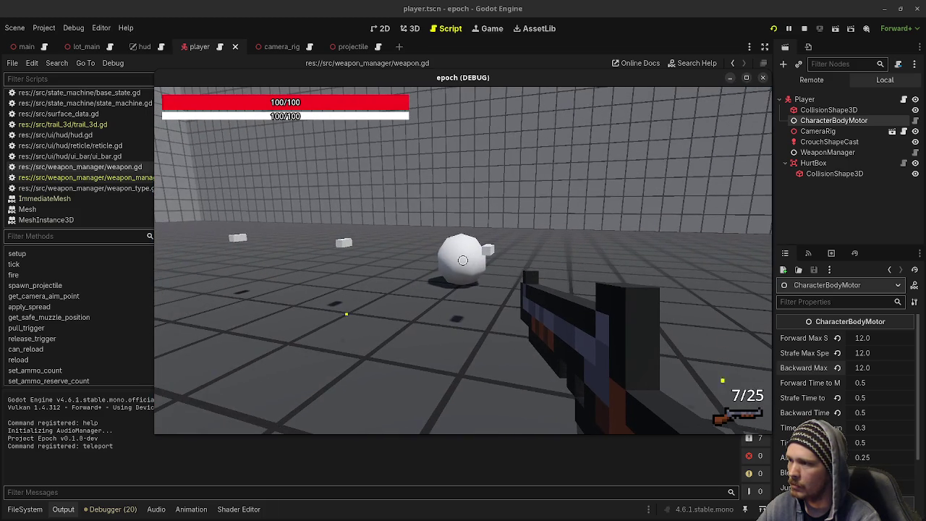
key("w")
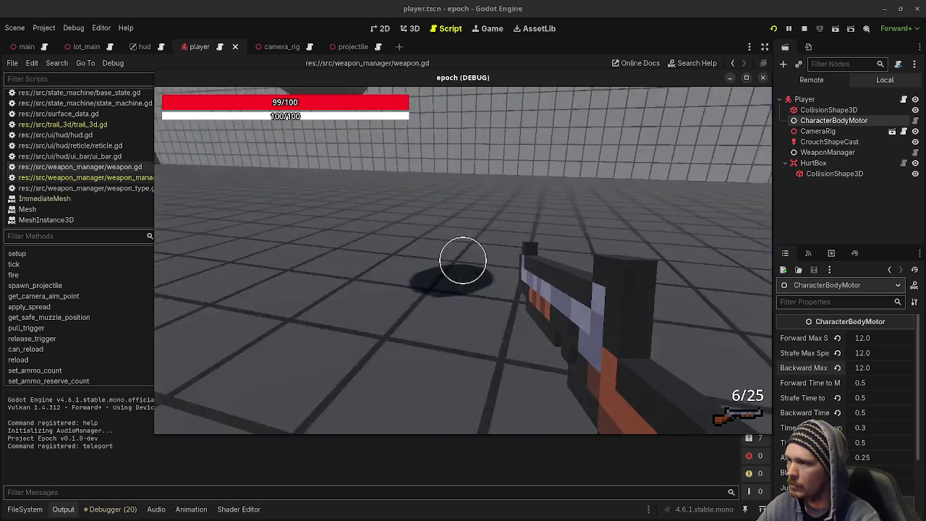